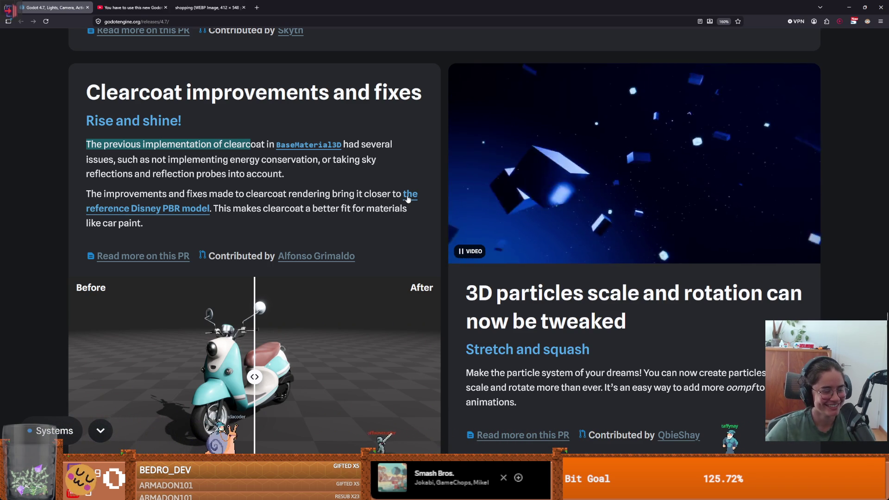
- Read the clearcoat part of the 4.7 release notes, starting and cancelling a screen capture
{"action": "left_click", "coordinate": [178, 150]}
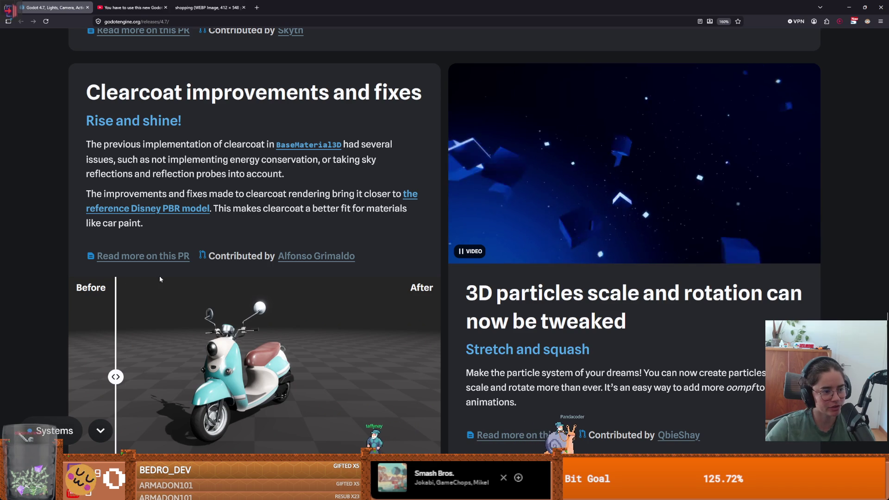
{"action": "scroll", "coordinate": [231, 317], "scroll_direction": "down", "scroll_amount": 1}
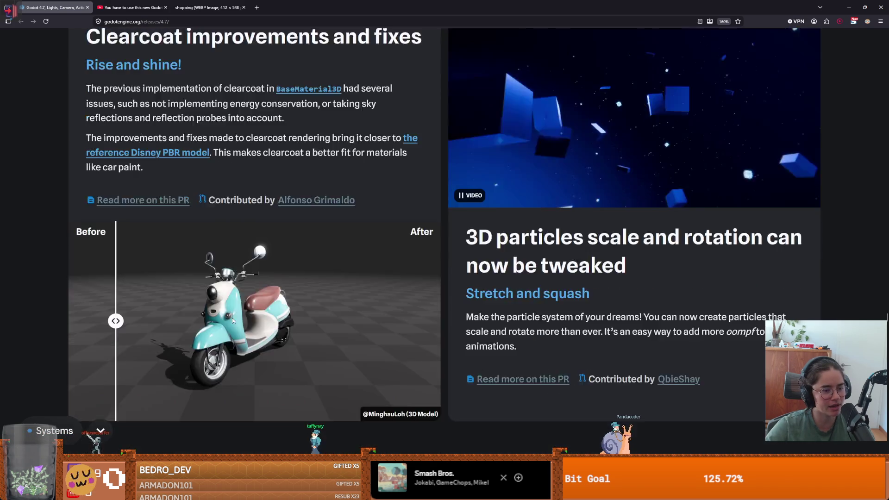
{"action": "scroll", "coordinate": [232, 317], "scroll_direction": "down", "scroll_amount": 3}
{"action": "scroll", "coordinate": [258, 314], "scroll_direction": "up", "scroll_amount": 4}
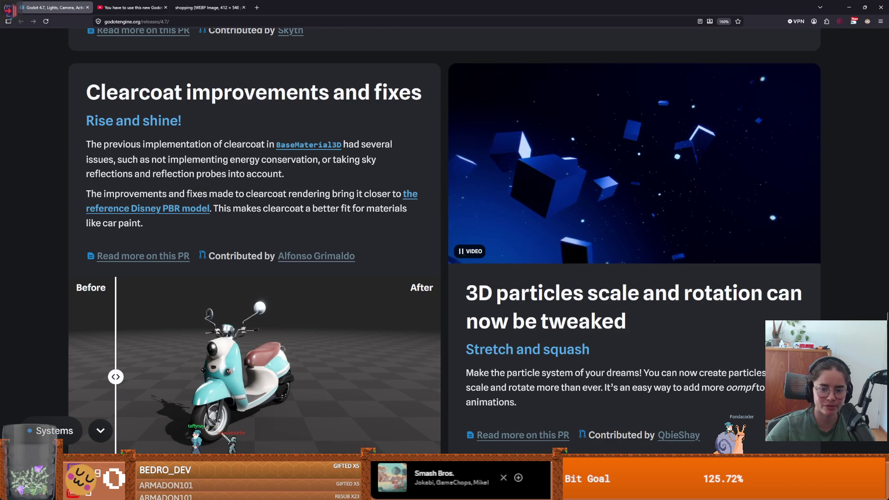
{"action": "key", "text": "Print"}
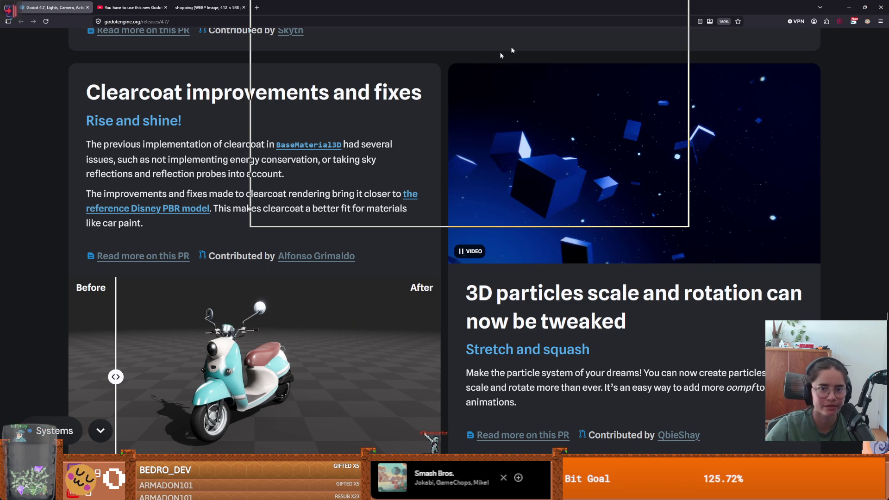
{"action": "key", "text": "Escape"}
{"action": "scroll", "coordinate": [324, 139], "scroll_direction": "down", "scroll_amount": 1}
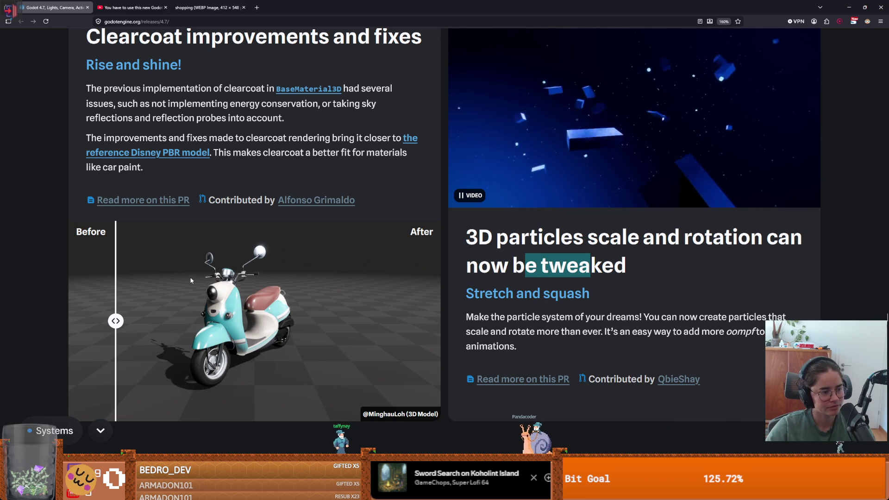
- Read past the particles notes to the XR section, highlighting its subtitle
{"action": "left_click", "coordinate": [581, 256]}
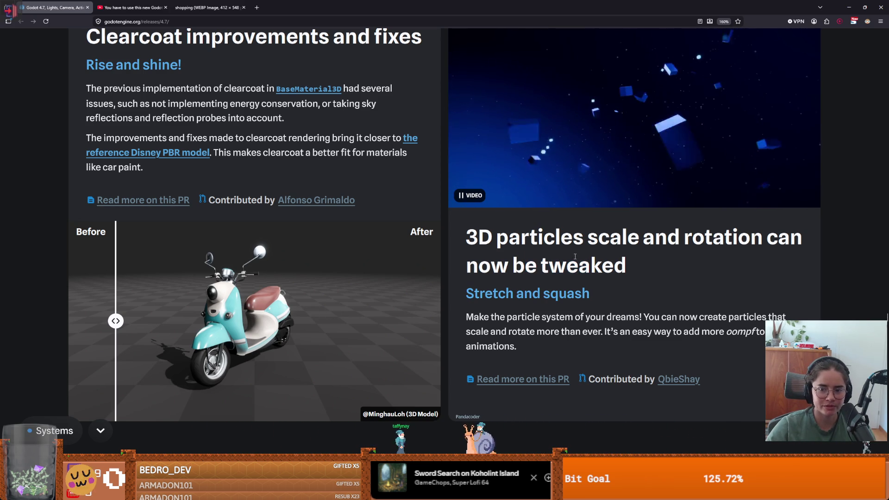
{"action": "scroll", "coordinate": [560, 273], "scroll_direction": "down", "scroll_amount": 5}
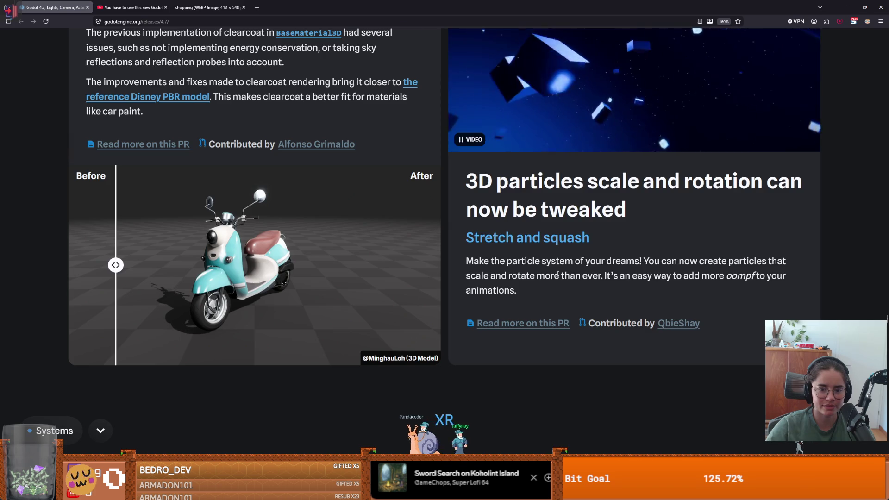
{"action": "scroll", "coordinate": [558, 277], "scroll_direction": "down", "scroll_amount": 7}
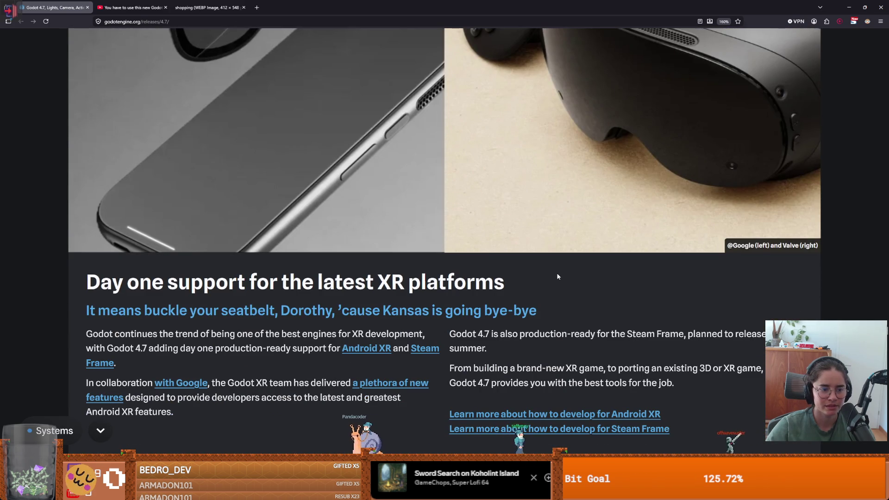
{"action": "scroll", "coordinate": [558, 276], "scroll_direction": "up", "scroll_amount": 1}
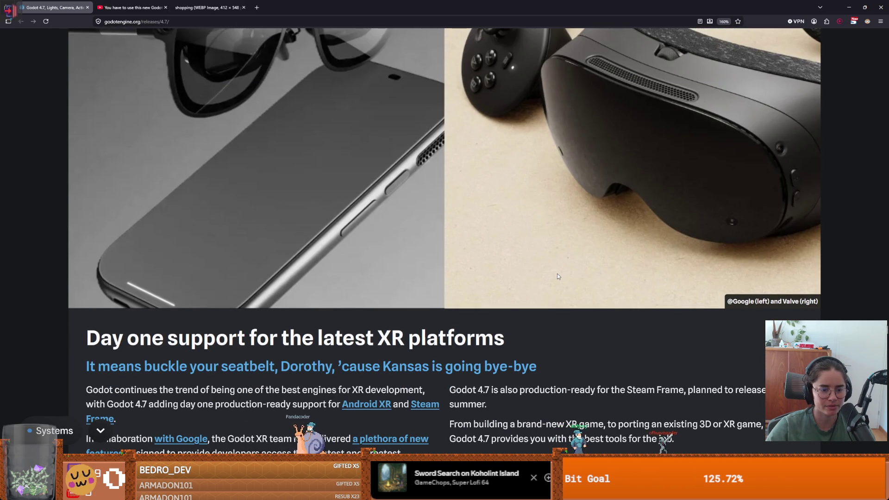
{"action": "scroll", "coordinate": [558, 276], "scroll_direction": "down", "scroll_amount": 1}
{"action": "left_click_drag", "start_coordinate": [126, 311], "coordinate": [575, 322]}
- Reach the Vulkan subsampled images Before/After comparison, then switch to the Godot editor
{"action": "scroll", "coordinate": [466, 322], "scroll_direction": "down", "scroll_amount": 1}
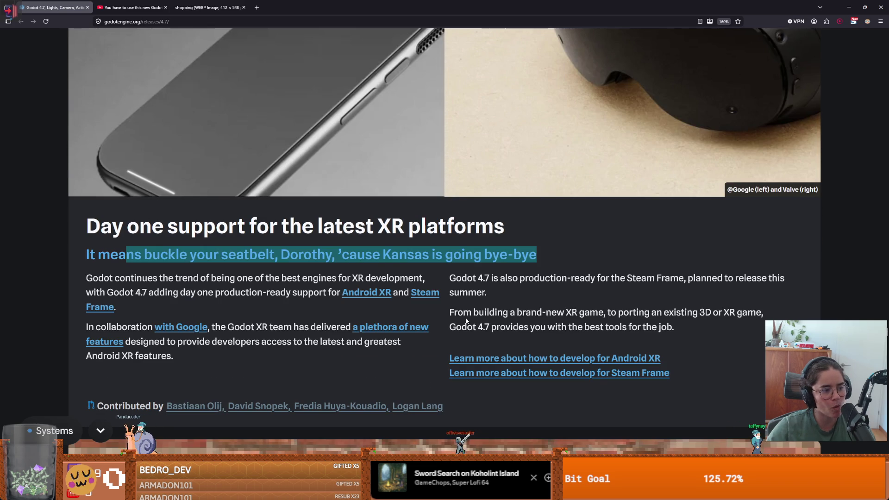
{"action": "scroll", "coordinate": [475, 295], "scroll_direction": "down", "scroll_amount": 11}
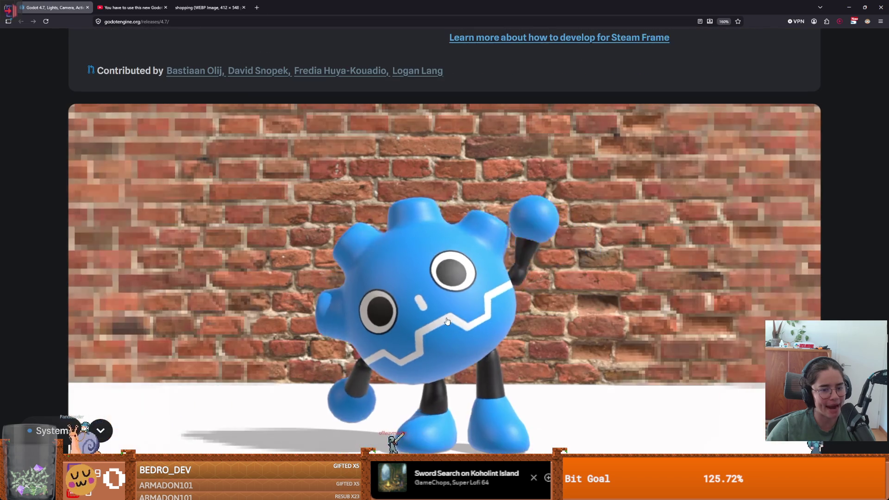
{"action": "scroll", "coordinate": [446, 316], "scroll_direction": "up", "scroll_amount": 2}
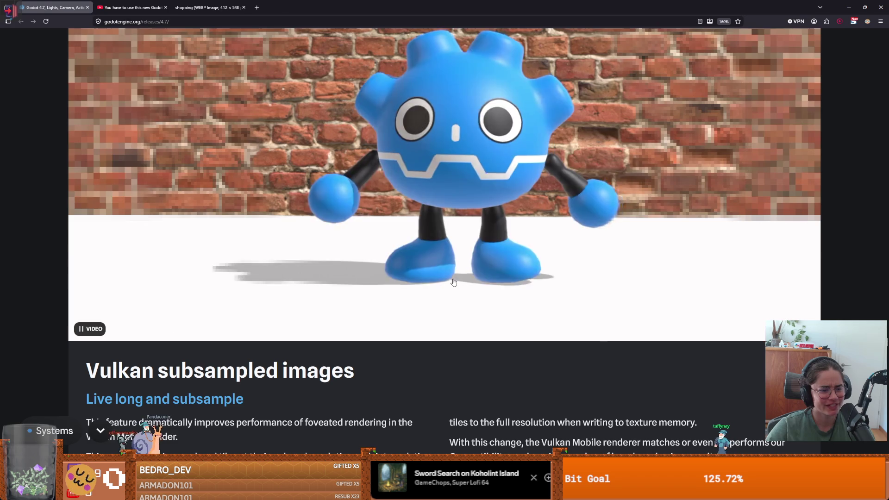
{"action": "scroll", "coordinate": [452, 284], "scroll_direction": "up", "scroll_amount": 3}
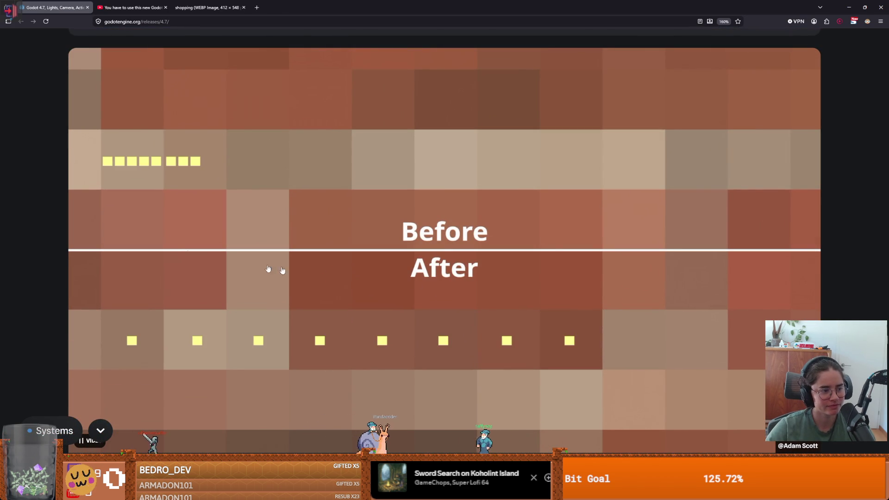
{"action": "key", "text": "alt+Tab"}
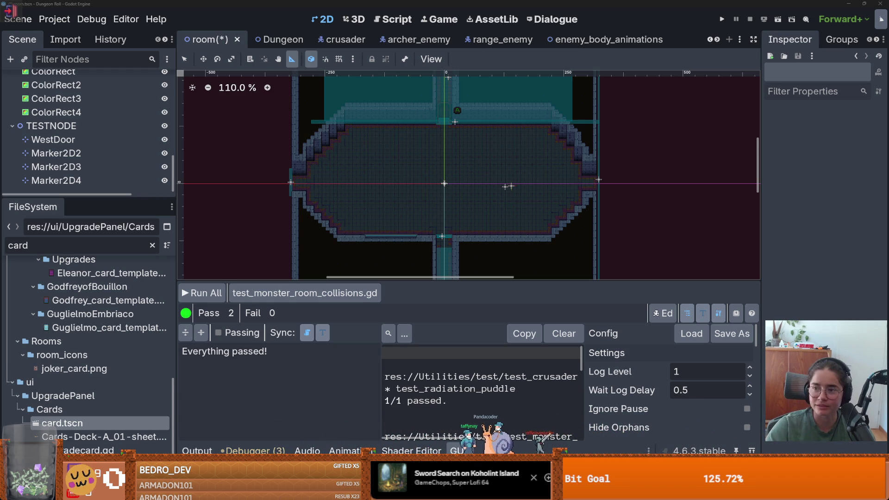
{"action": "key", "text": "alt+Tab"}
- Read the Composition layer improvements section, highlighting its subheadings
{"action": "scroll", "coordinate": [162, 263], "scroll_direction": "down", "scroll_amount": 3}
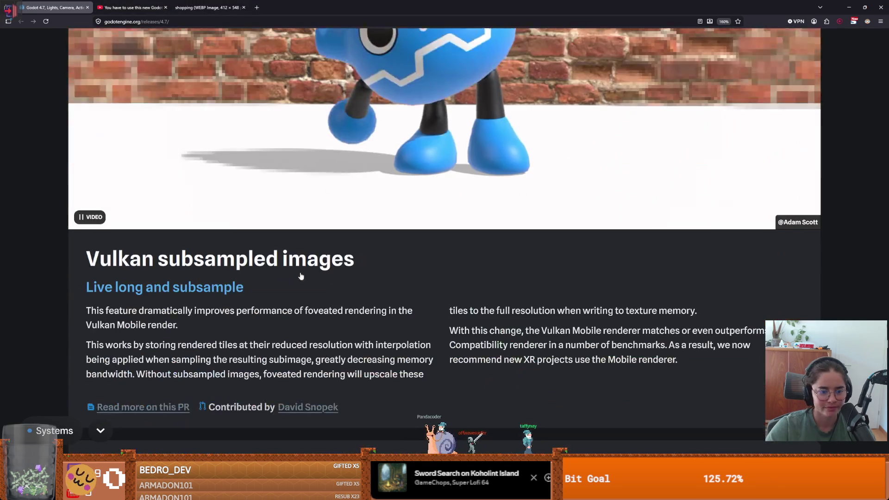
{"action": "scroll", "coordinate": [163, 263], "scroll_direction": "down", "scroll_amount": 5}
{"action": "scroll", "coordinate": [163, 263], "scroll_direction": "up", "scroll_amount": 3}
{"action": "scroll", "coordinate": [163, 263], "scroll_direction": "down", "scroll_amount": 3}
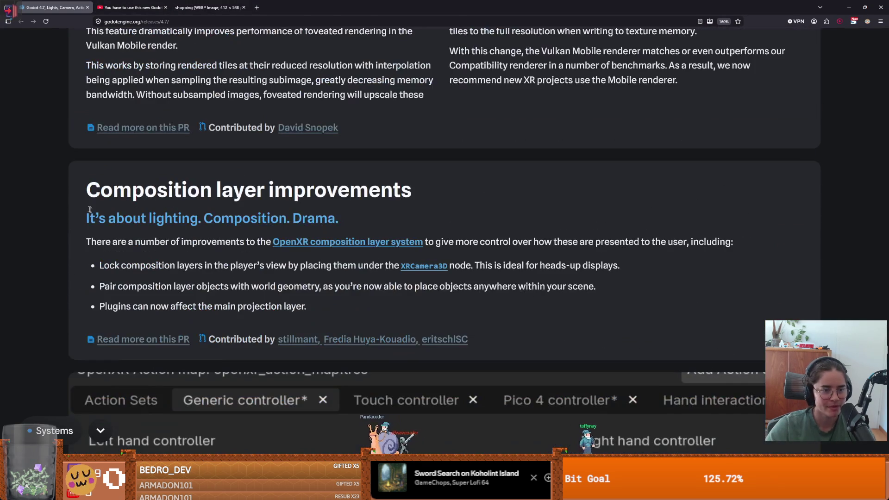
{"action": "left_click_drag", "start_coordinate": [100, 190], "coordinate": [492, 192]}
{"action": "left_click_drag", "start_coordinate": [95, 218], "coordinate": [340, 218]}
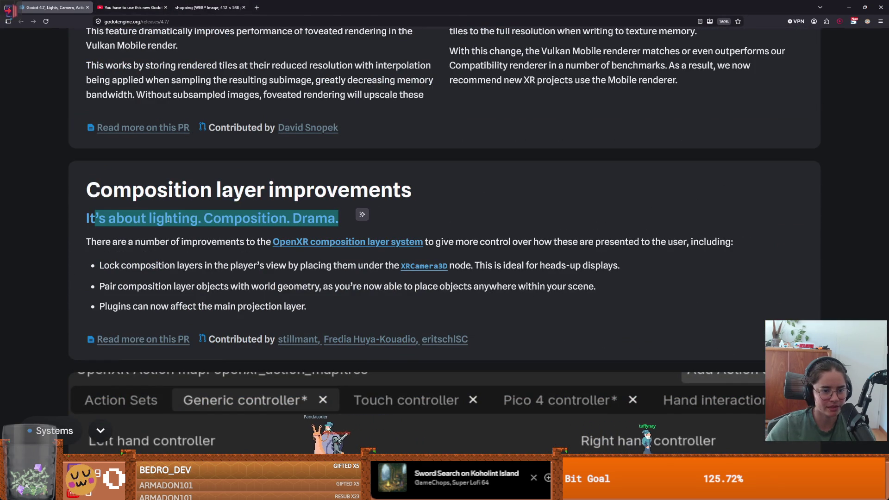
{"action": "mouse_move", "coordinate": [134, 241]}
{"action": "left_mouse_down"}
{"action": "mouse_move", "coordinate": [424, 241]}
{"action": "mouse_move", "coordinate": [192, 242]}
{"action": "left_mouse_up"}
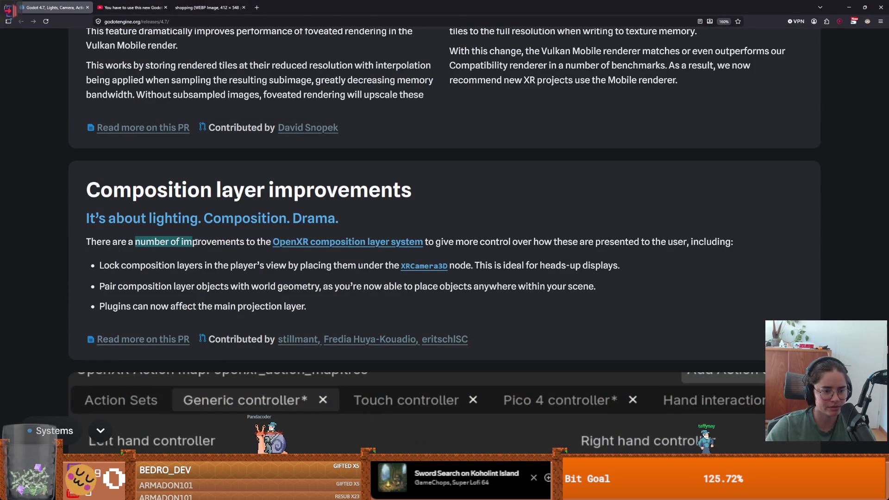
- Continue down to the 'Action maps have been simplified' OpenXR section
{"action": "scroll", "coordinate": [212, 239], "scroll_direction": "down", "scroll_amount": 3}
{"action": "scroll", "coordinate": [212, 239], "scroll_direction": "down", "scroll_amount": 6}
{"action": "scroll", "coordinate": [212, 239], "scroll_direction": "down", "scroll_amount": 2}
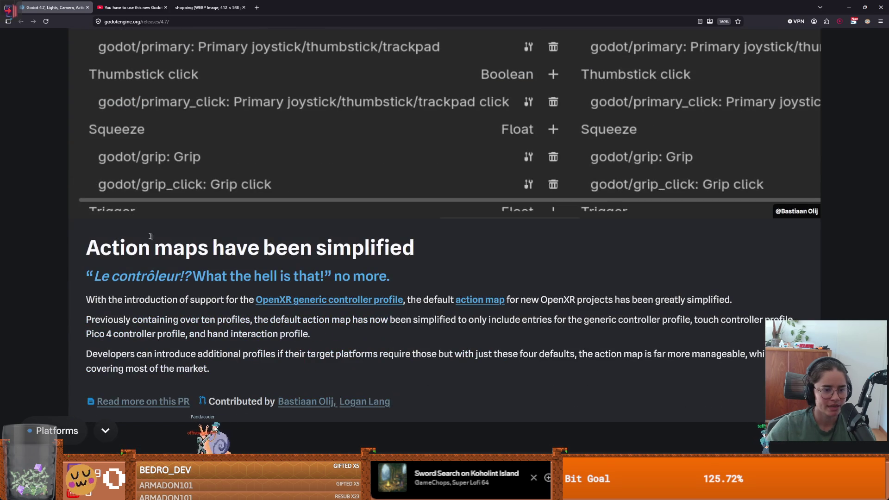
{"action": "left_click_drag", "start_coordinate": [119, 248], "coordinate": [490, 245]}
{"action": "scroll", "coordinate": [342, 230], "scroll_direction": "up", "scroll_amount": 6}
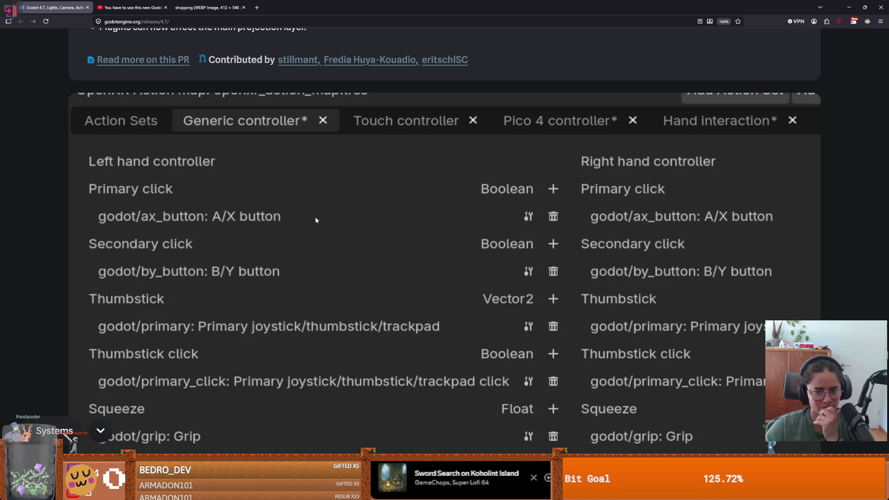
{"action": "scroll", "coordinate": [310, 226], "scroll_direction": "down", "scroll_amount": 6}
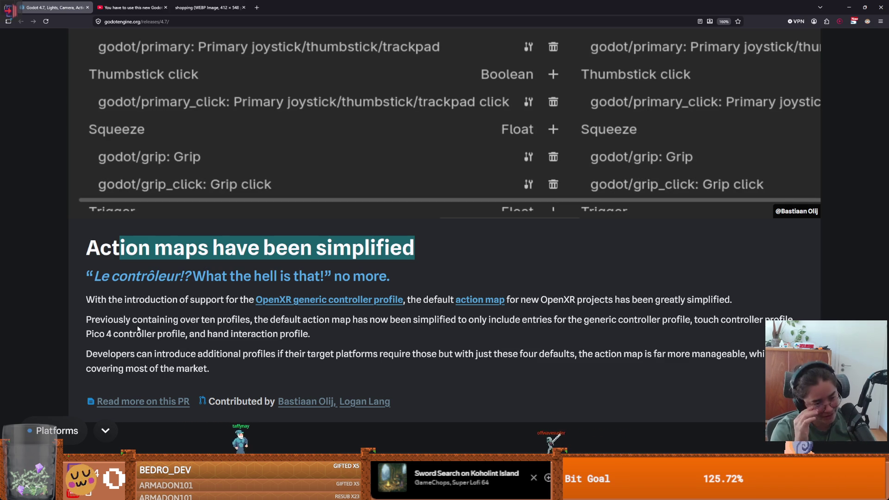
- Scroll past the action maps section to the PLATFORMS heading and its Android demo video
{"action": "scroll", "coordinate": [330, 310], "scroll_direction": "down", "scroll_amount": 6}
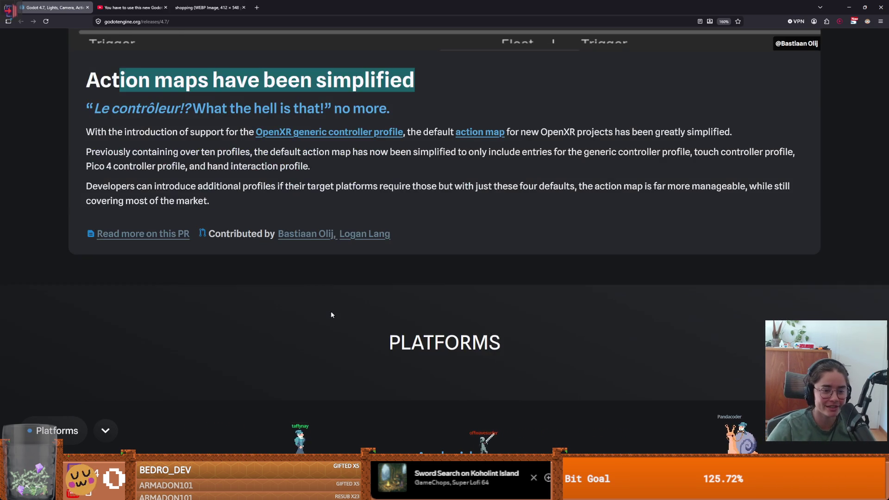
{"action": "scroll", "coordinate": [336, 315], "scroll_direction": "up", "scroll_amount": 5}
{"action": "scroll", "coordinate": [336, 314], "scroll_direction": "up", "scroll_amount": 1}
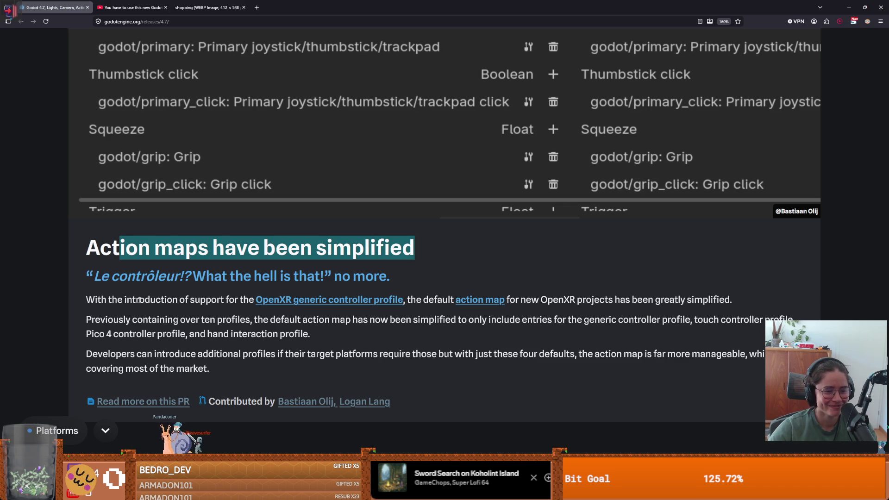
{"action": "scroll", "coordinate": [301, 307], "scroll_direction": "down", "scroll_amount": 10}
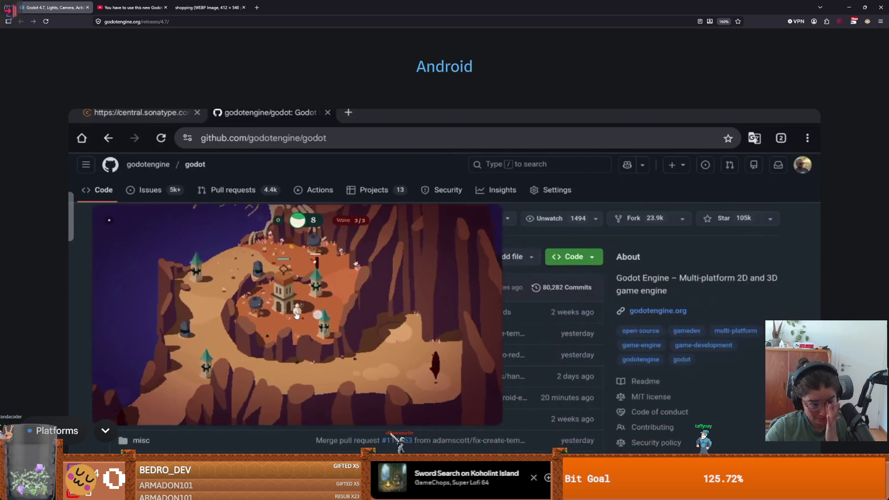
- Read through the Android sections of the 4.7 release notes
{"action": "scroll", "coordinate": [296, 315], "scroll_direction": "down", "scroll_amount": 5}
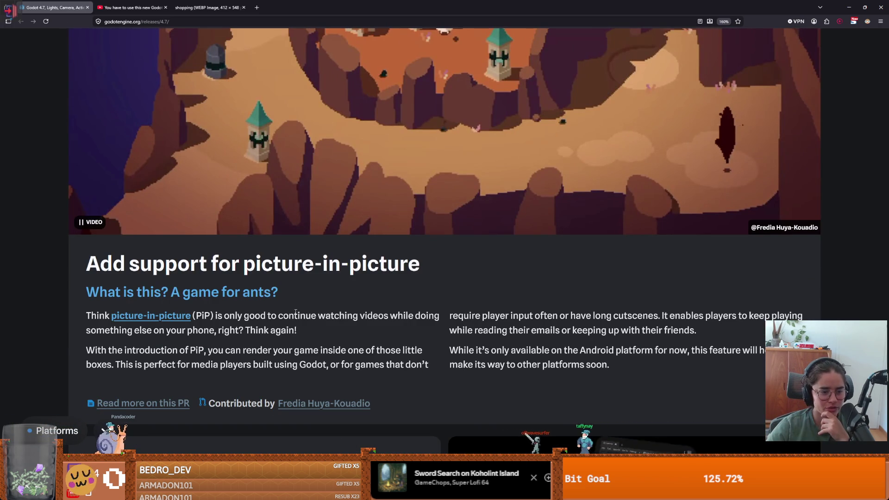
{"action": "scroll", "coordinate": [295, 313], "scroll_direction": "up", "scroll_amount": 3}
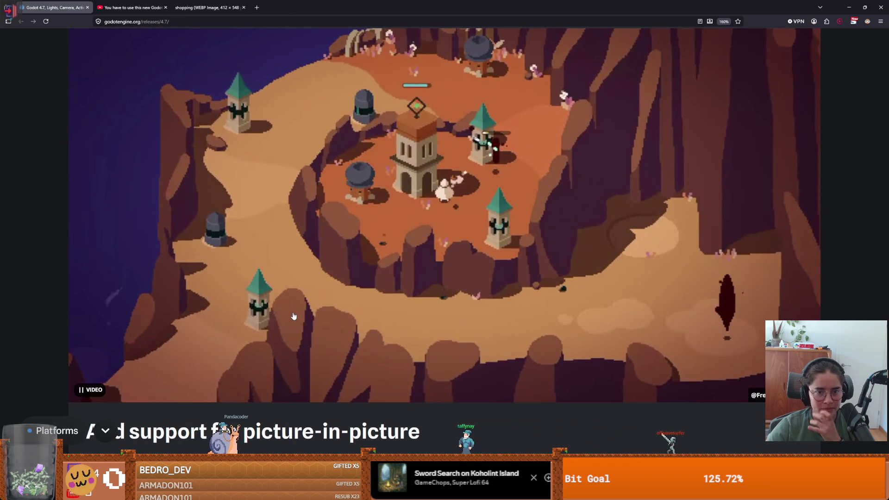
{"action": "scroll", "coordinate": [293, 316], "scroll_direction": "down", "scroll_amount": 6}
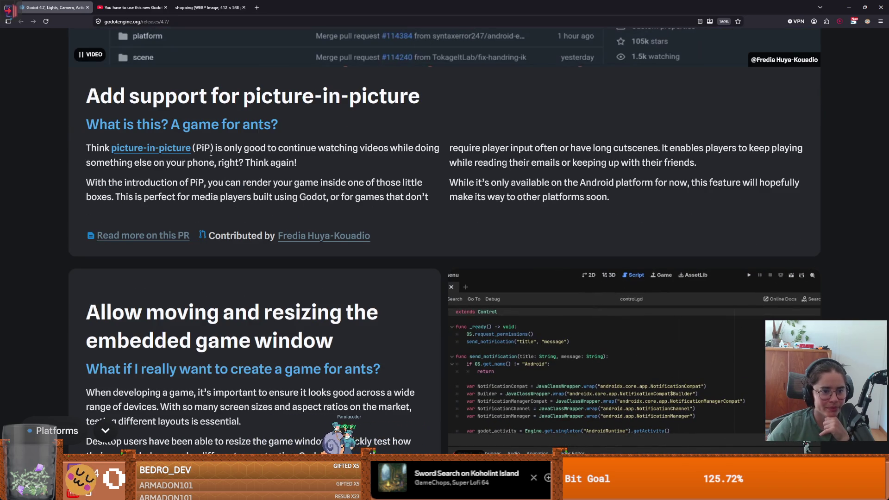
{"action": "scroll", "coordinate": [211, 152], "scroll_direction": "down", "scroll_amount": 1}
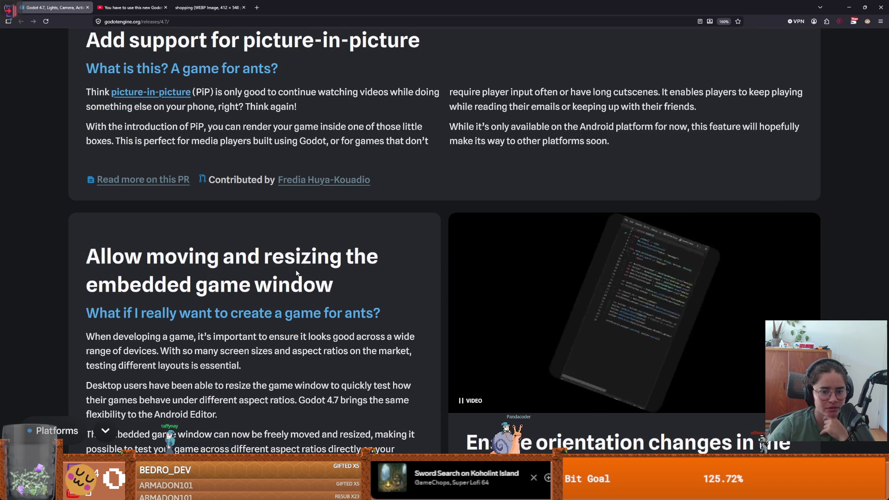
{"action": "scroll", "coordinate": [297, 273], "scroll_direction": "down", "scroll_amount": 4}
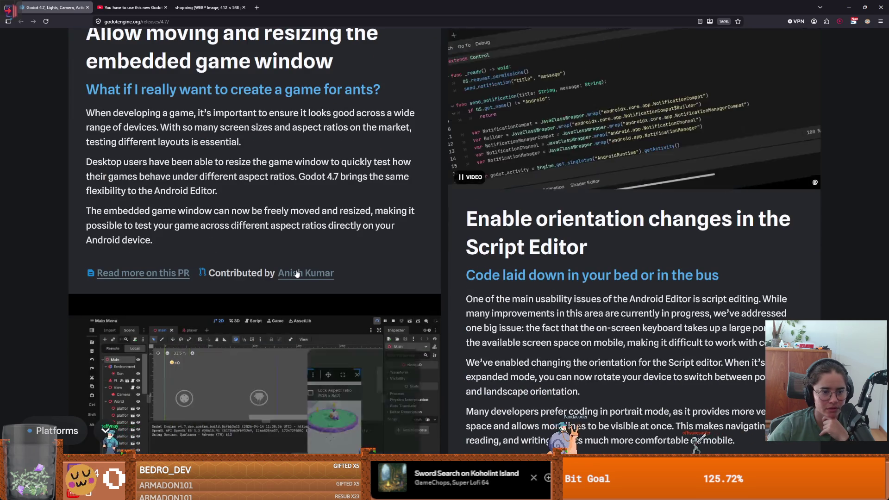
{"action": "scroll", "coordinate": [297, 273], "scroll_direction": "down", "scroll_amount": 3}
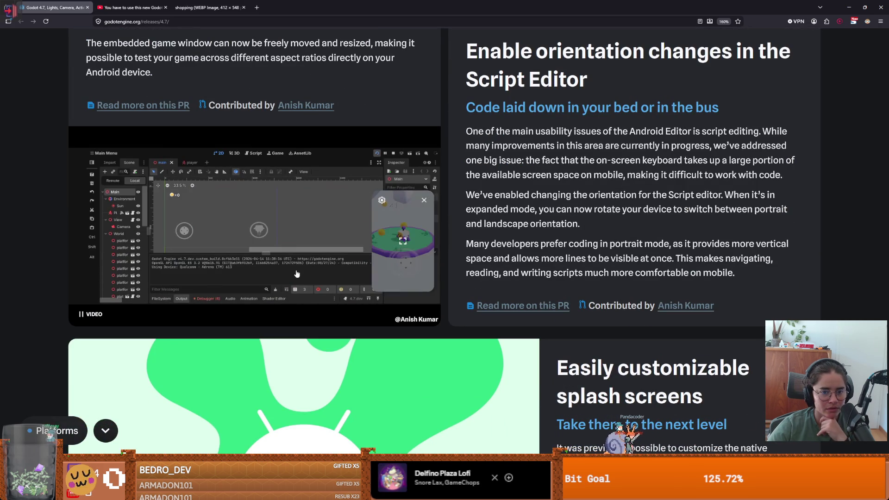
{"action": "scroll", "coordinate": [646, 246], "scroll_direction": "up", "scroll_amount": 3}
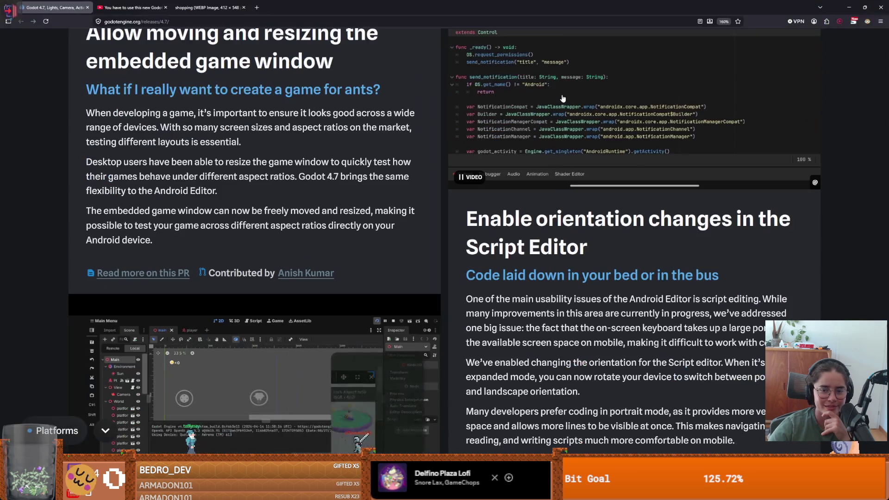
- Continue down to the Linux 'Initial touch support for Wayland' card and its video
{"action": "scroll", "coordinate": [578, 249], "scroll_direction": "down", "scroll_amount": 2}
{"action": "scroll", "coordinate": [577, 249], "scroll_direction": "down", "scroll_amount": 4}
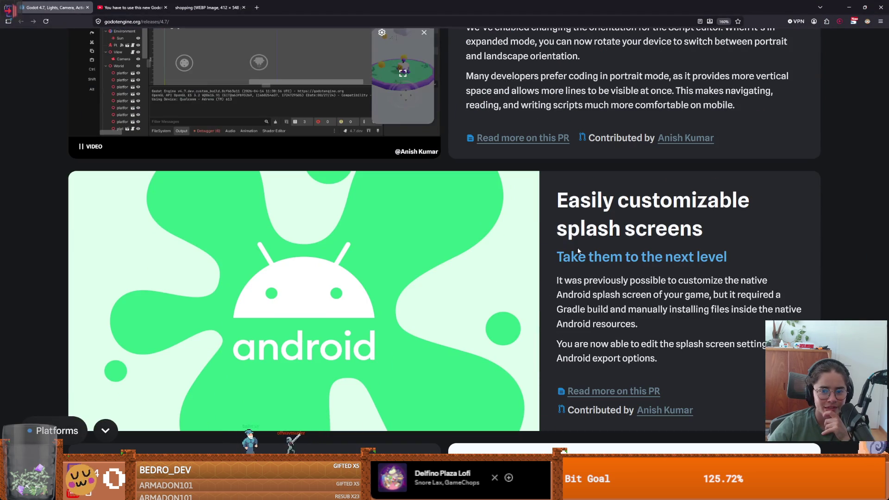
{"action": "scroll", "coordinate": [578, 250], "scroll_direction": "down", "scroll_amount": 1}
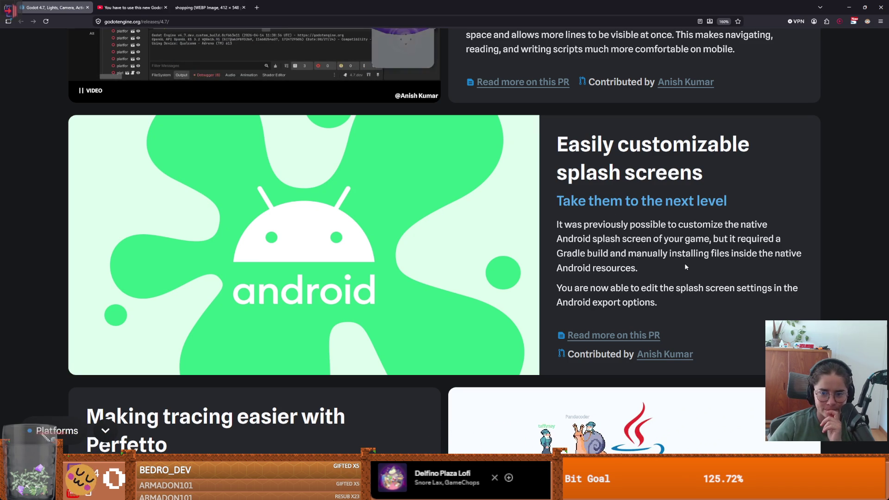
{"action": "scroll", "coordinate": [686, 267], "scroll_direction": "down", "scroll_amount": 5}
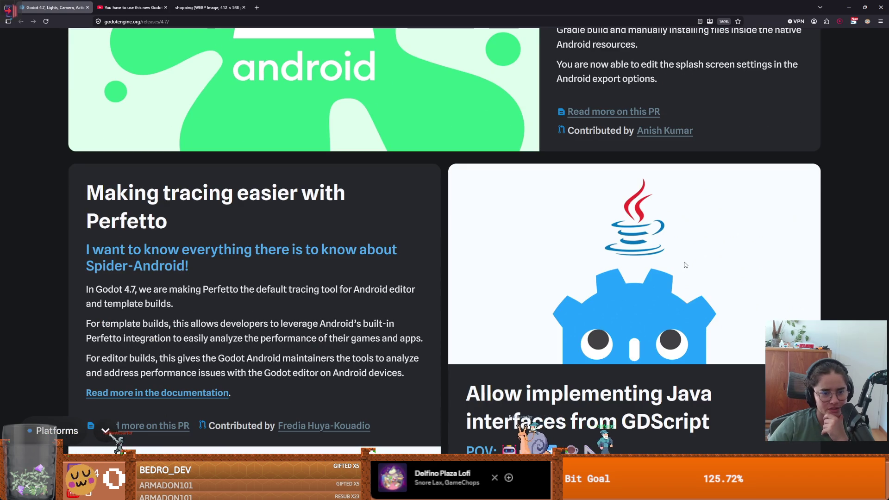
{"action": "scroll", "coordinate": [313, 209], "scroll_direction": "down", "scroll_amount": 5}
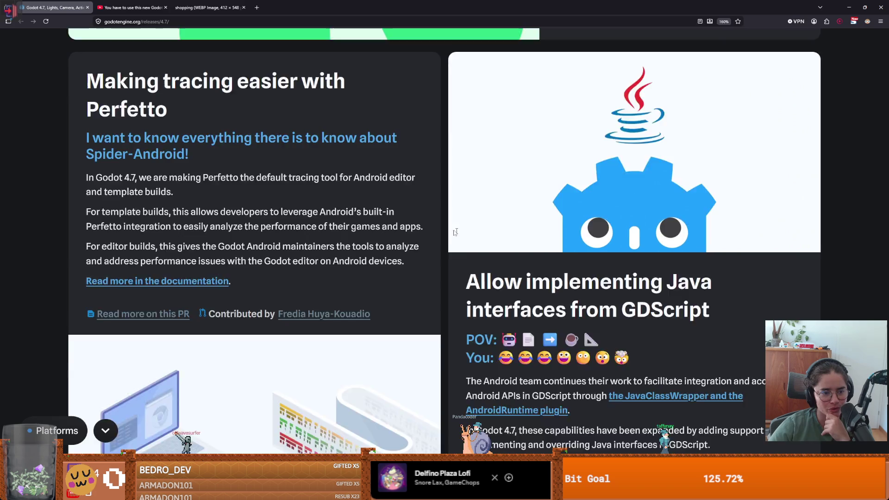
{"action": "scroll", "coordinate": [310, 205], "scroll_direction": "up", "scroll_amount": 1}
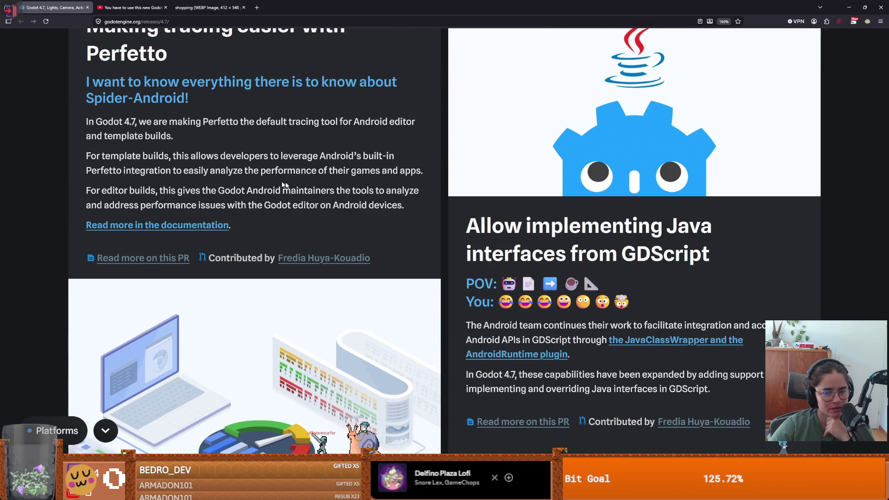
{"action": "scroll", "coordinate": [284, 185], "scroll_direction": "down", "scroll_amount": 1}
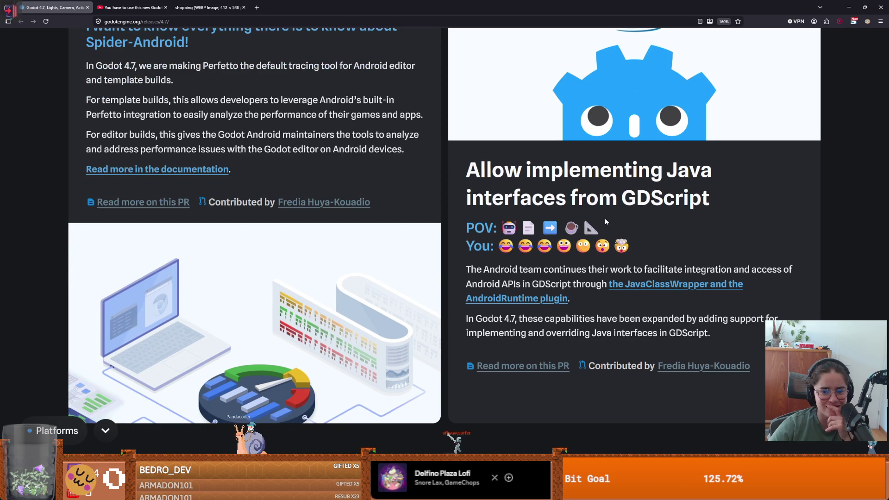
{"action": "scroll", "coordinate": [604, 217], "scroll_direction": "down", "scroll_amount": 7}
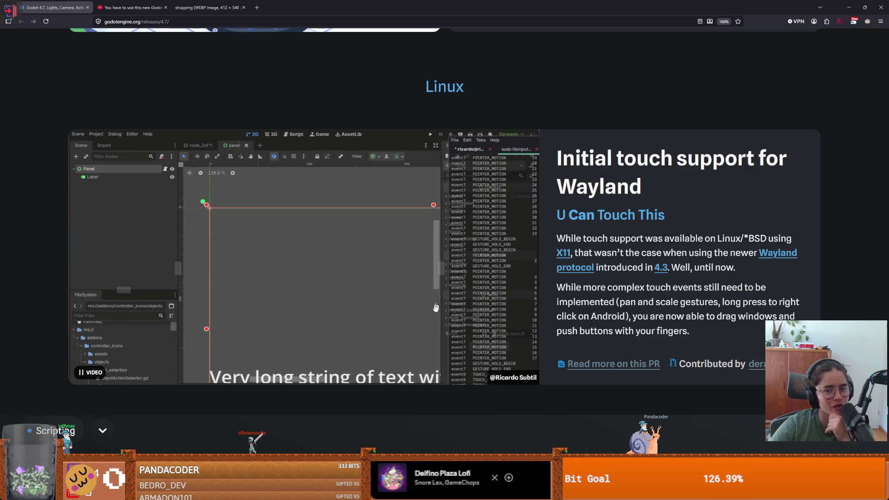
- Scroll to the 'GDExtensions in Project Settings' section, then switch to the Paint sketch window
{"action": "scroll", "coordinate": [435, 307], "scroll_direction": "down", "scroll_amount": 2}
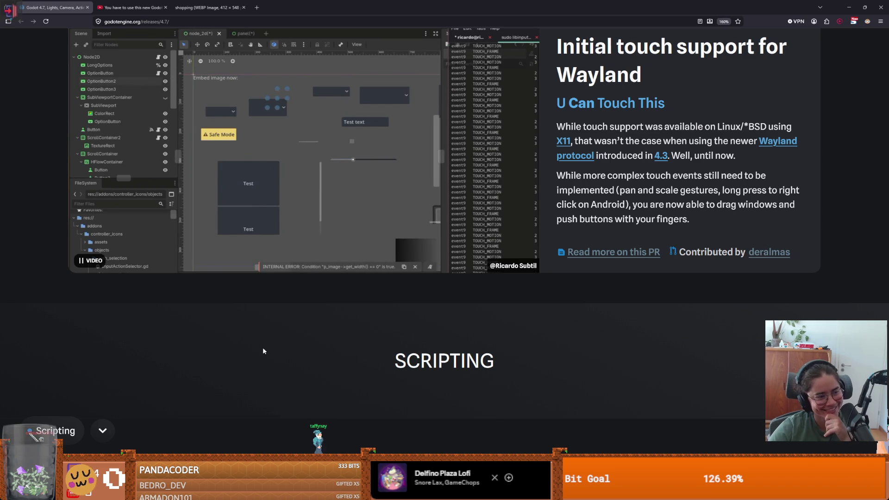
{"action": "scroll", "coordinate": [252, 353], "scroll_direction": "down", "scroll_amount": 4}
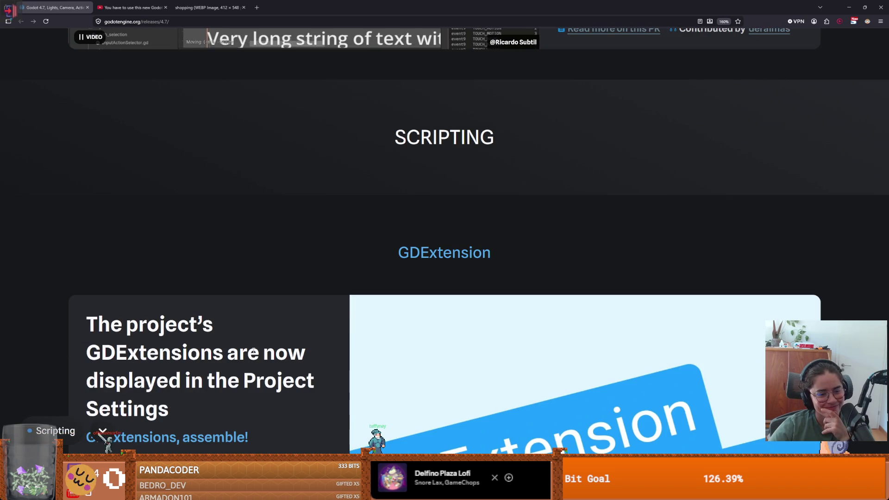
{"action": "scroll", "coordinate": [253, 353], "scroll_direction": "down", "scroll_amount": 1}
{"action": "scroll", "coordinate": [253, 352], "scroll_direction": "down", "scroll_amount": 2}
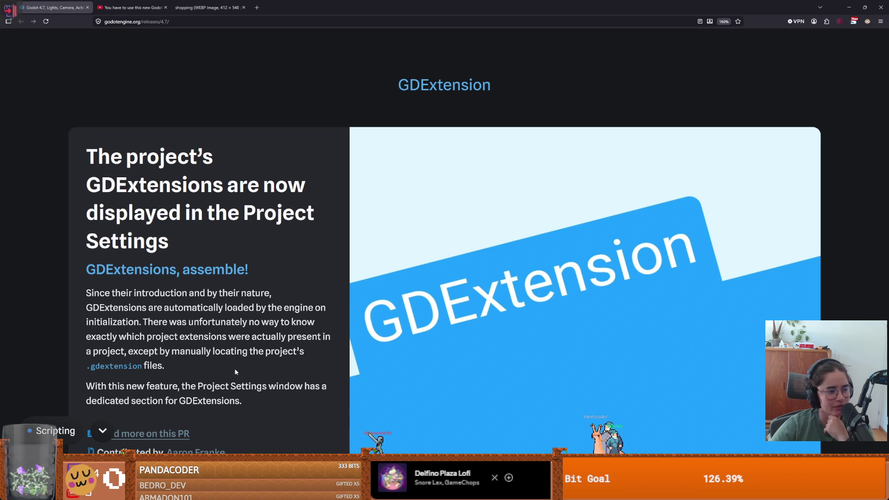
{"action": "mouse_move", "coordinate": [758, 490]}
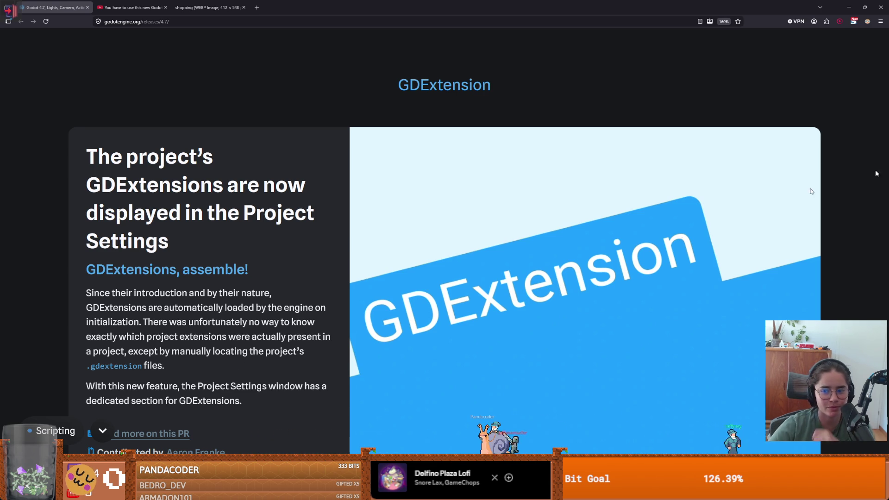
{"action": "left_click", "coordinate": [758, 490]}
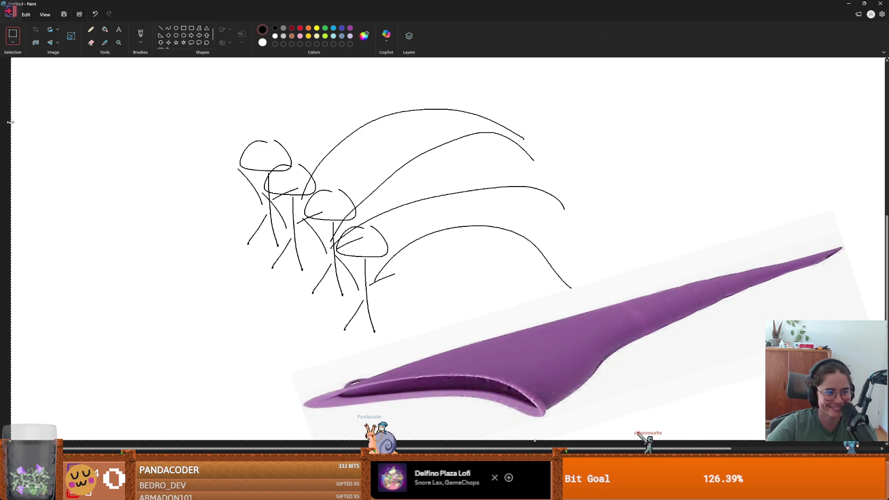
- On the empty left canvas, brush a rectangle with an arched dome, then erase the dome's lower curve
{"action": "scroll", "coordinate": [69, 153], "scroll_direction": "left", "scroll_amount": 3}
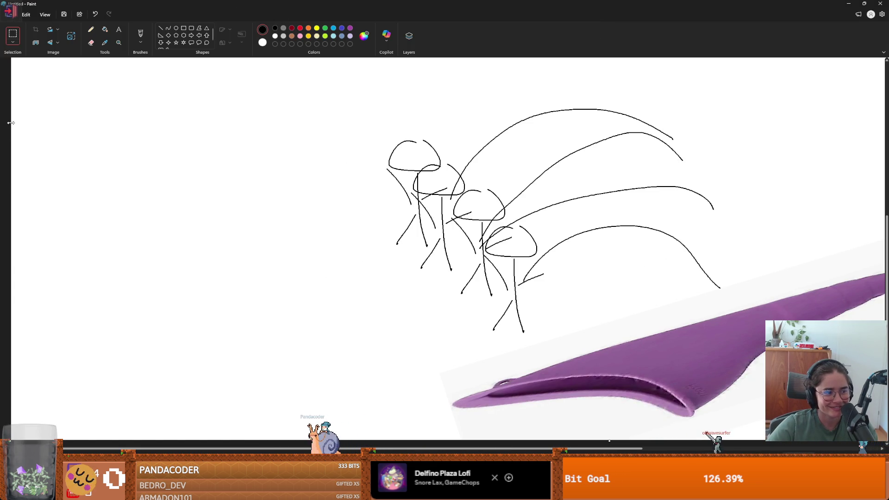
{"action": "scroll", "coordinate": [37, 122], "scroll_direction": "left", "scroll_amount": 3}
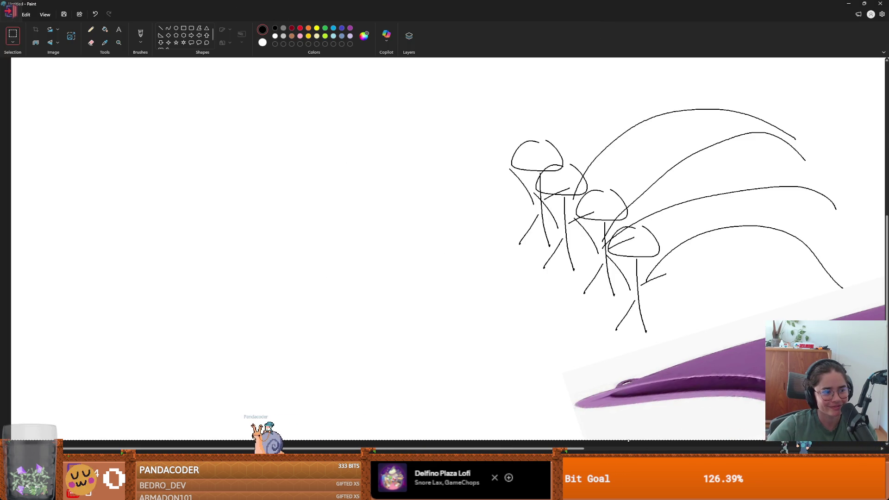
{"action": "scroll", "coordinate": [132, 199], "scroll_direction": "left", "scroll_amount": 3}
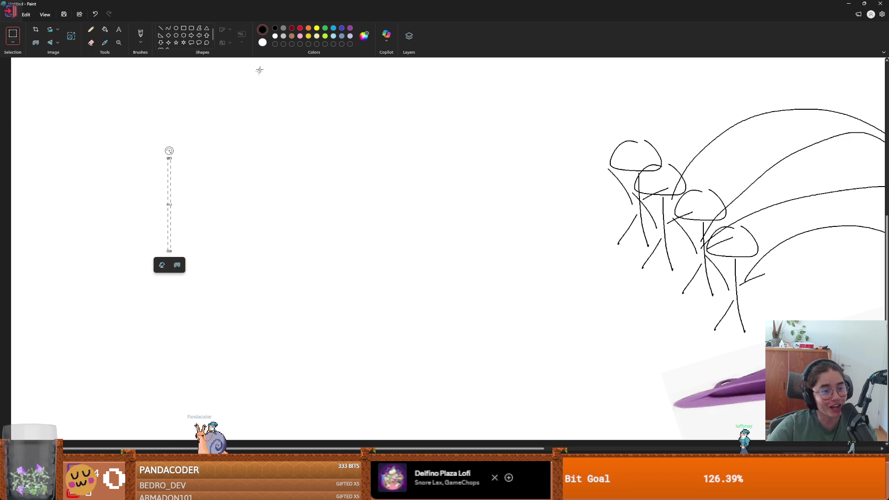
{"action": "left_click", "coordinate": [123, 73]}
{"action": "left_click", "coordinate": [140, 36]}
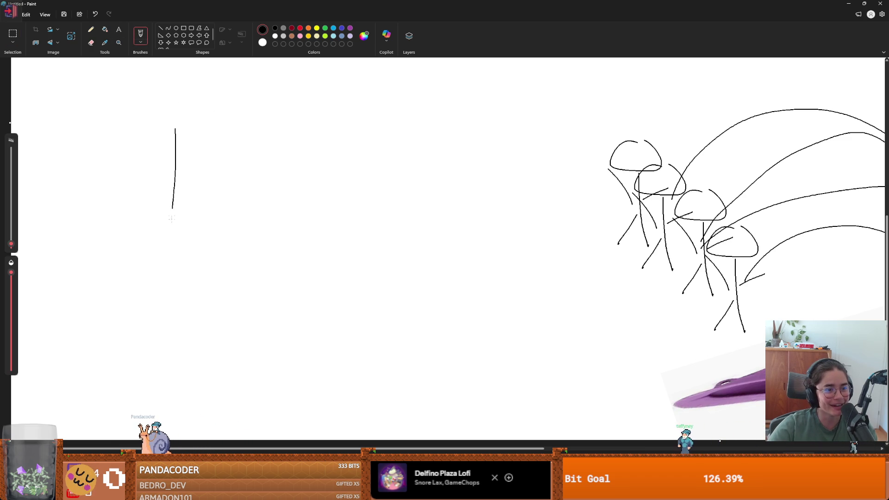
{"action": "mouse_move", "coordinate": [174, 126]}
{"action": "left_mouse_down"}
{"action": "mouse_move", "coordinate": [439, 134]}
{"action": "mouse_move", "coordinate": [244, 278]}
{"action": "mouse_move", "coordinate": [176, 263]}
{"action": "left_mouse_up"}
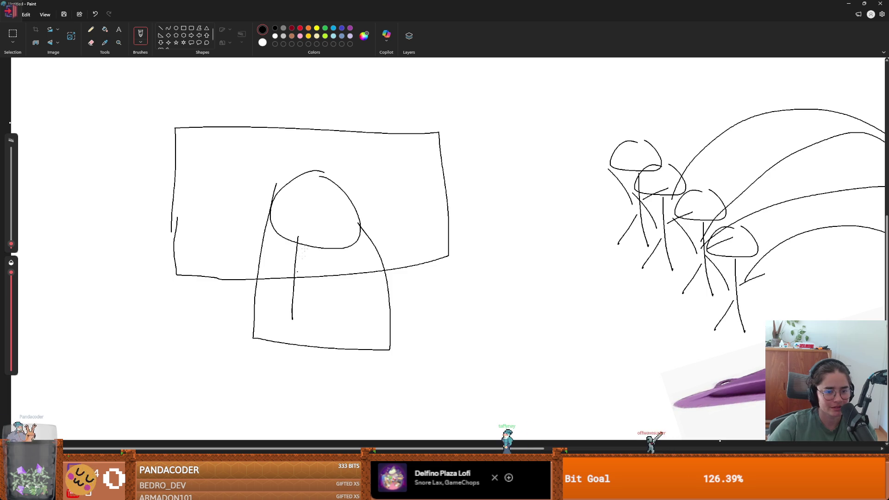
{"action": "left_click", "coordinate": [94, 45]}
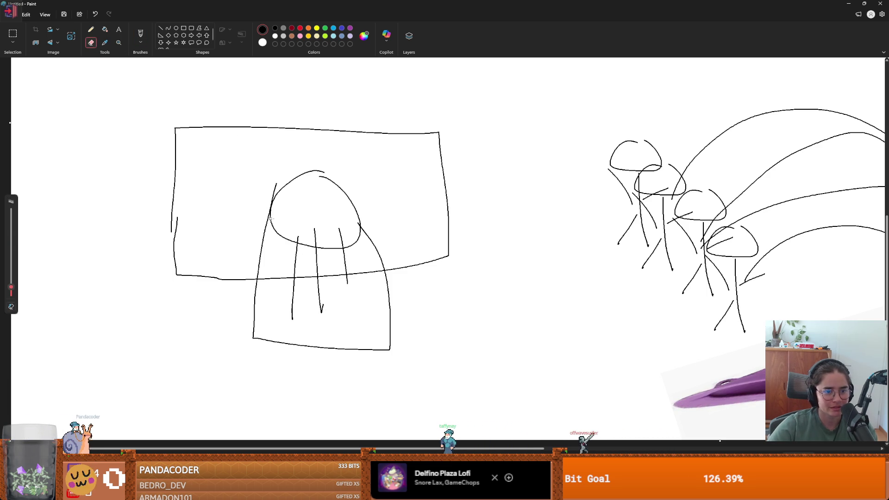
{"action": "mouse_move", "coordinate": [292, 242]}
{"action": "left_mouse_down"}
{"action": "mouse_move", "coordinate": [359, 238]}
{"action": "mouse_move", "coordinate": [328, 249]}
{"action": "left_mouse_up"}
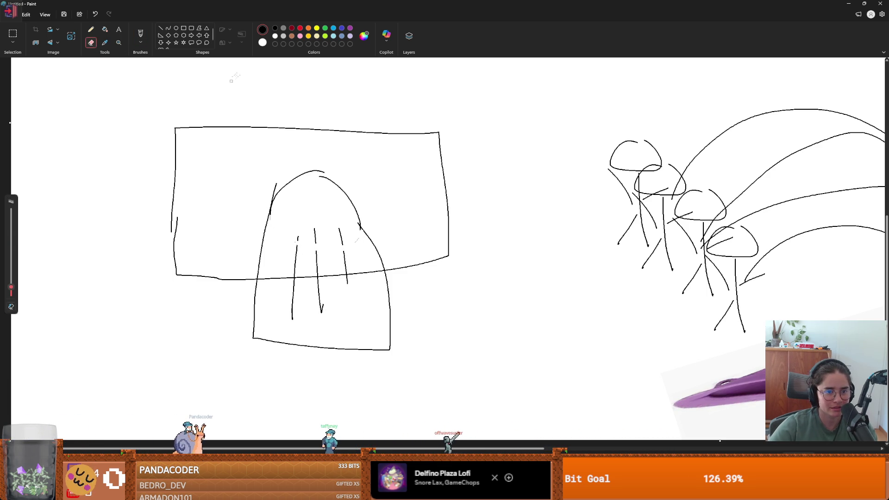
- Brush a yellow zigzag around the rectangle and an orange curve rising from its top
{"action": "left_click", "coordinate": [137, 35]}
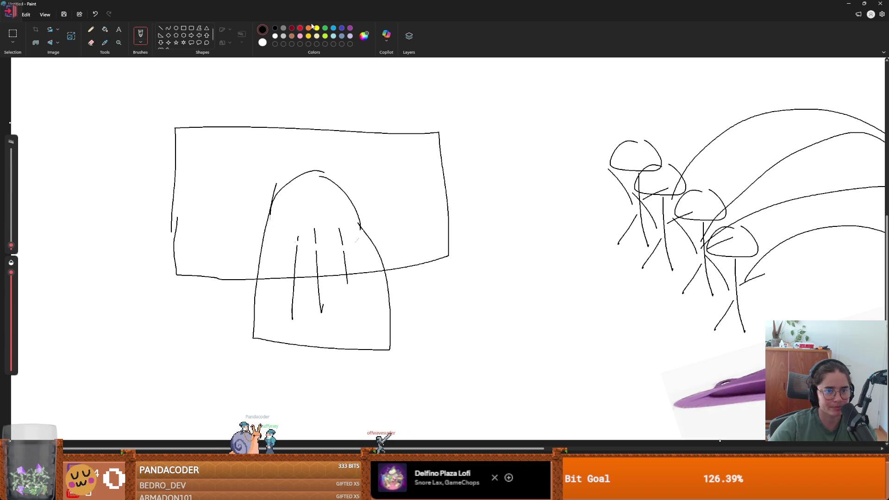
{"action": "mouse_move", "coordinate": [280, 156]}
{"action": "left_mouse_down"}
{"action": "mouse_move", "coordinate": [148, 103]}
{"action": "mouse_move", "coordinate": [132, 217]}
{"action": "mouse_move", "coordinate": [204, 286]}
{"action": "mouse_move", "coordinate": [248, 285]}
{"action": "mouse_move", "coordinate": [335, 139]}
{"action": "mouse_move", "coordinate": [407, 136]}
{"action": "mouse_move", "coordinate": [503, 235]}
{"action": "mouse_move", "coordinate": [486, 293]}
{"action": "mouse_move", "coordinate": [409, 278]}
{"action": "left_mouse_up"}
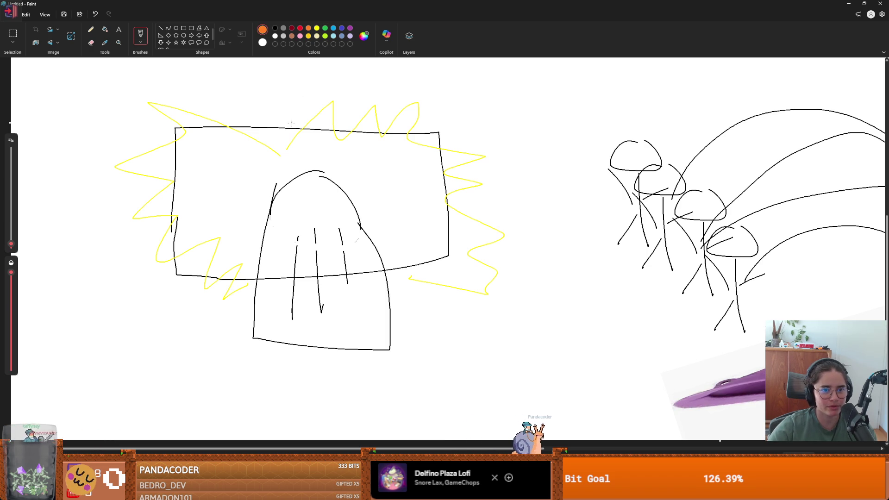
{"action": "left_click_drag", "start_coordinate": [290, 126], "coordinate": [677, 73]}
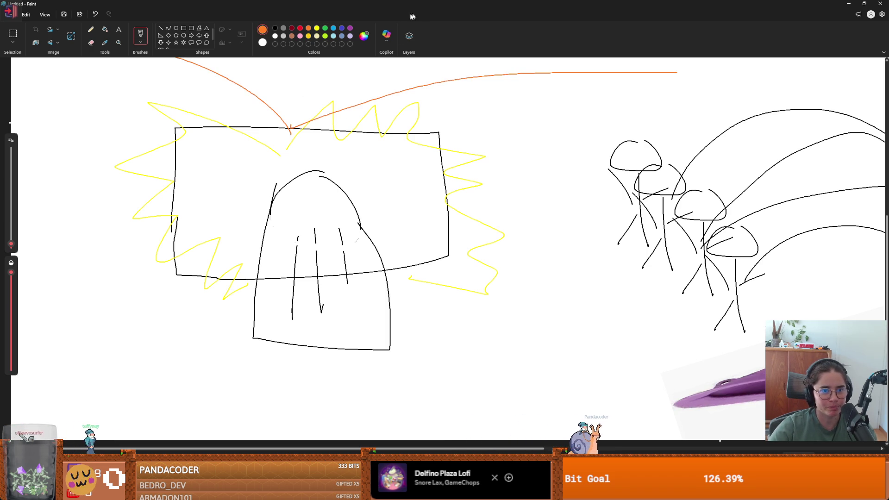
- Add red, green and purple curves sweeping left from the rectangle
{"action": "left_click", "coordinate": [300, 28]}
{"action": "mouse_move", "coordinate": [280, 142]}
{"action": "left_mouse_down"}
{"action": "mouse_move", "coordinate": [76, 66]}
{"action": "mouse_move", "coordinate": [55, 73]}
{"action": "left_mouse_up"}
{"action": "left_click", "coordinate": [325, 28]}
{"action": "left_click_drag", "start_coordinate": [187, 134], "coordinate": [11, 105]}
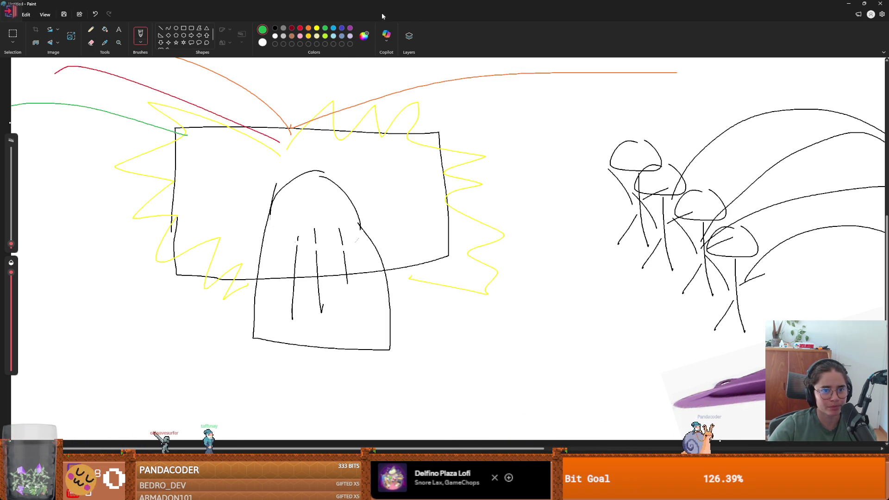
{"action": "left_click", "coordinate": [350, 28]}
{"action": "left_click_drag", "start_coordinate": [147, 166], "coordinate": [11, 133]}
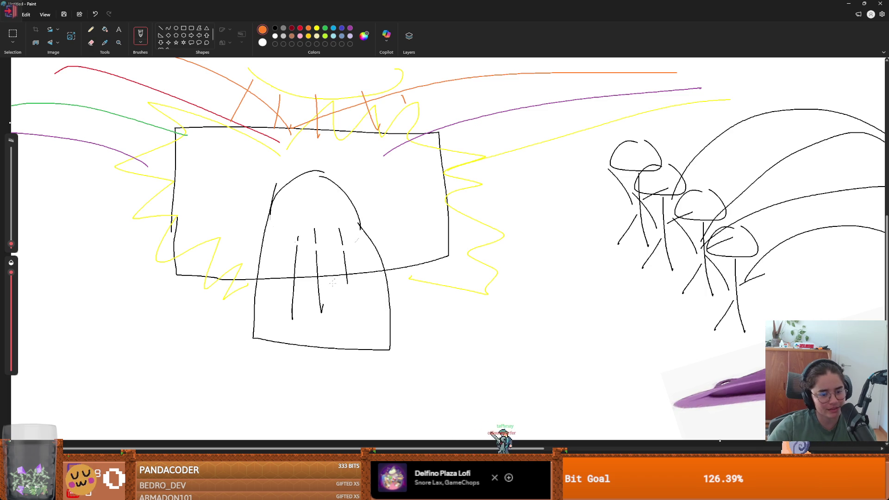
{"action": "scroll", "coordinate": [157, 51], "scroll_direction": "up", "scroll_amount": 5}
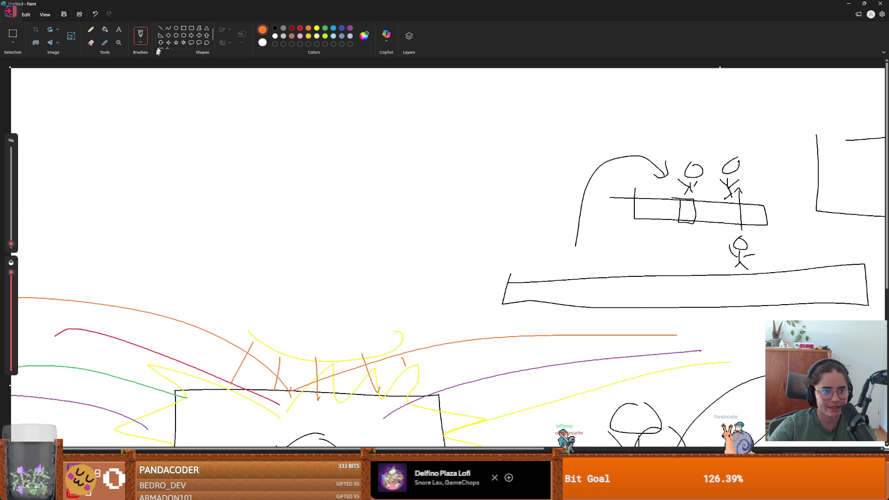
- Brush a brown oval with loops and wavy lines above it, then switch back to the browser
{"action": "left_click", "coordinate": [292, 36]}
{"action": "mouse_move", "coordinate": [287, 173]}
{"action": "left_mouse_down"}
{"action": "mouse_move", "coordinate": [250, 237]}
{"action": "mouse_move", "coordinate": [374, 181]}
{"action": "left_mouse_up"}
{"action": "mouse_move", "coordinate": [271, 167]}
{"action": "left_mouse_down"}
{"action": "mouse_move", "coordinate": [317, 120]}
{"action": "mouse_move", "coordinate": [232, 176]}
{"action": "mouse_move", "coordinate": [398, 190]}
{"action": "mouse_move", "coordinate": [338, 155]}
{"action": "left_mouse_up"}
{"action": "left_click_drag", "start_coordinate": [283, 158], "coordinate": [306, 121]}
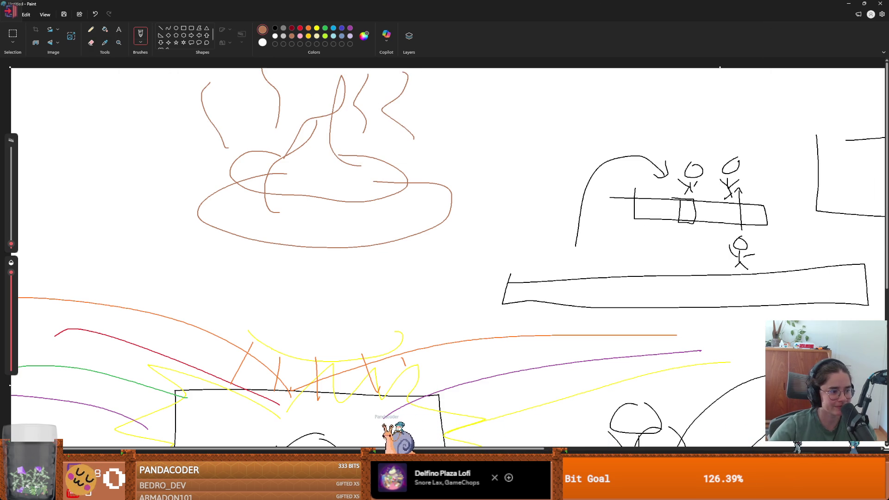
{"action": "key", "text": "alt+Tab"}
{"action": "scroll", "coordinate": [409, 307], "scroll_direction": "down", "scroll_amount": 5}
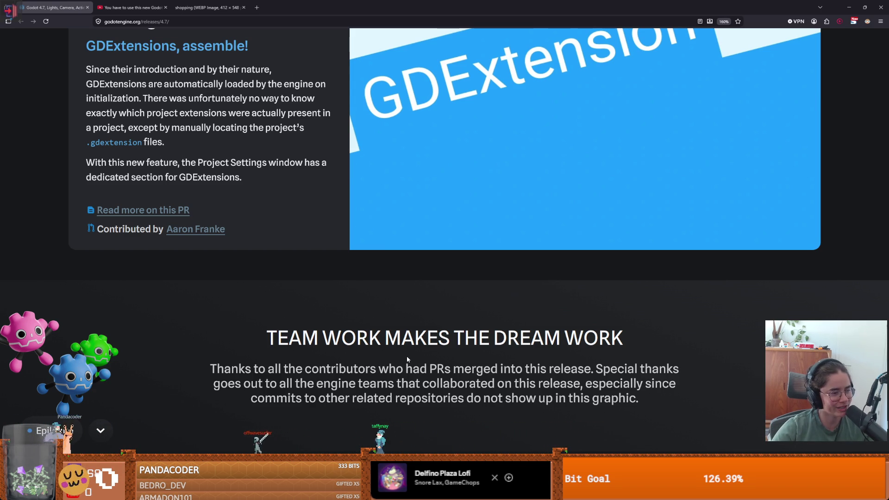
- Select 'MAKES' in the 'Team work makes the dream work' heading and browse the contributor cloud
{"action": "double_click", "coordinate": [416, 338]}
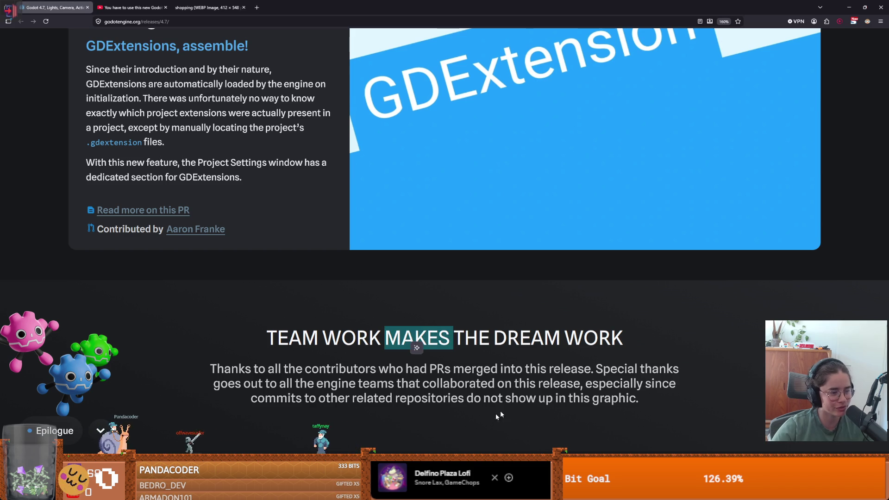
{"action": "left_click", "coordinate": [604, 396]}
{"action": "scroll", "coordinate": [351, 319], "scroll_direction": "down", "scroll_amount": 1}
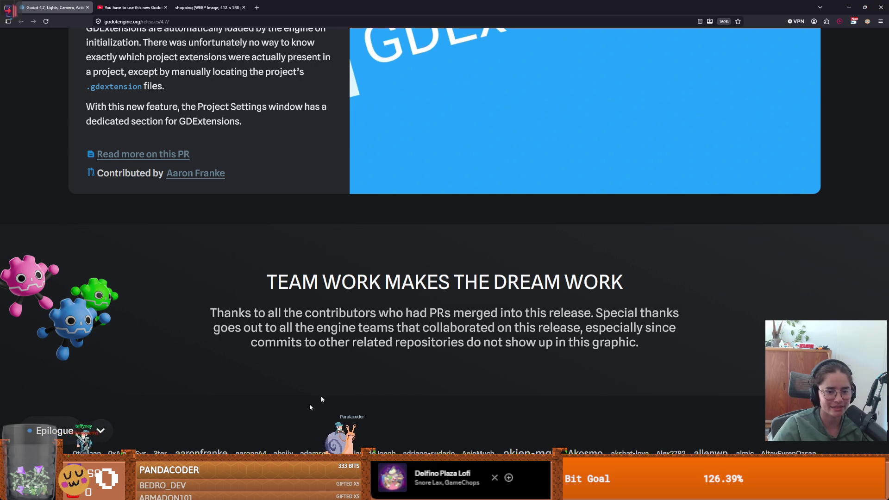
{"action": "scroll", "coordinate": [287, 416], "scroll_direction": "down", "scroll_amount": 10}
{"action": "scroll", "coordinate": [279, 421], "scroll_direction": "up", "scroll_amount": 4}
{"action": "scroll", "coordinate": [279, 424], "scroll_direction": "up", "scroll_amount": 6}
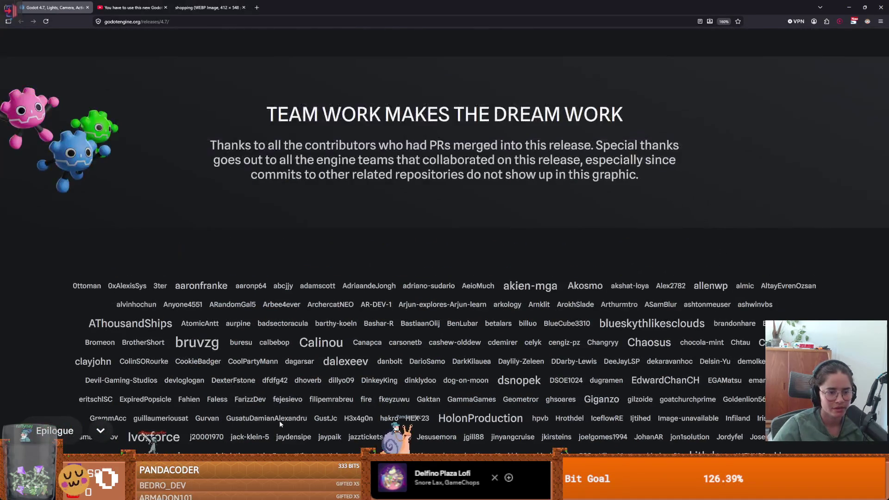
{"action": "scroll", "coordinate": [314, 270], "scroll_direction": "down", "scroll_amount": 2}
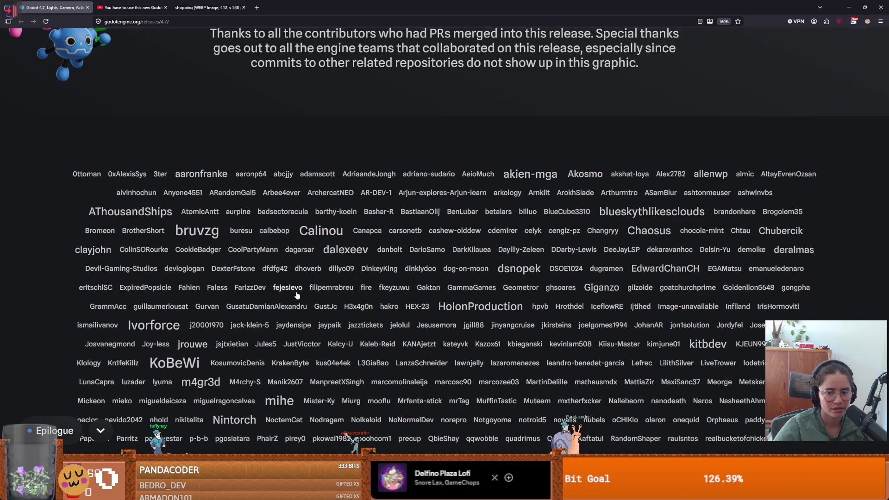
- Scroll further, then drag the scrollbar back to the 'Lights, Camera, Action!' headline at the top
{"action": "scroll", "coordinate": [297, 295], "scroll_direction": "down", "scroll_amount": 5}
{"action": "scroll", "coordinate": [297, 295], "scroll_direction": "down", "scroll_amount": 1}
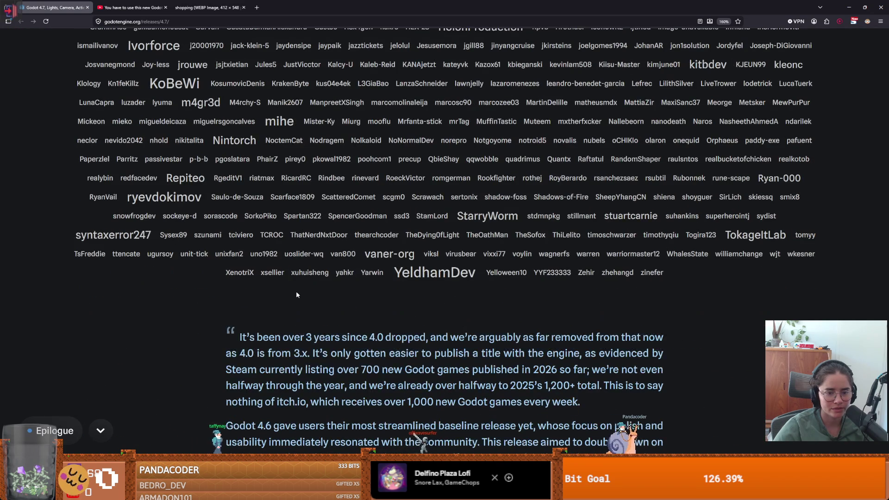
{"action": "scroll", "coordinate": [296, 291], "scroll_direction": "down", "scroll_amount": 3}
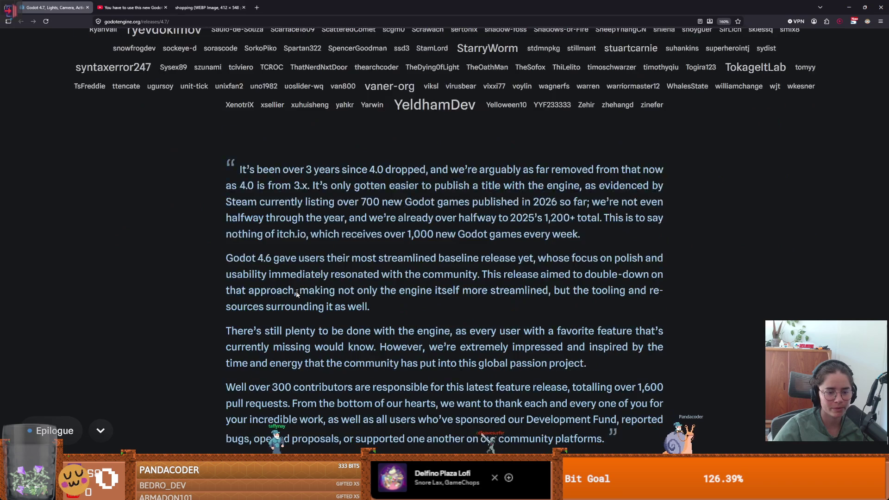
{"action": "scroll", "coordinate": [296, 292], "scroll_direction": "up", "scroll_amount": 3}
{"action": "scroll", "coordinate": [296, 293], "scroll_direction": "up", "scroll_amount": 3}
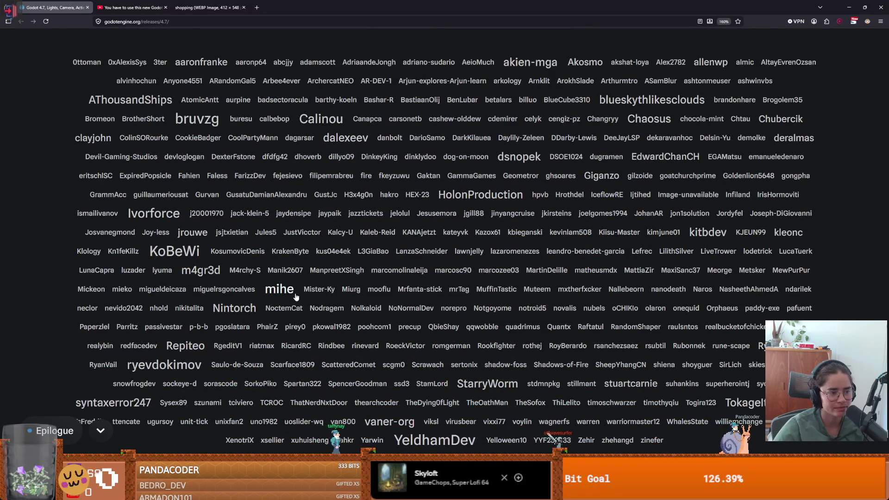
{"action": "scroll", "coordinate": [296, 296], "scroll_direction": "up", "scroll_amount": 10}
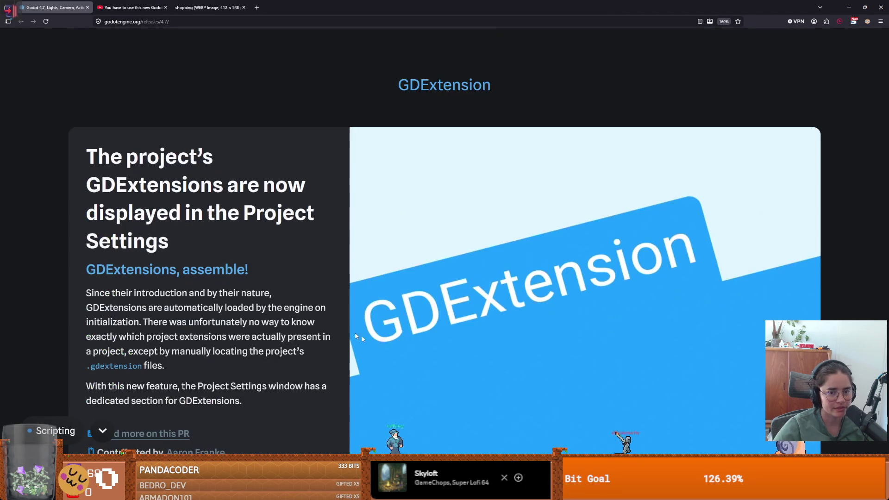
{"action": "left_click_drag", "start_coordinate": [886, 419], "coordinate": [884, 28]}
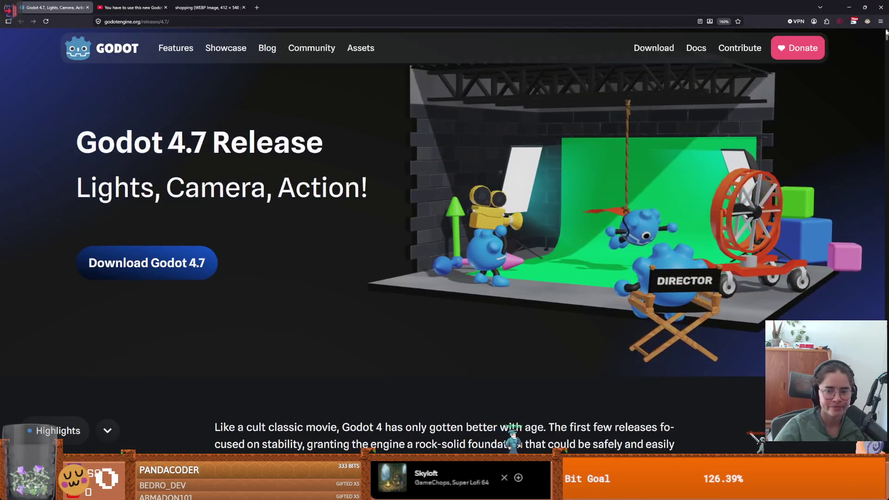
- Drag the scrollbar down to the Epilogue thanking over 300 contributors
{"action": "scroll", "coordinate": [740, 46], "scroll_direction": "down", "scroll_amount": 3}
{"action": "scroll", "coordinate": [655, 33], "scroll_direction": "up", "scroll_amount": 3}
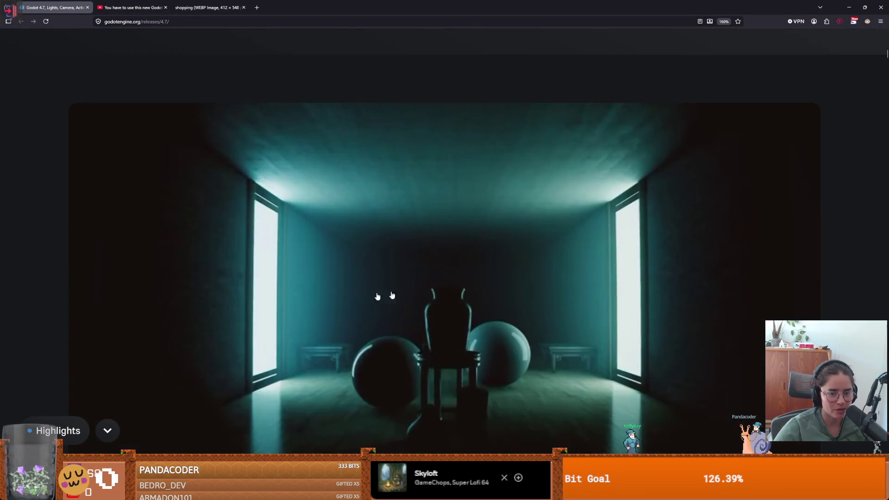
{"action": "mouse_move", "coordinate": [885, 39]}
{"action": "left_mouse_down"}
{"action": "mouse_move", "coordinate": [885, 458]}
{"action": "mouse_move", "coordinate": [884, 442]}
{"action": "left_mouse_up"}
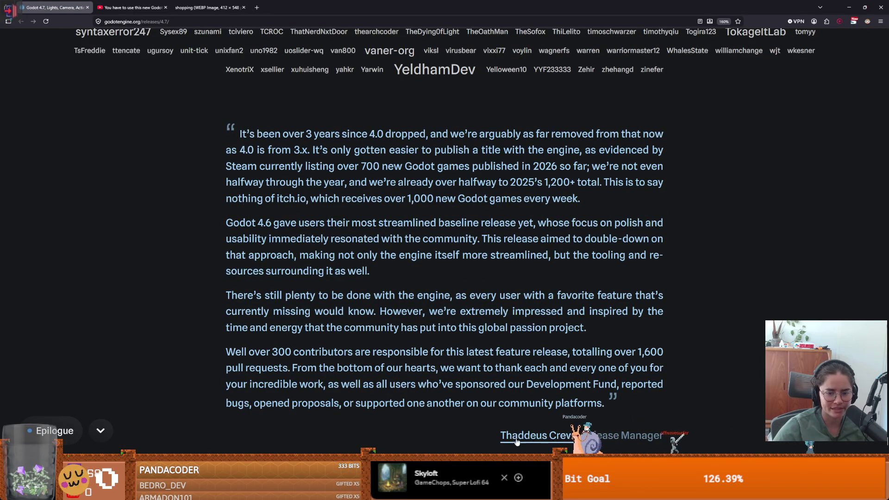
{"action": "scroll", "coordinate": [517, 441], "scroll_direction": "down", "scroll_amount": 2}
{"action": "scroll", "coordinate": [560, 331], "scroll_direction": "down", "scroll_amount": 2}
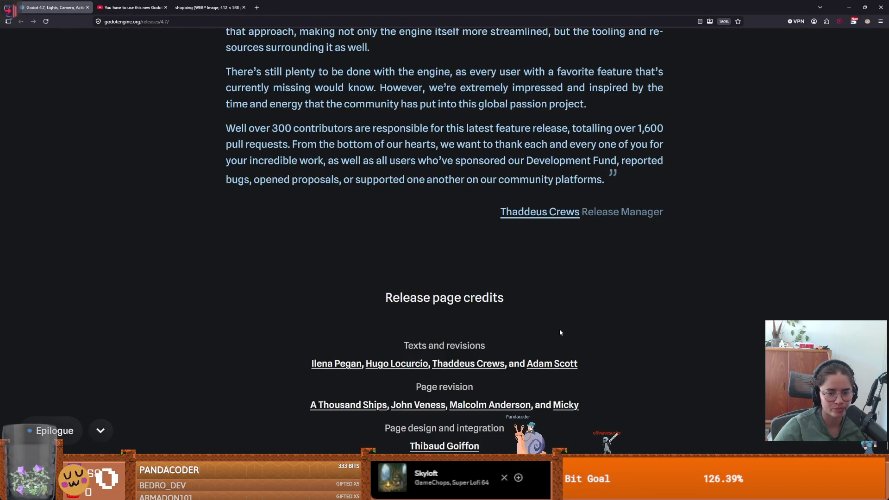
{"action": "scroll", "coordinate": [560, 331], "scroll_direction": "up", "scroll_amount": 1}
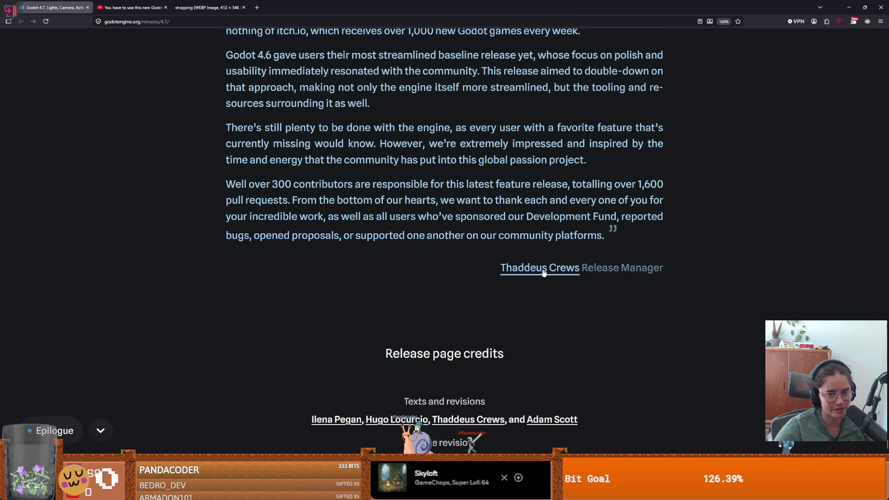
{"action": "scroll", "coordinate": [624, 257], "scroll_direction": "up", "scroll_amount": 2}
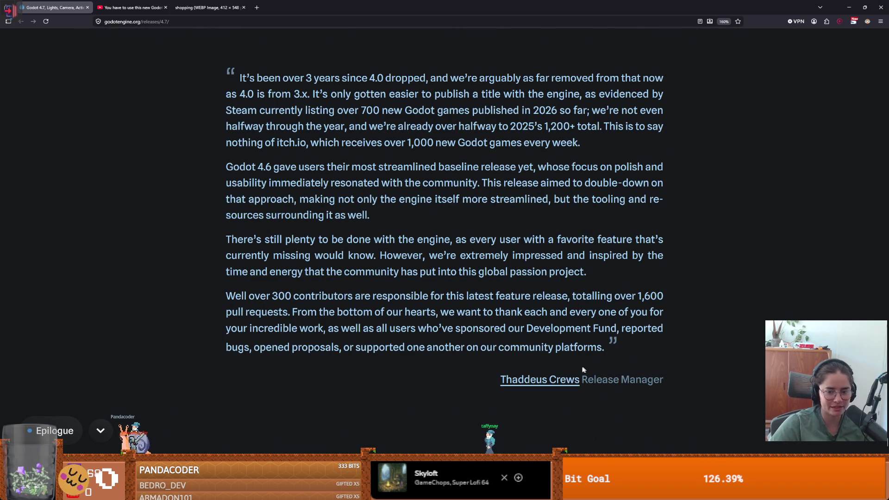
{"action": "mouse_move", "coordinate": [664, 380]}
{"action": "left_mouse_down"}
{"action": "mouse_move", "coordinate": [498, 347]}
{"action": "mouse_move", "coordinate": [496, 370]}
{"action": "mouse_move", "coordinate": [462, 349]}
{"action": "left_mouse_up"}
{"action": "left_click", "coordinate": [265, 102]}
{"action": "scroll", "coordinate": [249, 108], "scroll_direction": "up", "scroll_amount": 2}
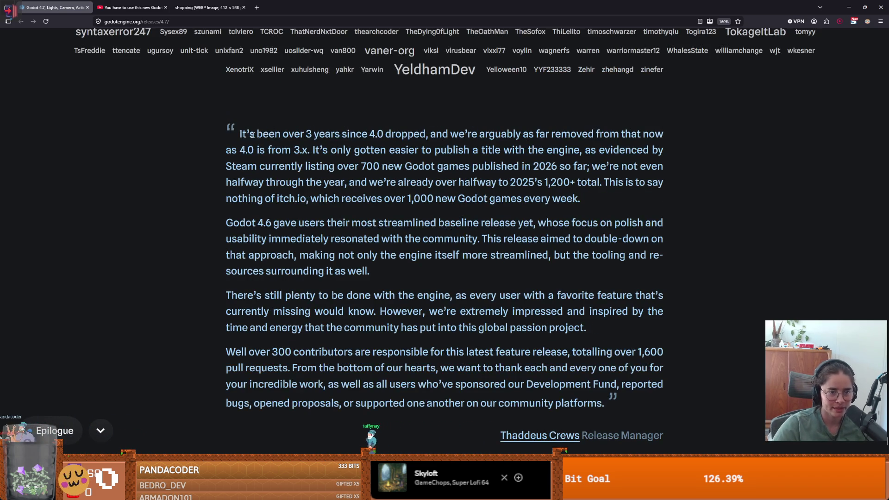
{"action": "left_click_drag", "start_coordinate": [241, 134], "coordinate": [369, 142]}
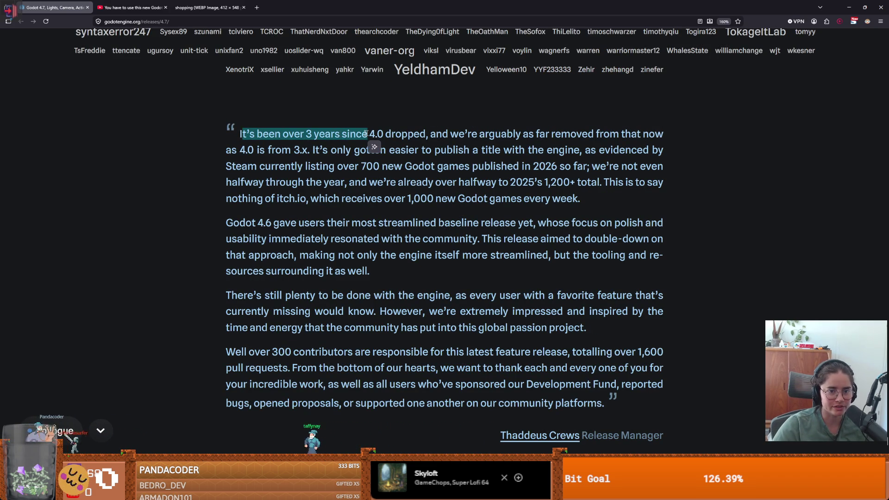
{"action": "left_click", "coordinate": [306, 135]}
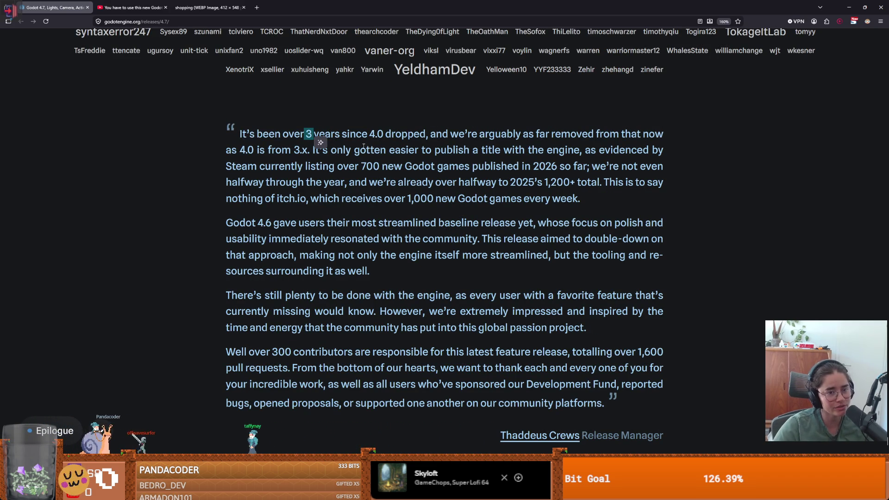
{"action": "left_click_drag", "start_coordinate": [368, 134], "coordinate": [425, 134]}
{"action": "left_click", "coordinate": [317, 131]}
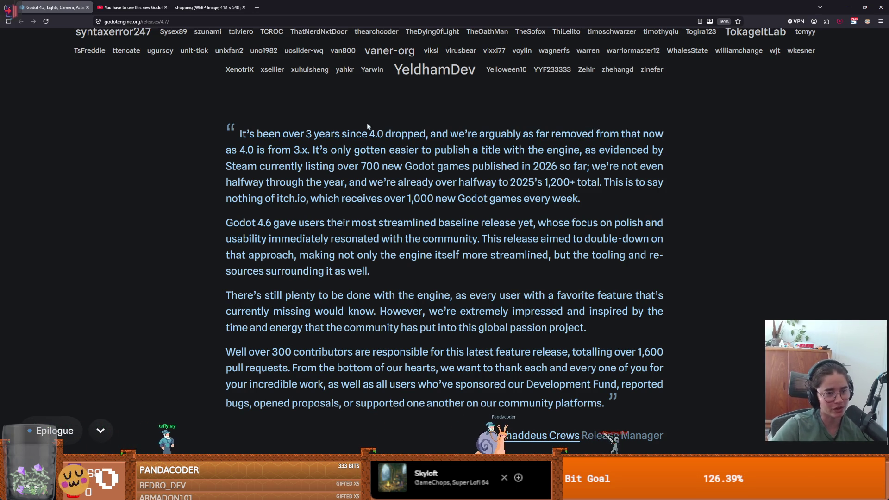
{"action": "left_click_drag", "start_coordinate": [448, 134], "coordinate": [582, 134]}
{"action": "left_click", "coordinate": [597, 134]}
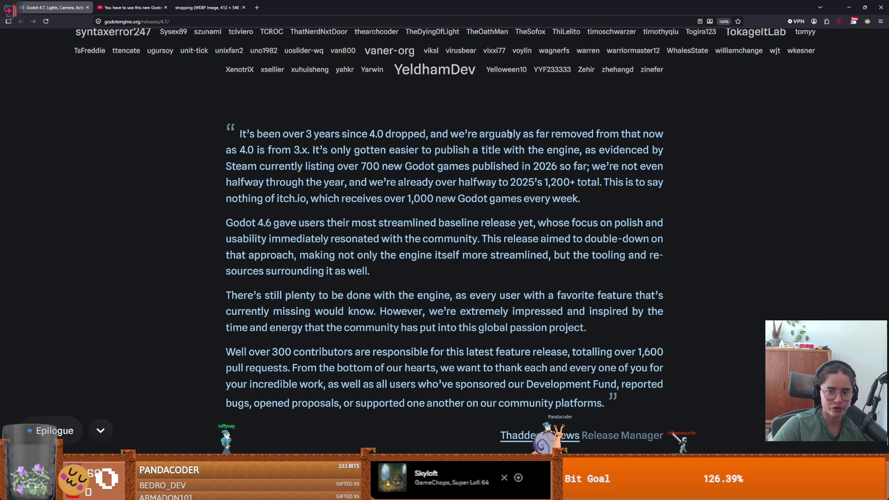
{"action": "left_click_drag", "start_coordinate": [239, 150], "coordinate": [333, 148]}
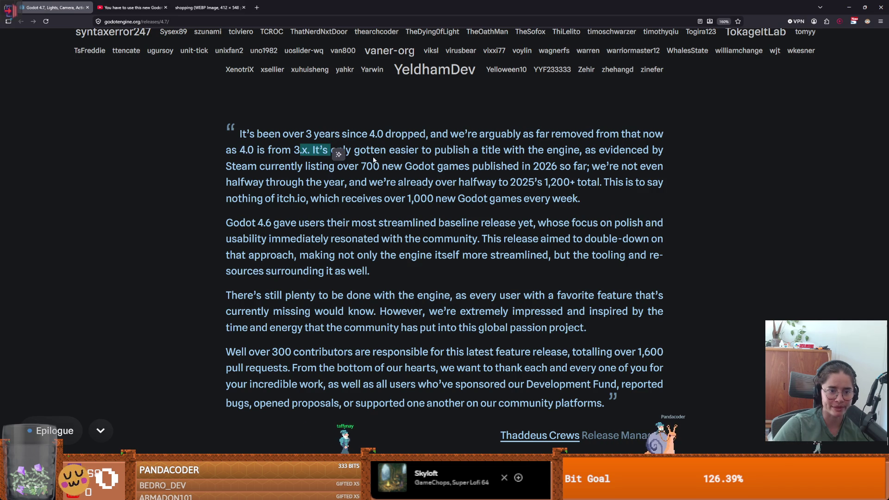
{"action": "left_click", "coordinate": [341, 153]}
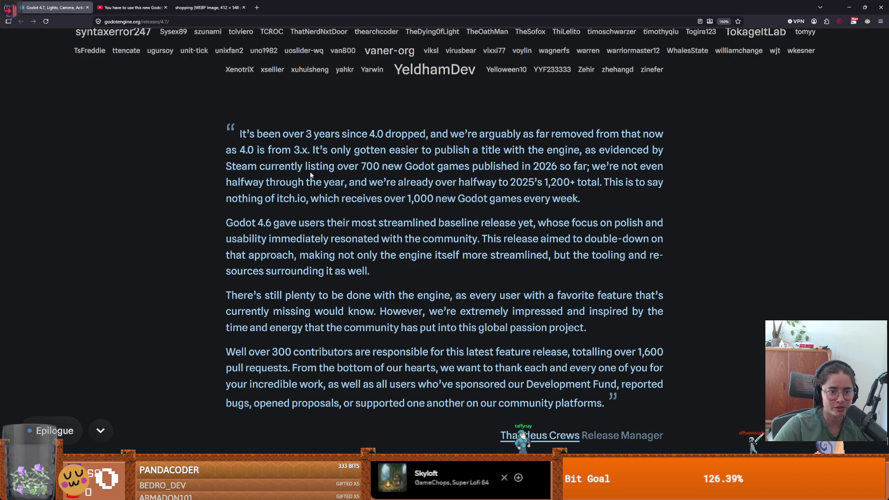
{"action": "left_click_drag", "start_coordinate": [360, 166], "coordinate": [460, 170]}
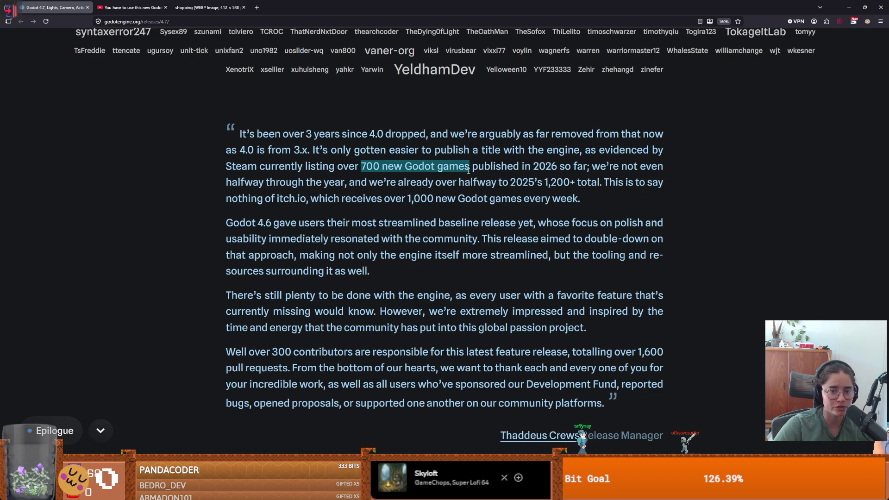
{"action": "left_click", "coordinate": [542, 167]}
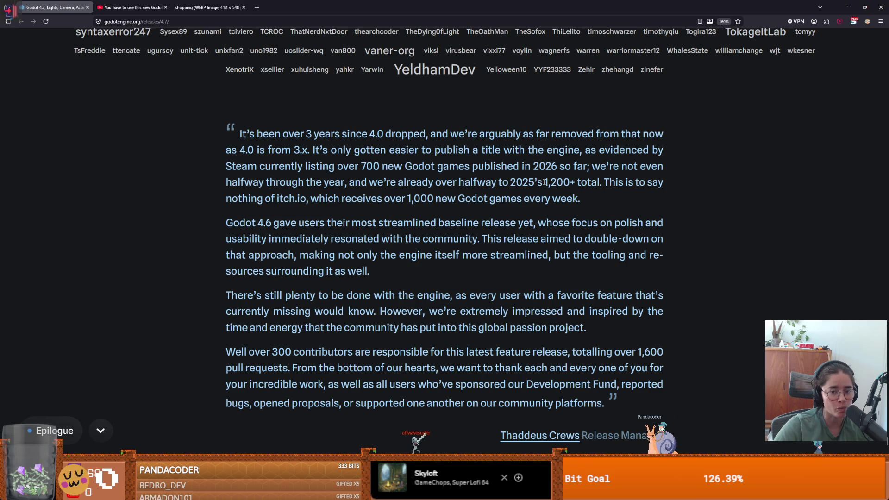
{"action": "left_click_drag", "start_coordinate": [544, 183], "coordinate": [572, 184]}
{"action": "left_click", "coordinate": [588, 184]}
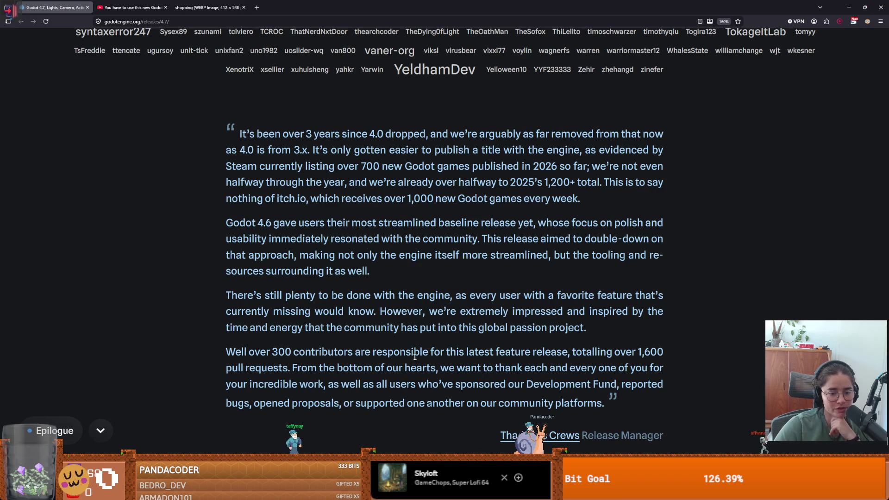
{"action": "scroll", "coordinate": [414, 356], "scroll_direction": "down", "scroll_amount": 1}
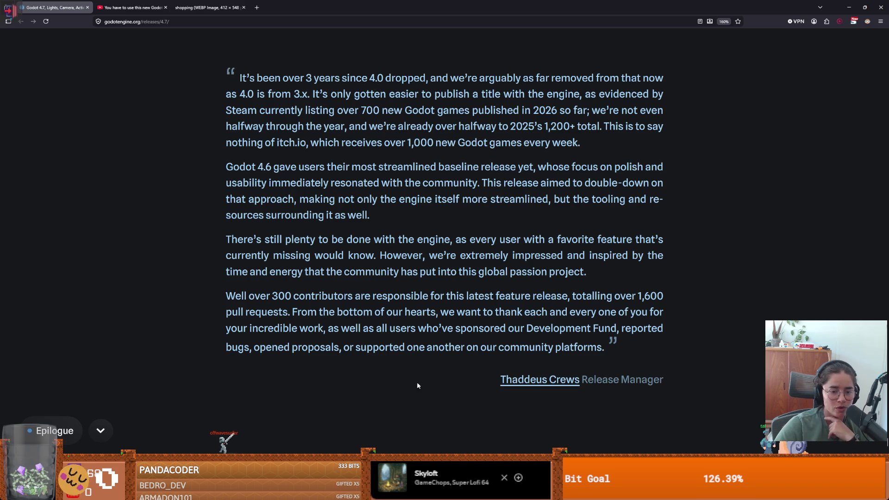
- Look over the release announcement page, then return to the godotengine.org homepage
{"action": "scroll", "coordinate": [545, 404], "scroll_direction": "down", "scroll_amount": 5}
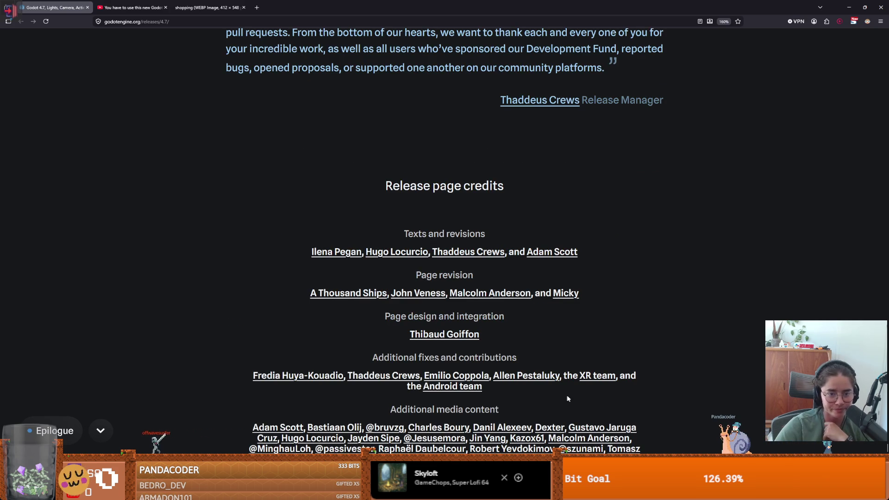
{"action": "scroll", "coordinate": [565, 398], "scroll_direction": "down", "scroll_amount": 5}
{"action": "scroll", "coordinate": [567, 401], "scroll_direction": "up", "scroll_amount": 5}
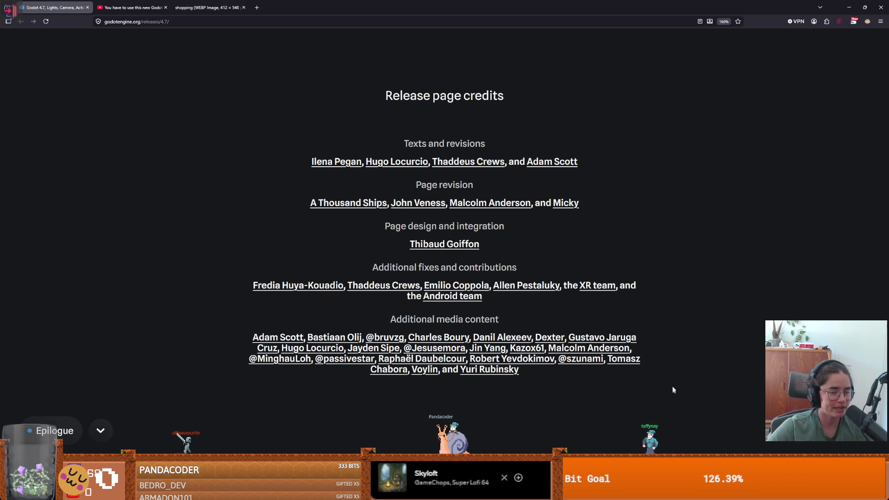
{"action": "scroll", "coordinate": [444, 250], "scroll_direction": "up", "scroll_amount": 10}
{"action": "key", "text": "Home"}
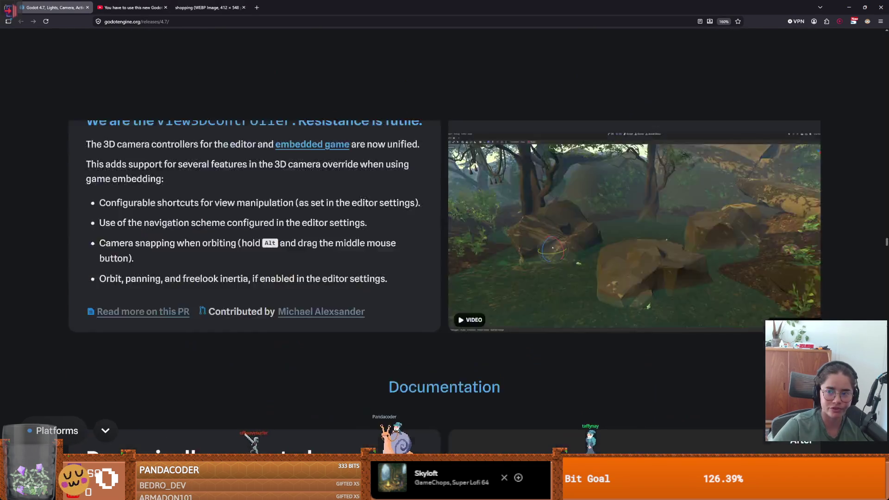
{"action": "key", "text": "alt+Left"}
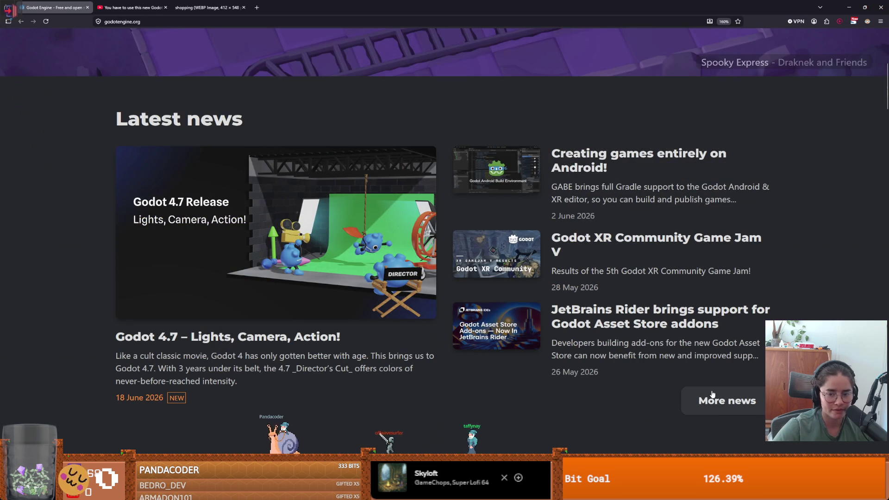
- Open the full list of Godot news posts and scroll through the recent announcements
{"action": "left_click", "coordinate": [701, 400]}
{"action": "scroll", "coordinate": [411, 282], "scroll_direction": "down", "scroll_amount": 2}
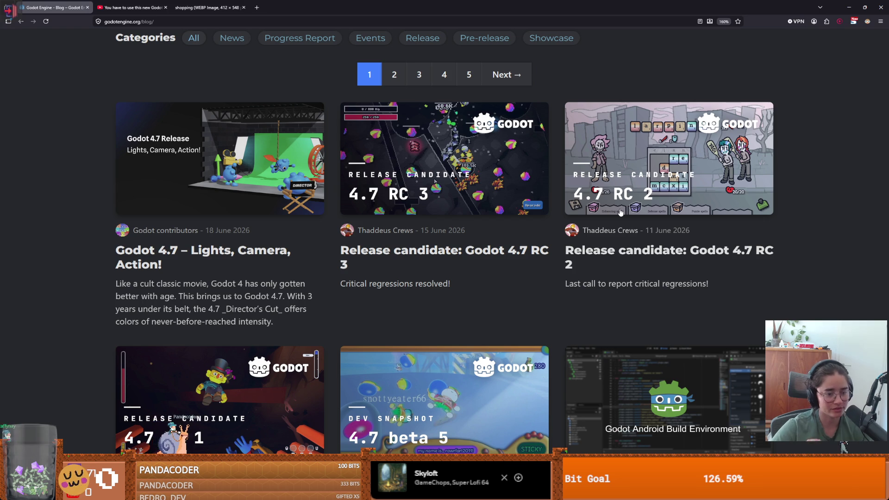
{"action": "scroll", "coordinate": [495, 275], "scroll_direction": "down", "scroll_amount": 1}
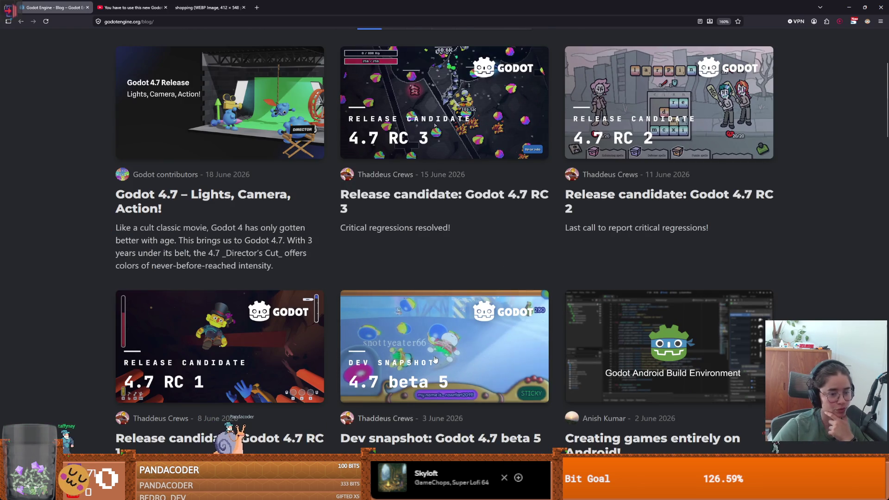
{"action": "scroll", "coordinate": [463, 319], "scroll_direction": "down", "scroll_amount": 1}
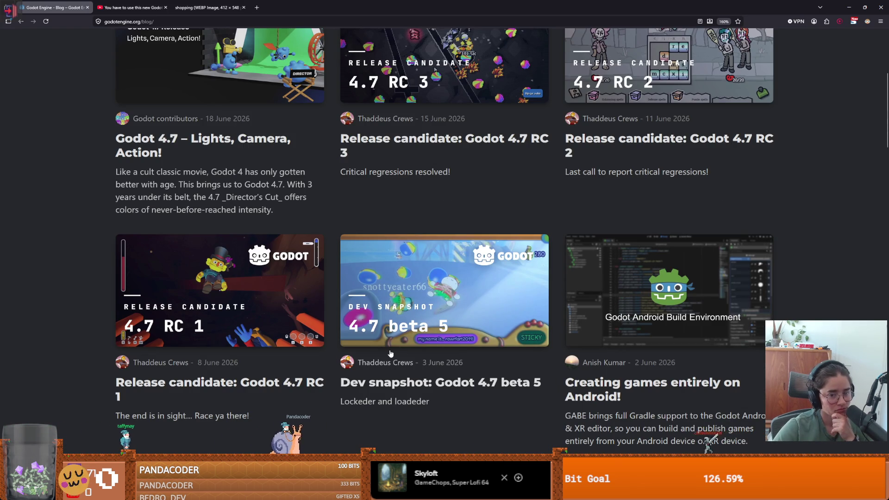
{"action": "scroll", "coordinate": [304, 320], "scroll_direction": "down", "scroll_amount": 1}
{"action": "scroll", "coordinate": [302, 321], "scroll_direction": "down", "scroll_amount": 2}
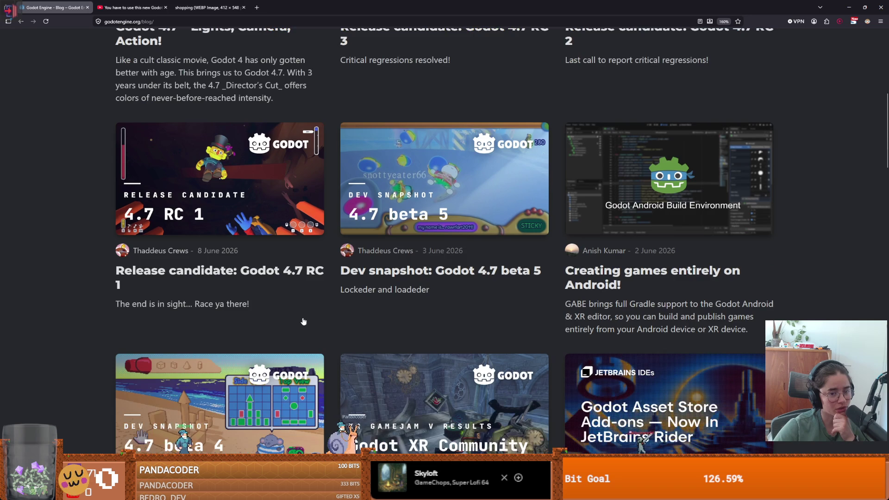
{"action": "scroll", "coordinate": [300, 322], "scroll_direction": "down", "scroll_amount": 1}
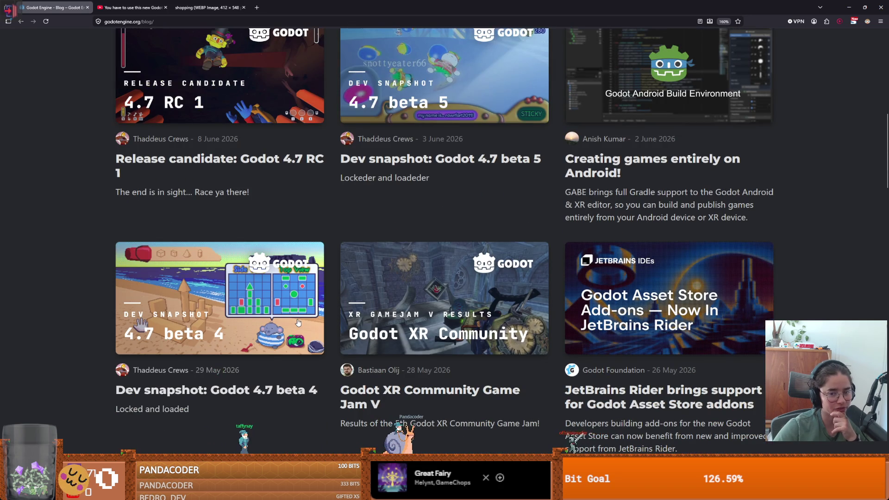
{"action": "scroll", "coordinate": [296, 323], "scroll_direction": "down", "scroll_amount": 2}
{"action": "scroll", "coordinate": [292, 324], "scroll_direction": "down", "scroll_amount": 2}
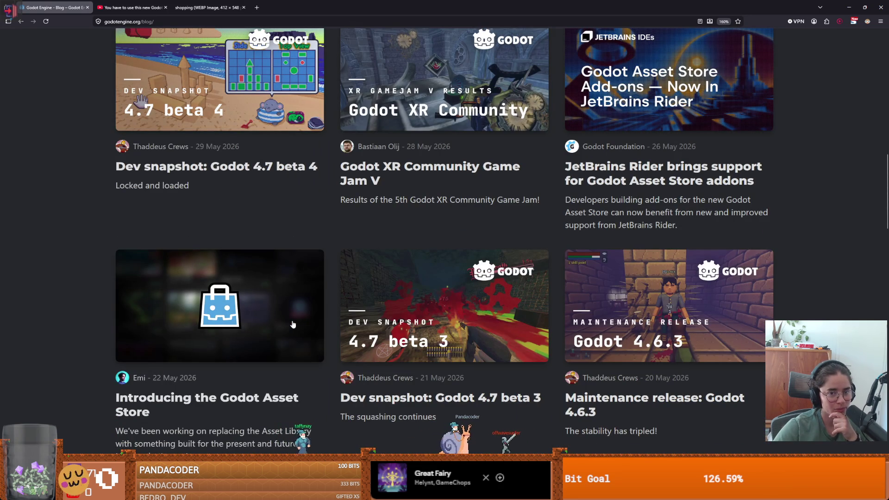
{"action": "scroll", "coordinate": [293, 324], "scroll_direction": "up", "scroll_amount": 1}
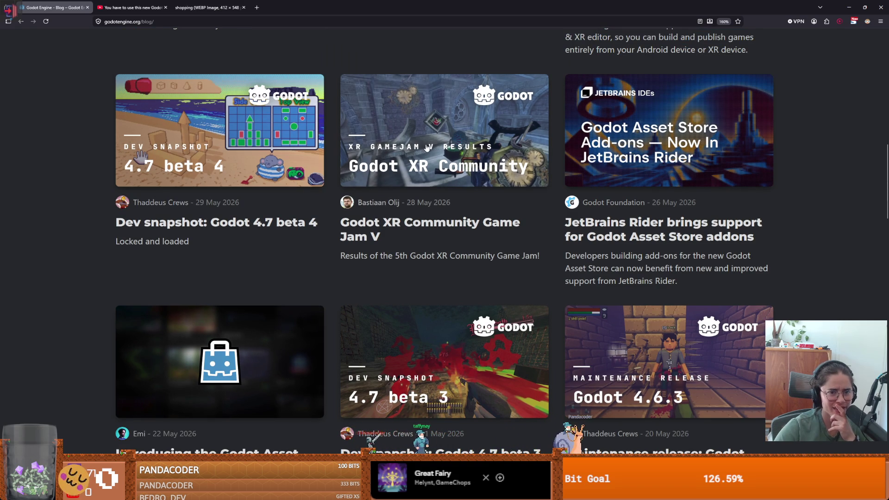
- Read the Godot XR Community Game Jam V post, then return to the blog list and keep browsing
{"action": "left_click", "coordinate": [376, 205]}
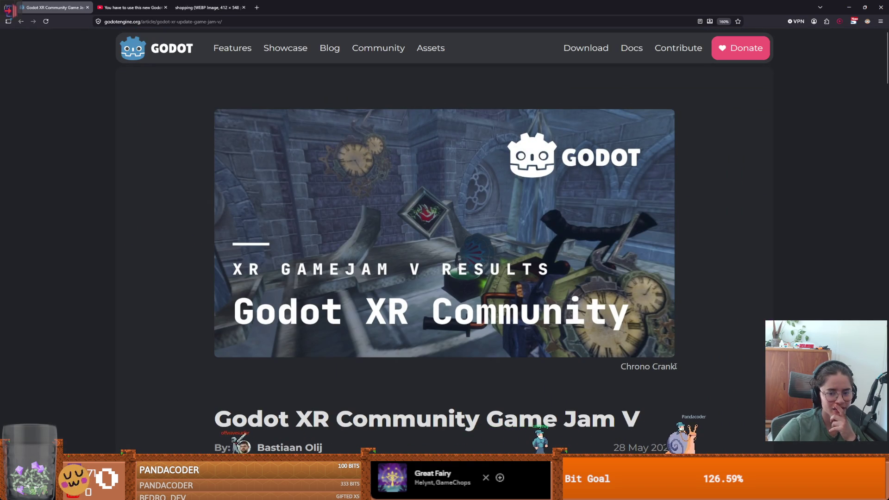
{"action": "left_click_drag", "start_coordinate": [676, 367], "coordinate": [610, 360]}
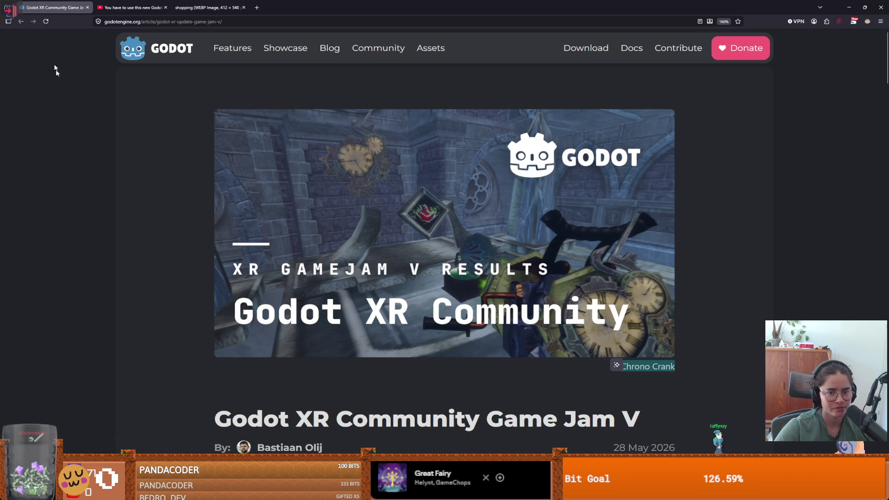
{"action": "left_click", "coordinate": [22, 21]}
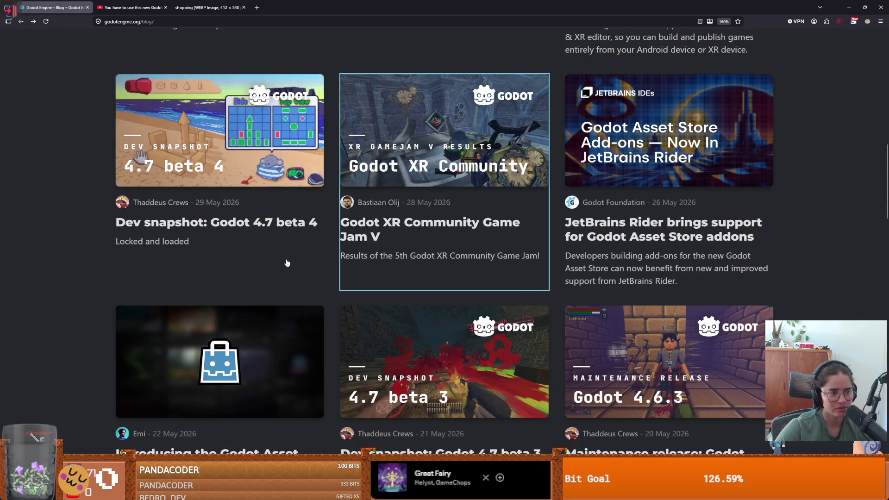
{"action": "scroll", "coordinate": [287, 262], "scroll_direction": "down", "scroll_amount": 3}
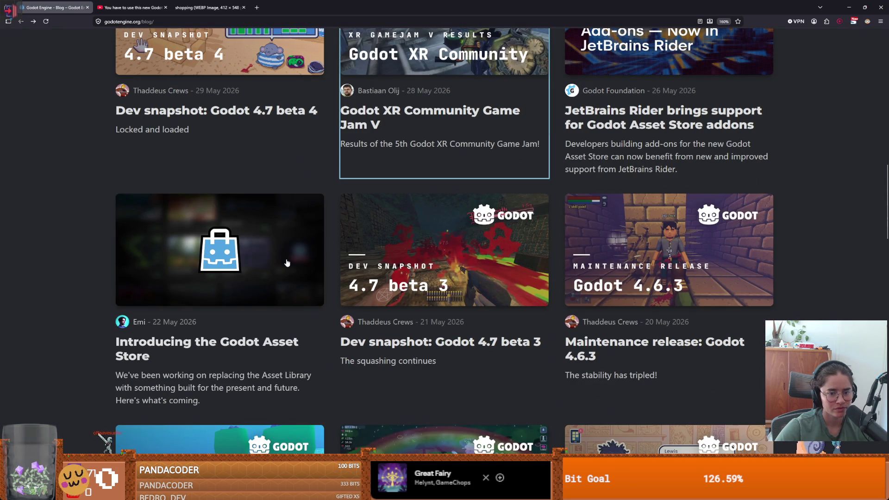
{"action": "scroll", "coordinate": [287, 262], "scroll_direction": "down", "scroll_amount": 3}
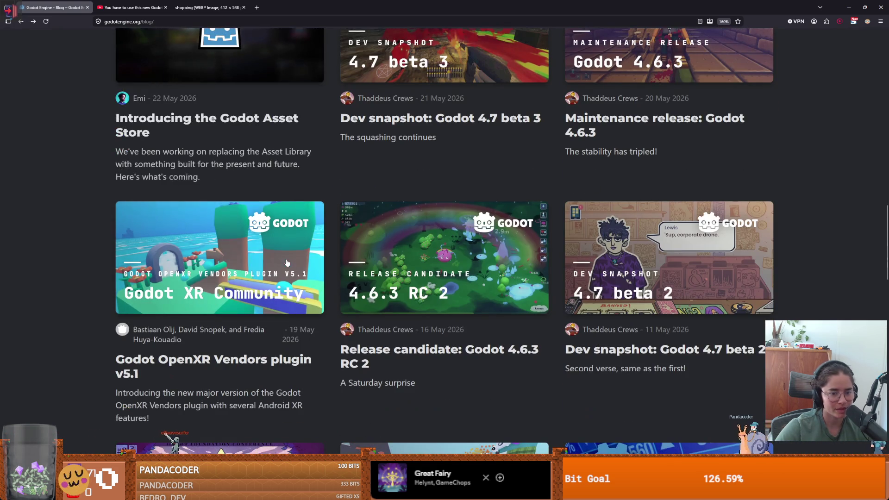
{"action": "scroll", "coordinate": [658, 197], "scroll_direction": "down", "scroll_amount": 2}
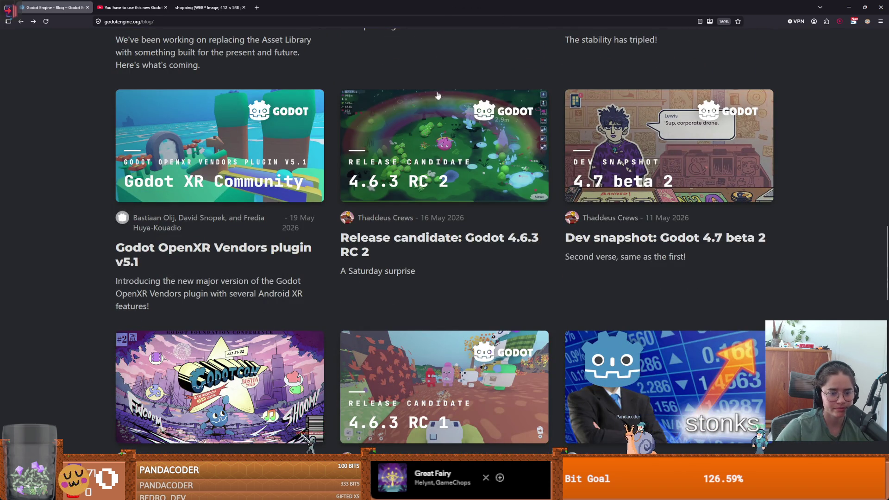
{"action": "scroll", "coordinate": [437, 95], "scroll_direction": "down", "scroll_amount": 2}
- Return to the room scene, zoom the 2D canvas and lower the Scene/FileSystem divider to list more nodes
{"action": "key", "text": "alt+Tab"}
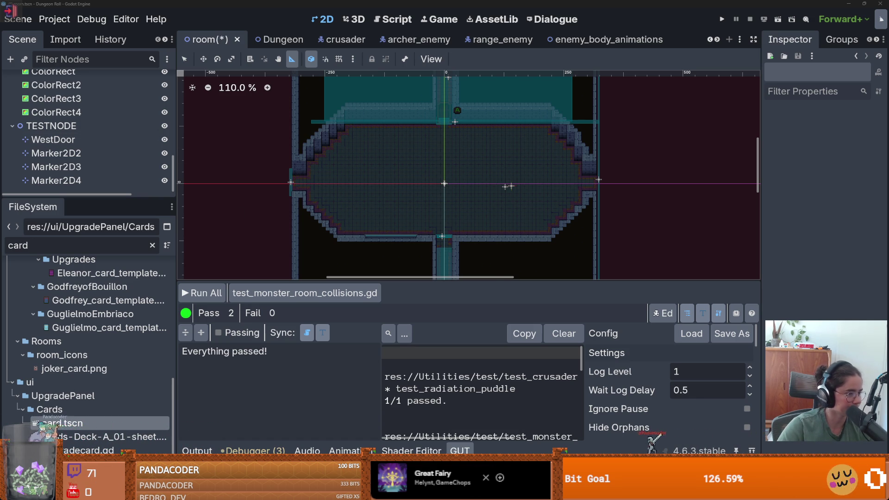
{"action": "scroll", "coordinate": [418, 250], "scroll_direction": "down", "scroll_amount": 1}
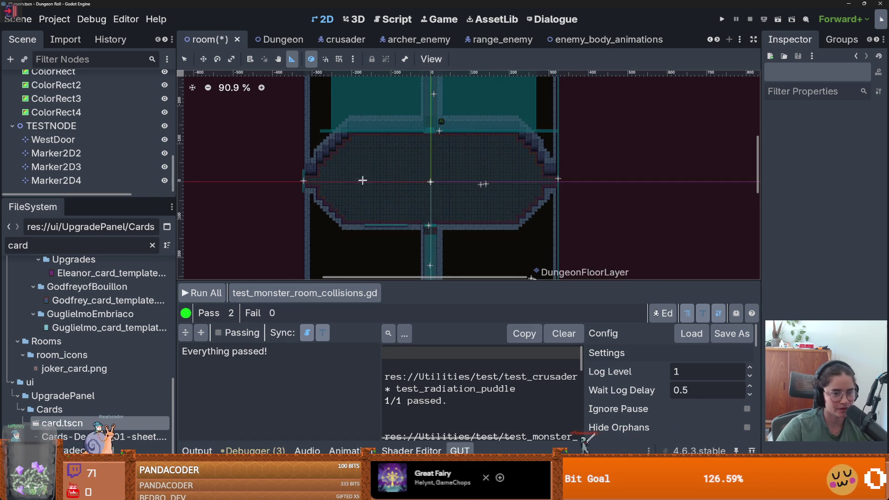
{"action": "left_click_drag", "start_coordinate": [112, 198], "coordinate": [112, 285]}
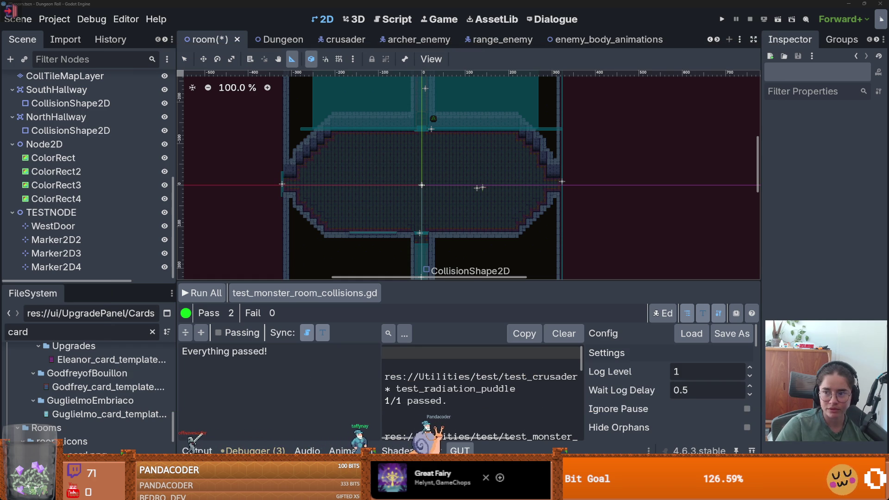
{"action": "left_click", "coordinate": [54, 19]}
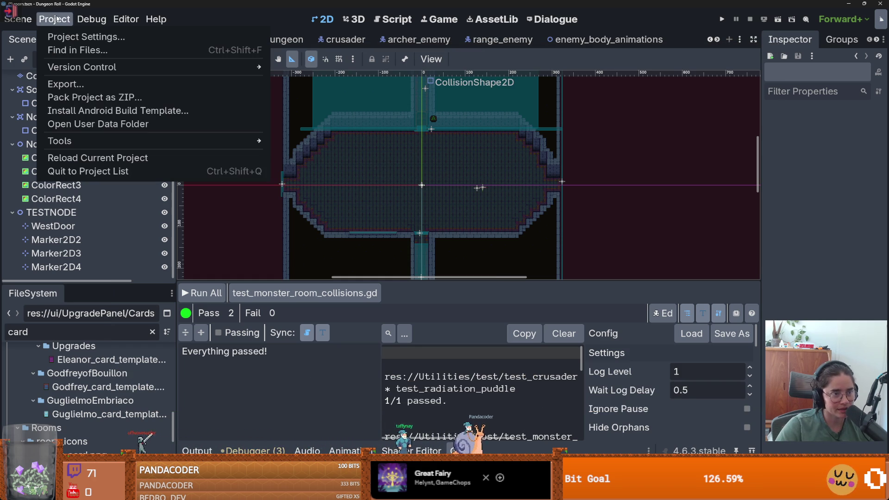
- Open Project Settings and scroll through its setting categories
{"action": "left_click", "coordinate": [74, 34]}
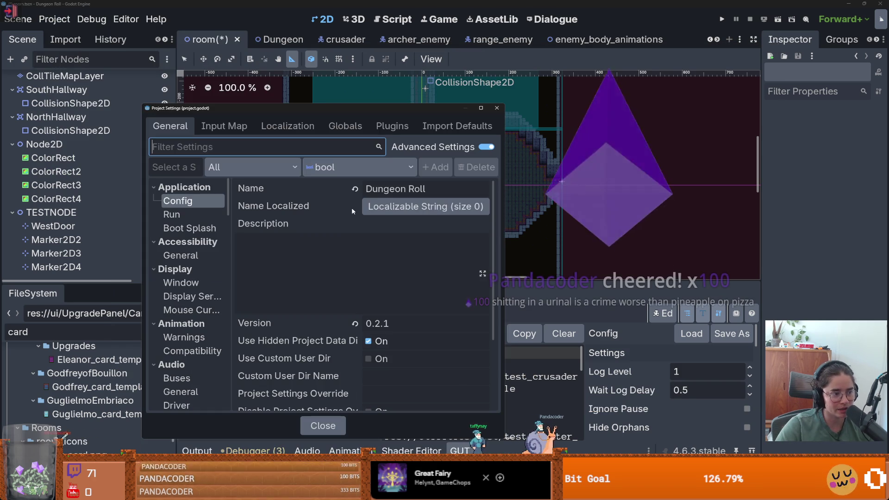
{"action": "scroll", "coordinate": [215, 315], "scroll_direction": "down", "scroll_amount": 10}
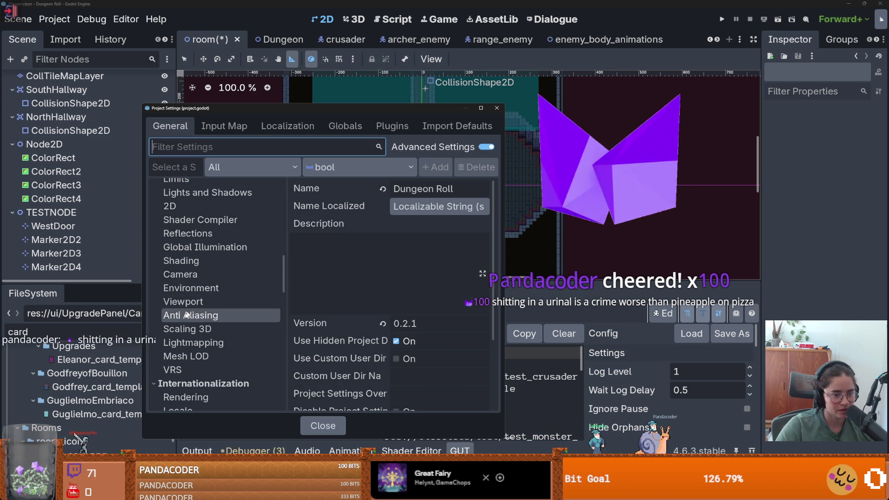
{"action": "scroll", "coordinate": [222, 324], "scroll_direction": "down", "scroll_amount": 1}
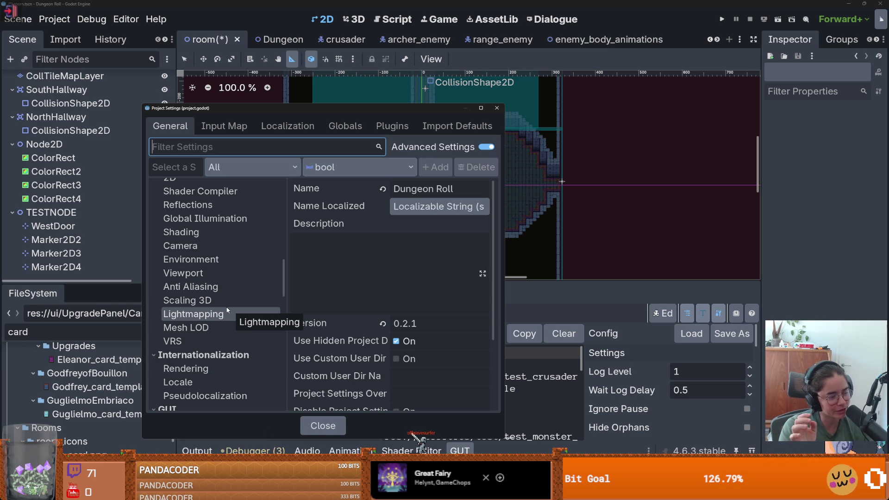
{"action": "scroll", "coordinate": [227, 310], "scroll_direction": "up", "scroll_amount": 3}
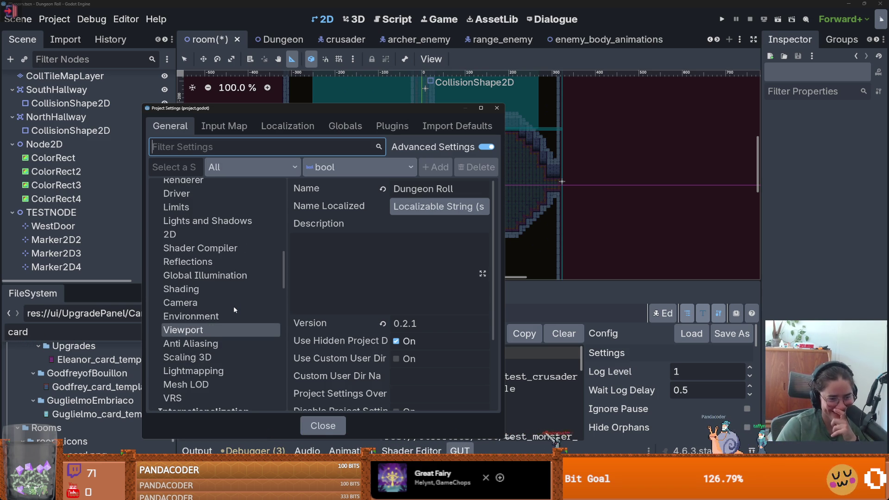
{"action": "scroll", "coordinate": [234, 306], "scroll_direction": "down", "scroll_amount": 2}
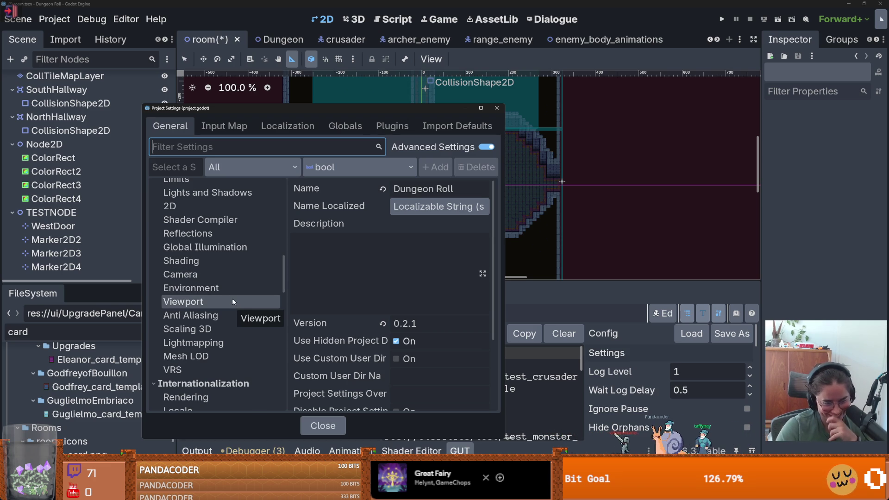
{"action": "scroll", "coordinate": [239, 306], "scroll_direction": "up", "scroll_amount": 3}
{"action": "scroll", "coordinate": [245, 309], "scroll_direction": "down", "scroll_amount": 1}
{"action": "scroll", "coordinate": [244, 308], "scroll_direction": "down", "scroll_amount": 10}
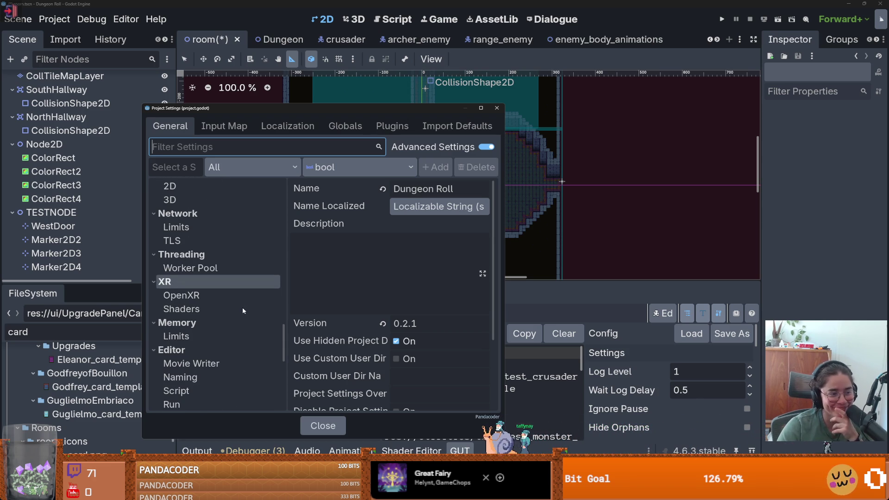
{"action": "scroll", "coordinate": [243, 307], "scroll_direction": "up", "scroll_amount": 9}
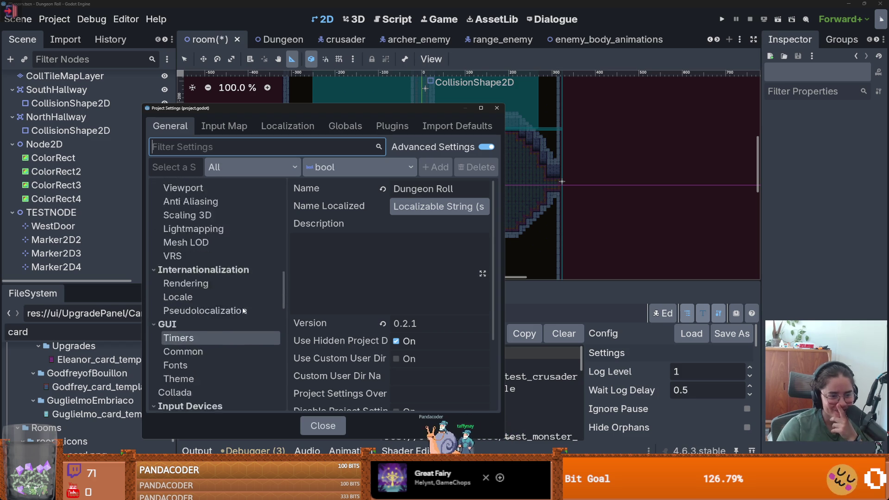
{"action": "scroll", "coordinate": [243, 307], "scroll_direction": "up", "scroll_amount": 3}
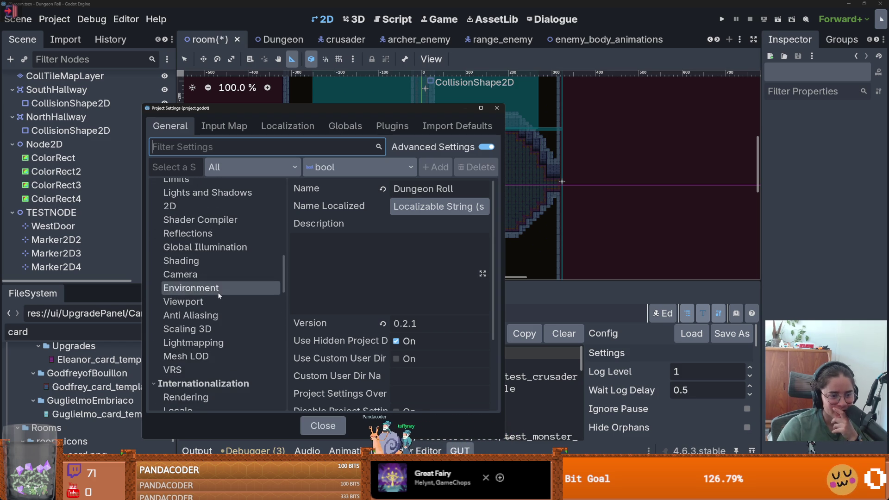
- Step through Camera and Shading to the Lightmapping settings, then maximize the window
{"action": "left_click", "coordinate": [219, 292]}
{"action": "left_click", "coordinate": [212, 274]}
{"action": "left_click", "coordinate": [212, 260]}
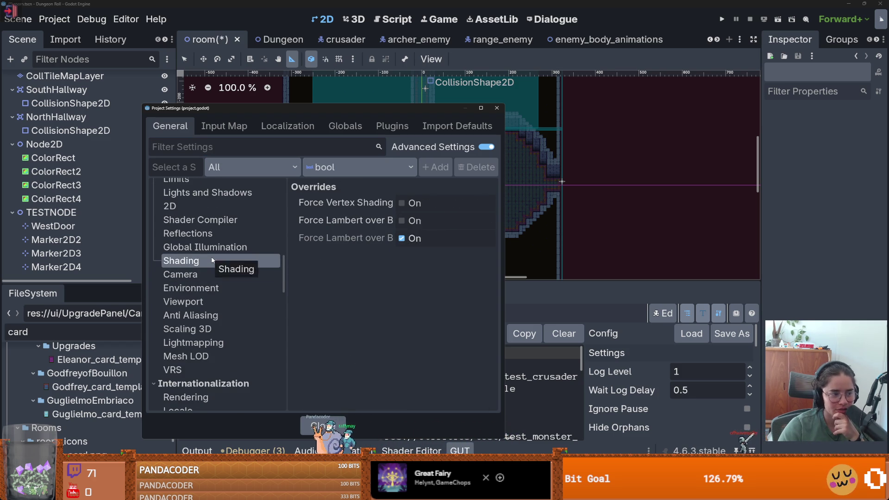
{"action": "scroll", "coordinate": [212, 261], "scroll_direction": "up", "scroll_amount": 1}
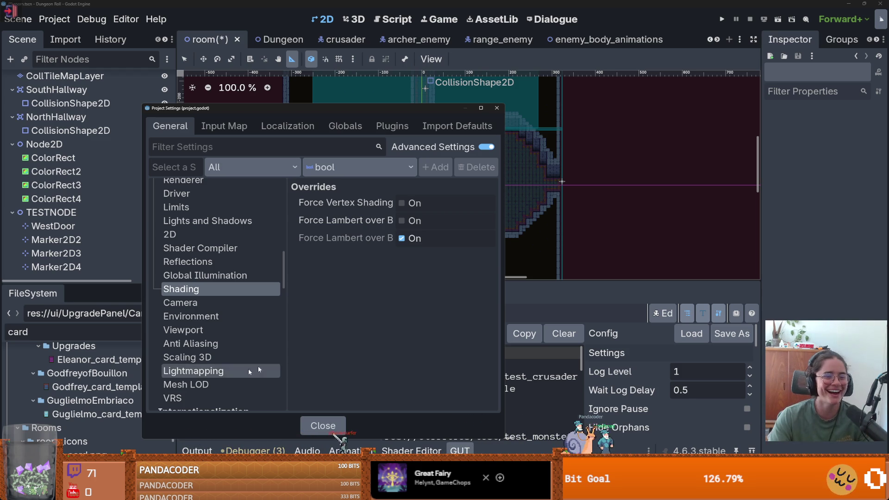
{"action": "scroll", "coordinate": [208, 278], "scroll_direction": "down", "scroll_amount": 4}
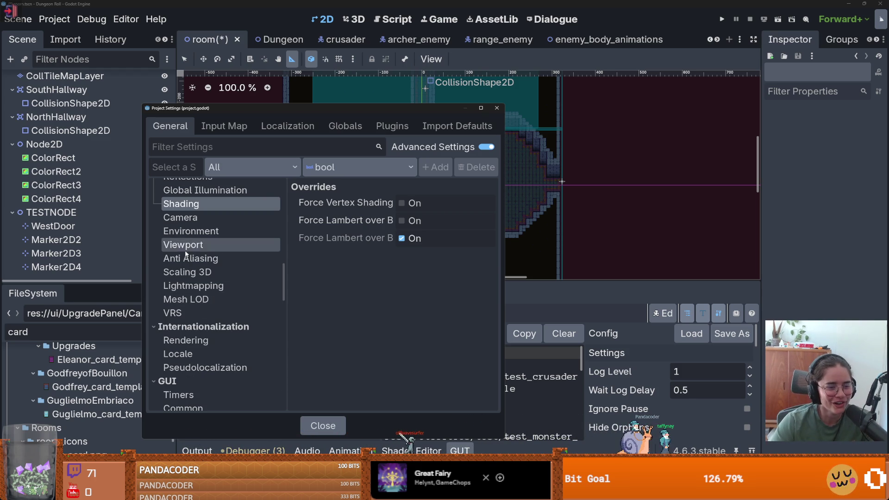
{"action": "left_click", "coordinate": [204, 285]}
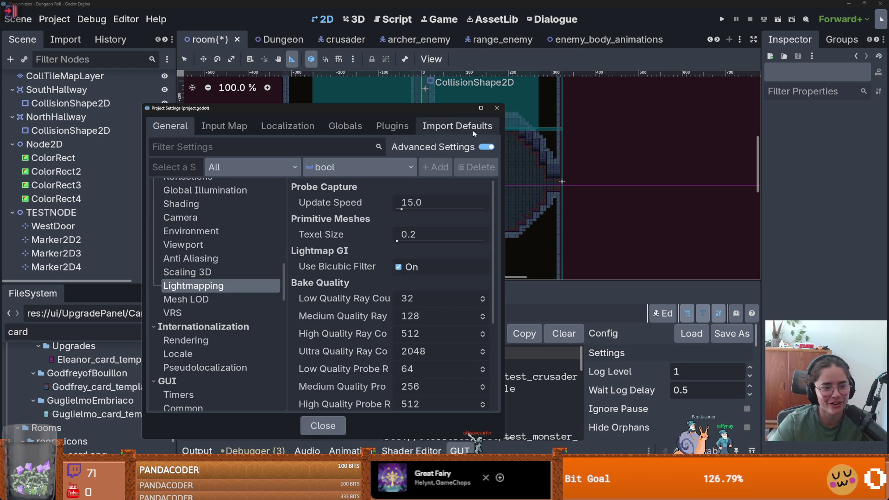
{"action": "left_click", "coordinate": [481, 108]}
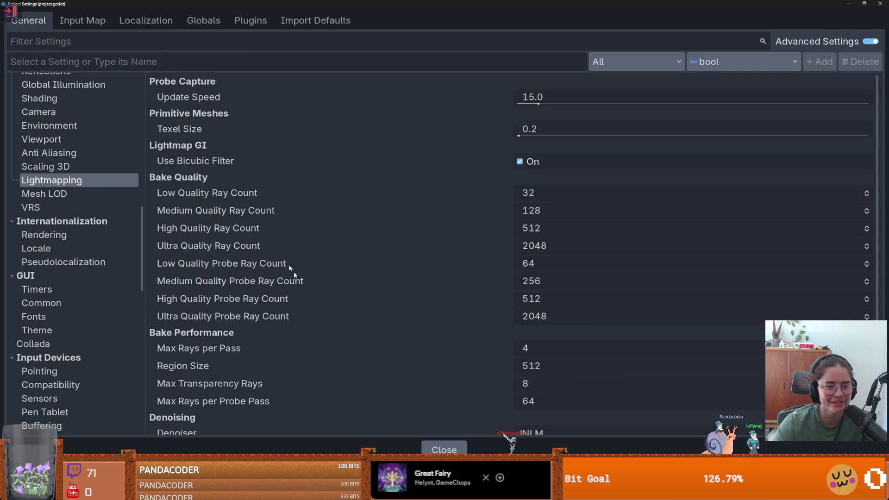
- Browse the Mesh LOD, VRS, Scaling 3D, Anti Aliasing, Camera and Environment rendering settings
{"action": "left_click", "coordinate": [44, 194]}
{"action": "left_click", "coordinate": [31, 208]}
{"action": "left_click", "coordinate": [51, 165]}
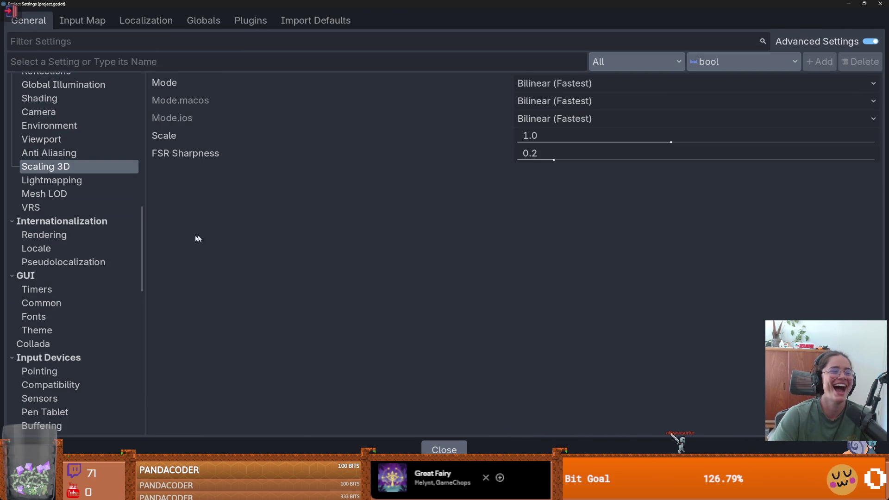
{"action": "left_click", "coordinate": [60, 153]}
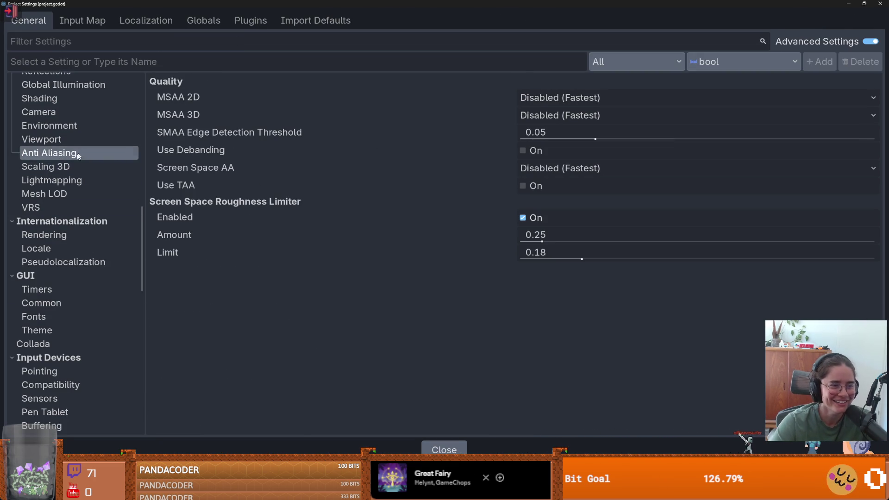
{"action": "scroll", "coordinate": [74, 208], "scroll_direction": "up", "scroll_amount": 3}
{"action": "left_click", "coordinate": [58, 213]}
{"action": "key", "text": "Up"}
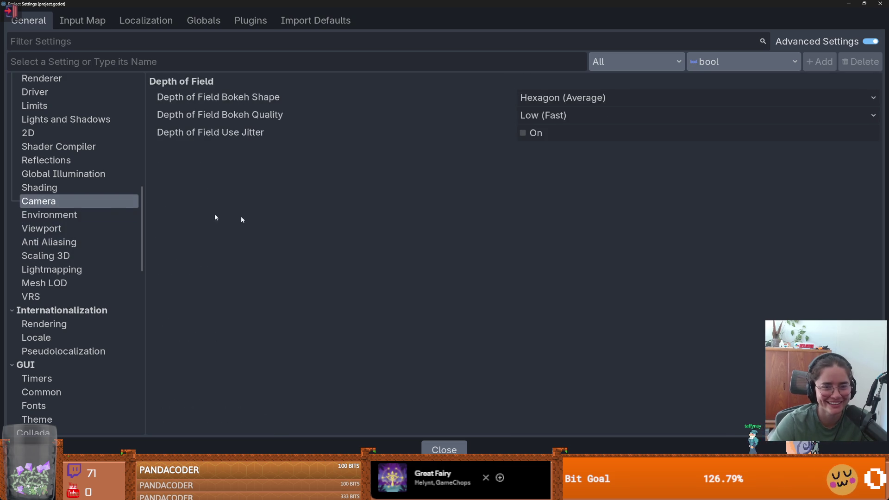
{"action": "left_click", "coordinate": [73, 214]}
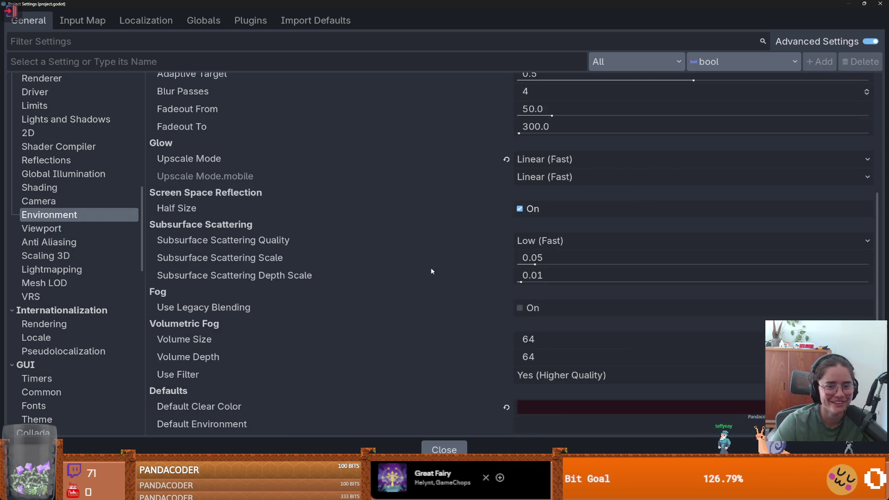
- Continue through Shading, Global Illumination, Reflections, Lights and Shadows, Limits and Rendering Device settings
{"action": "left_click", "coordinate": [65, 188]}
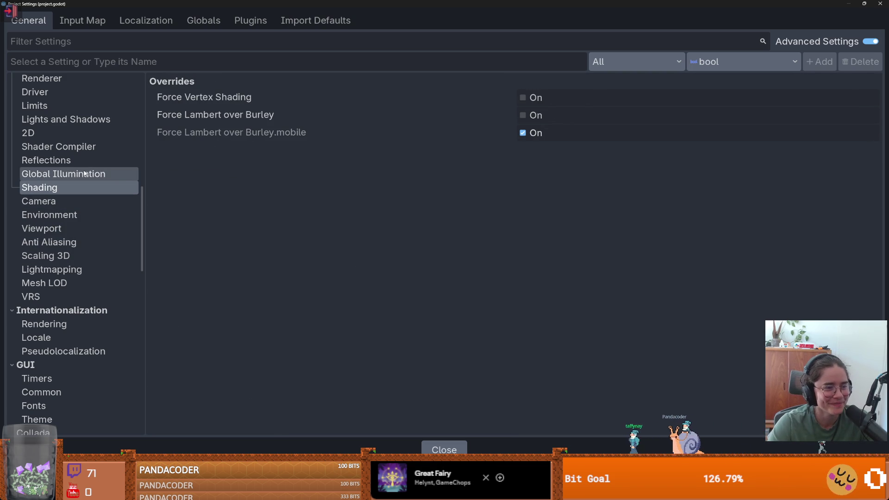
{"action": "left_click", "coordinate": [84, 174]}
{"action": "left_click", "coordinate": [81, 160]}
{"action": "left_click", "coordinate": [72, 147]}
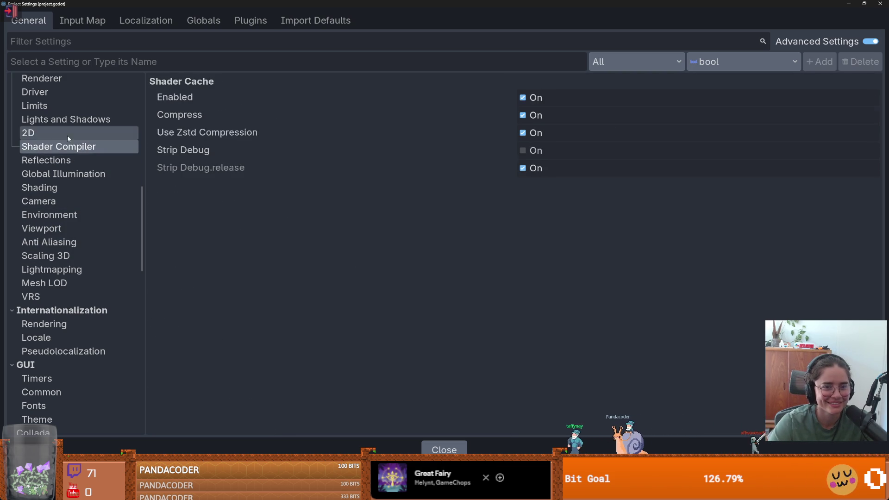
{"action": "left_click", "coordinate": [82, 122]}
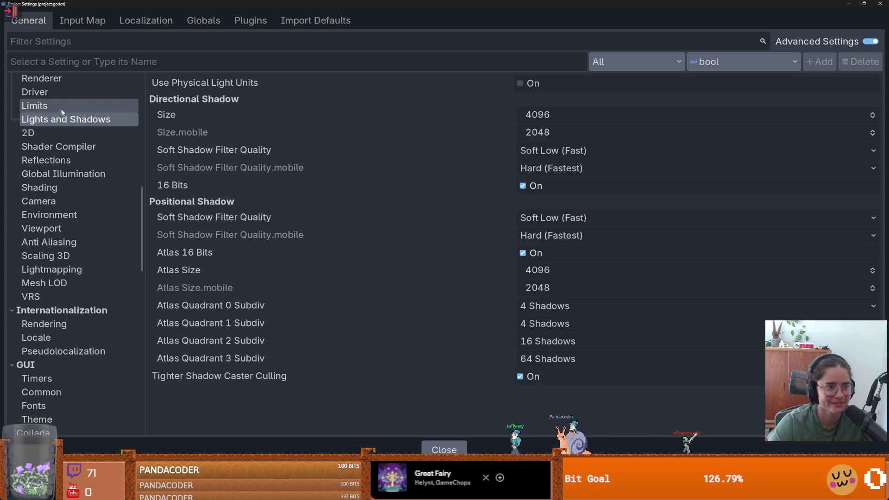
{"action": "left_click", "coordinate": [81, 106]}
{"action": "scroll", "coordinate": [84, 232], "scroll_direction": "up", "scroll_amount": 3}
{"action": "left_click", "coordinate": [66, 167]}
{"action": "left_click", "coordinate": [73, 127]}
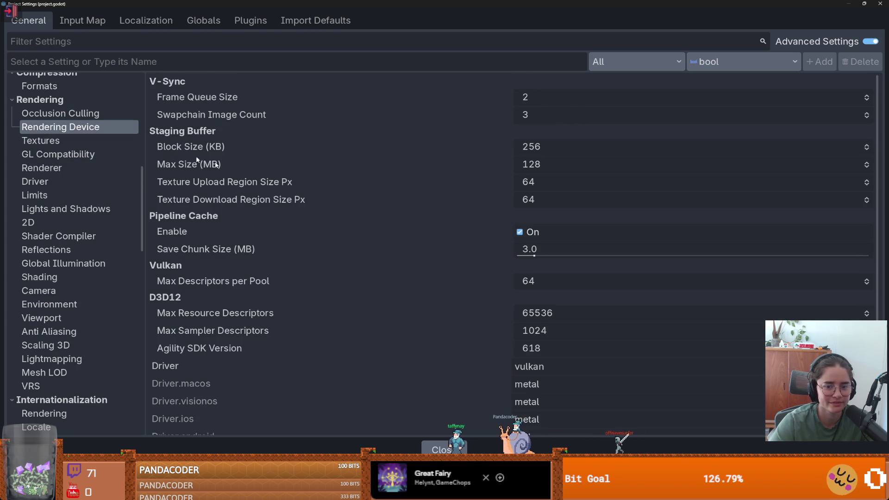
- Inspect the Driver.android setting, restore the window size and close Project Settings
{"action": "scroll", "coordinate": [366, 290], "scroll_direction": "down", "scroll_amount": 2}
{"action": "scroll", "coordinate": [367, 294], "scroll_direction": "down", "scroll_amount": 1}
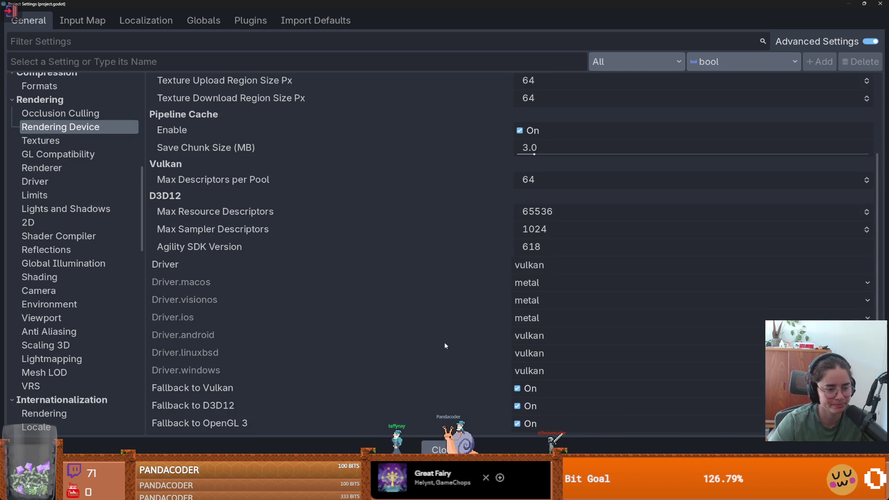
{"action": "mouse_move", "coordinate": [445, 345]}
{"action": "left_click", "coordinate": [322, 343]}
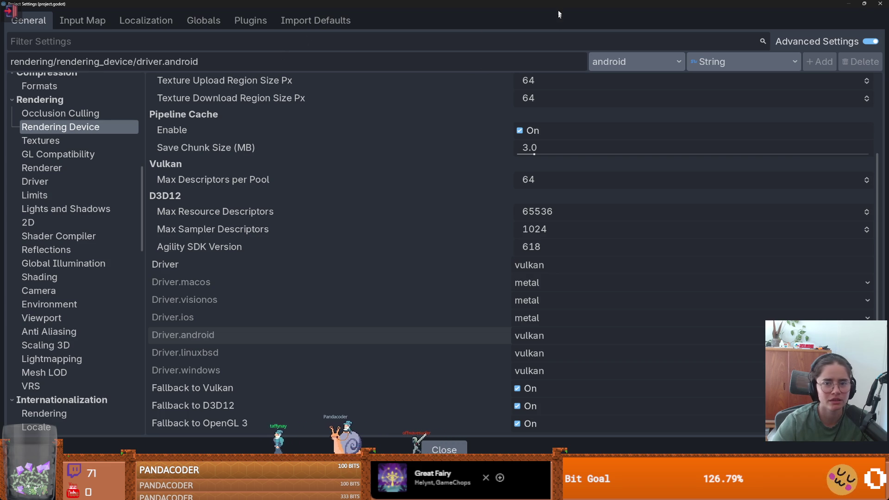
{"action": "double_click", "coordinate": [453, 4]}
{"action": "left_click", "coordinate": [395, 449]}
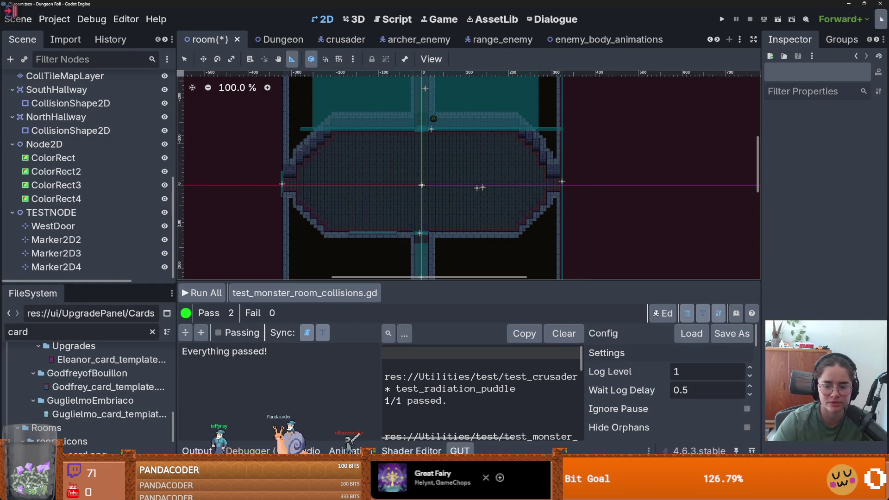
- In the Lemmings2_0 project settings, keep the Rendering Device Driver.windows setting at d3d12
{"action": "mouse_move", "coordinate": [746, 447]}
{"action": "left_click", "coordinate": [690, 432]}
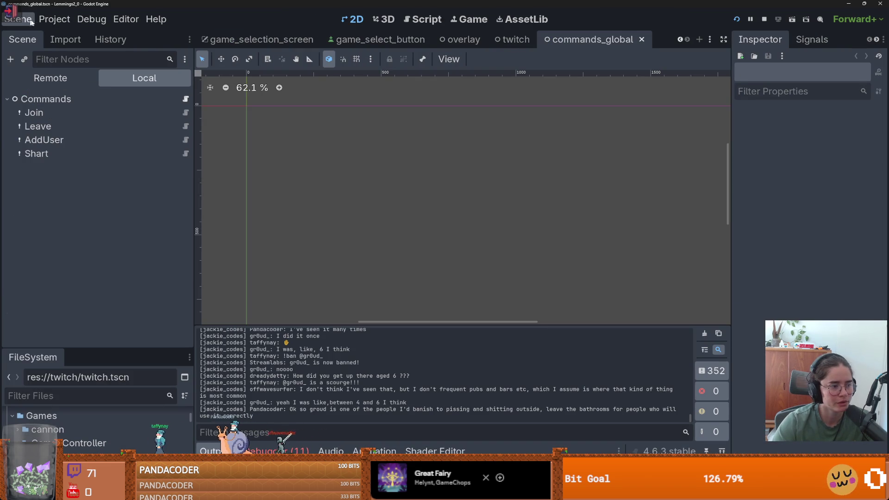
{"action": "left_click", "coordinate": [55, 19]}
{"action": "left_click", "coordinate": [70, 35]}
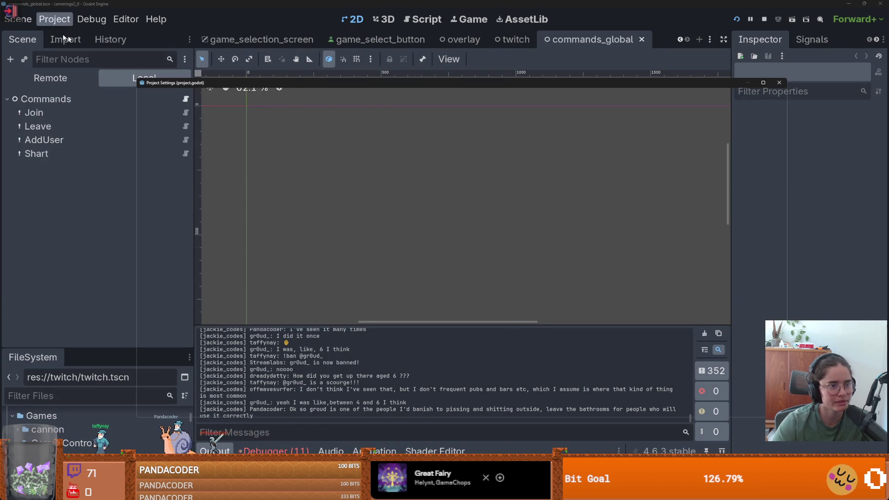
{"action": "scroll", "coordinate": [202, 254], "scroll_direction": "down", "scroll_amount": 15}
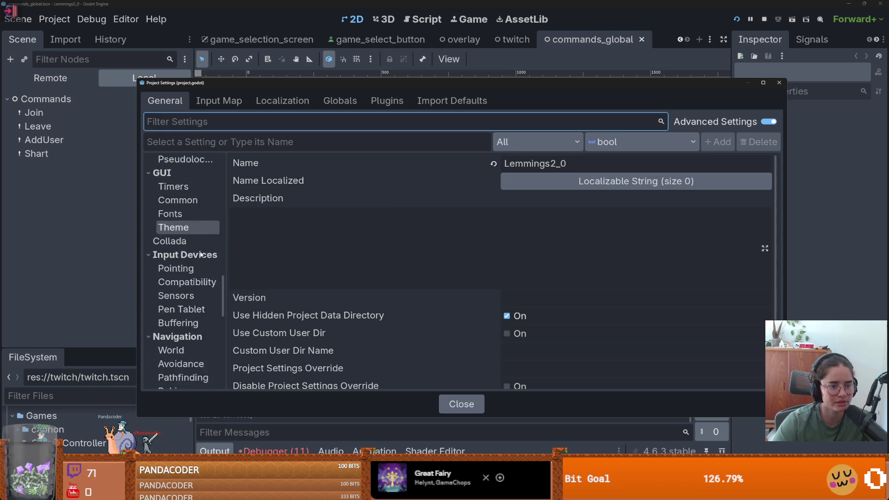
{"action": "scroll", "coordinate": [201, 253], "scroll_direction": "down", "scroll_amount": 15}
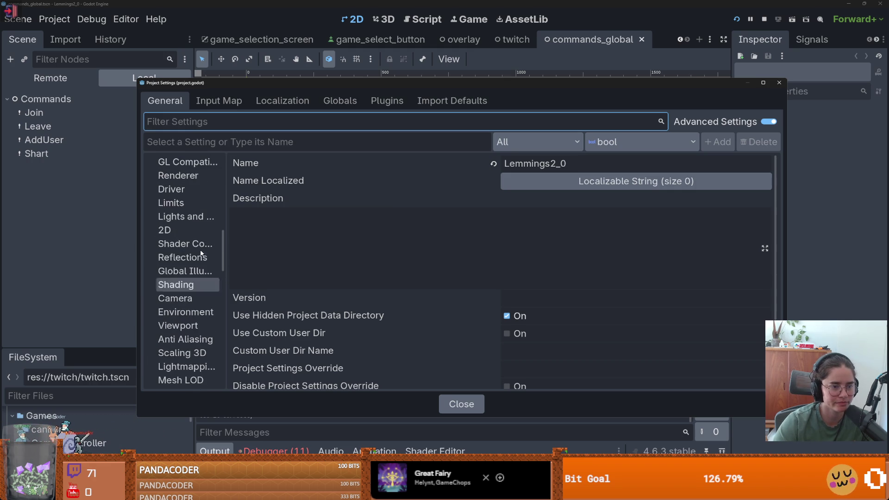
{"action": "left_click", "coordinate": [185, 193]}
{"action": "scroll", "coordinate": [390, 287], "scroll_direction": "down", "scroll_amount": 5}
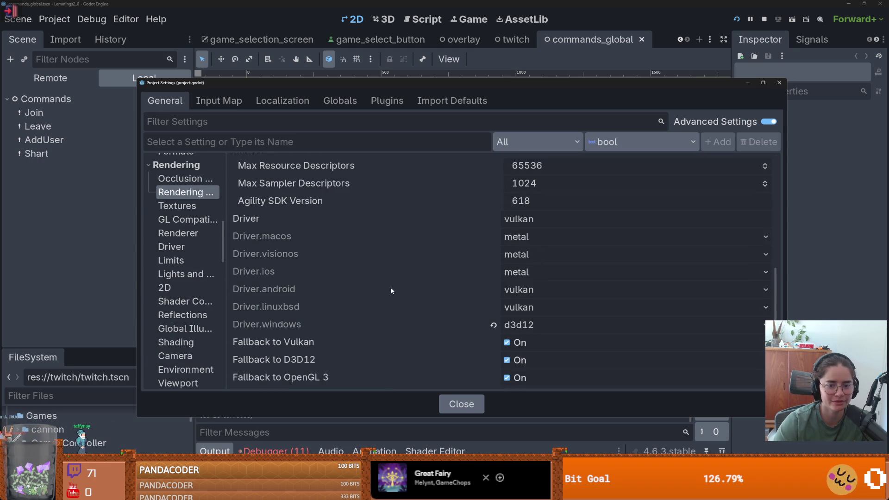
{"action": "left_click", "coordinate": [290, 323]}
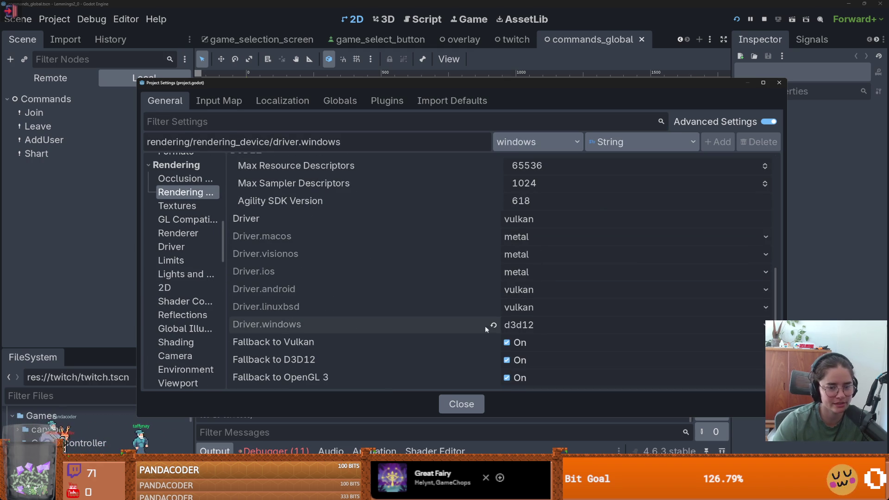
{"action": "left_click", "coordinate": [519, 325]}
{"action": "left_click", "coordinate": [523, 357]}
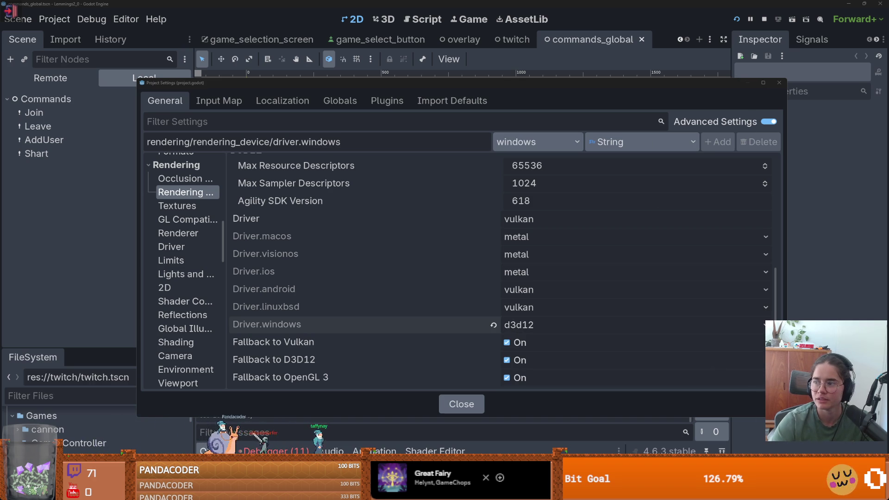
- Reposition the Project Settings window and move the running game window lower
{"action": "left_click_drag", "start_coordinate": [394, 84], "coordinate": [532, 85]}
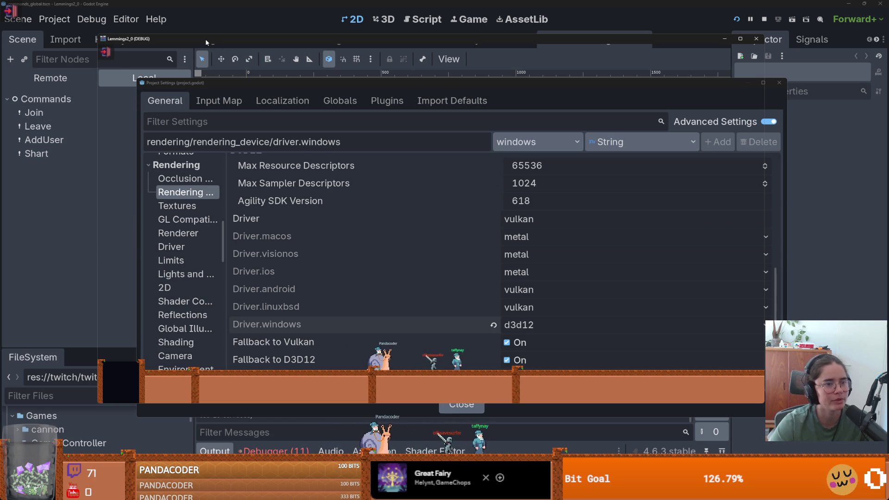
{"action": "left_click_drag", "start_coordinate": [206, 42], "coordinate": [202, 76]}
{"action": "left_click", "coordinate": [534, 81]}
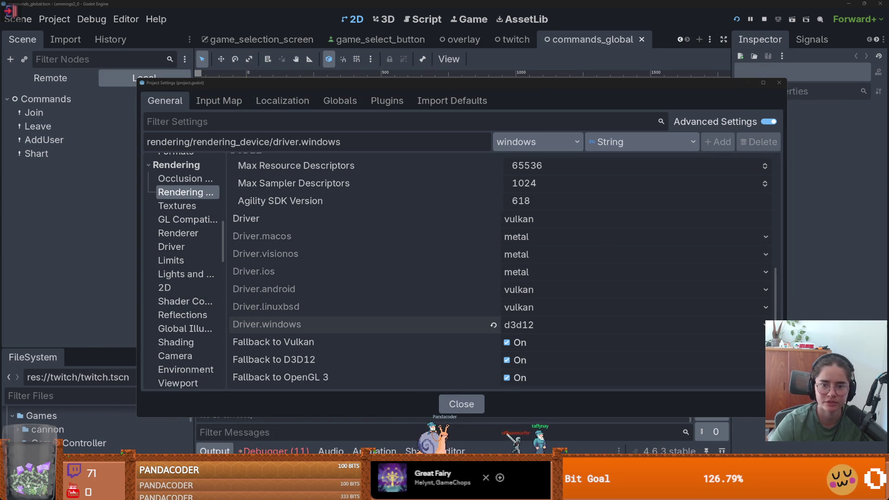
{"action": "left_click_drag", "start_coordinate": [534, 81], "coordinate": [400, 116]}
- Close the Lemmings2_0 Project Settings window
{"action": "left_click", "coordinate": [645, 112]}
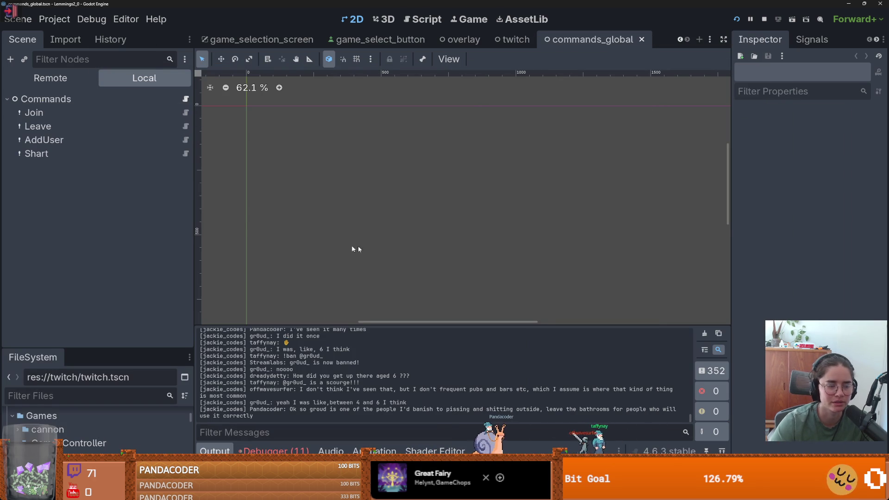
{"action": "scroll", "coordinate": [395, 247], "scroll_direction": "down", "scroll_amount": 2}
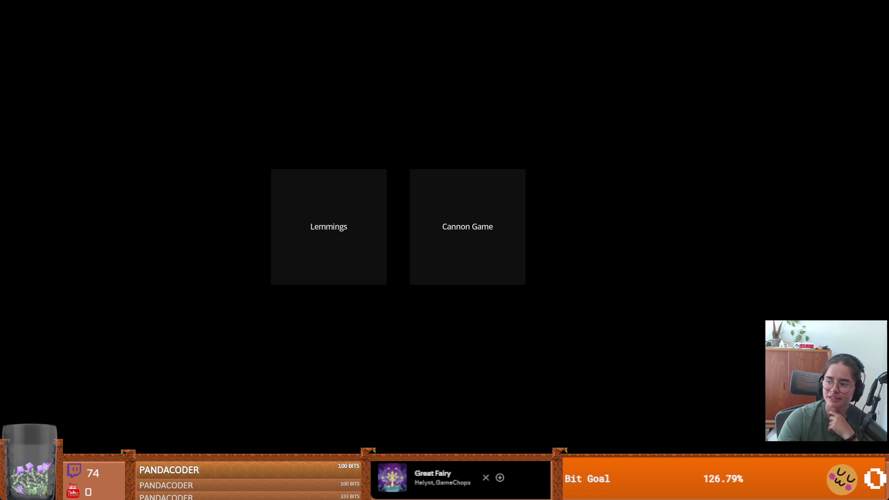
- Play the Cannon Game, then escape out of it and close the fullscreen game menu
{"action": "left_click", "coordinate": [467, 226]}
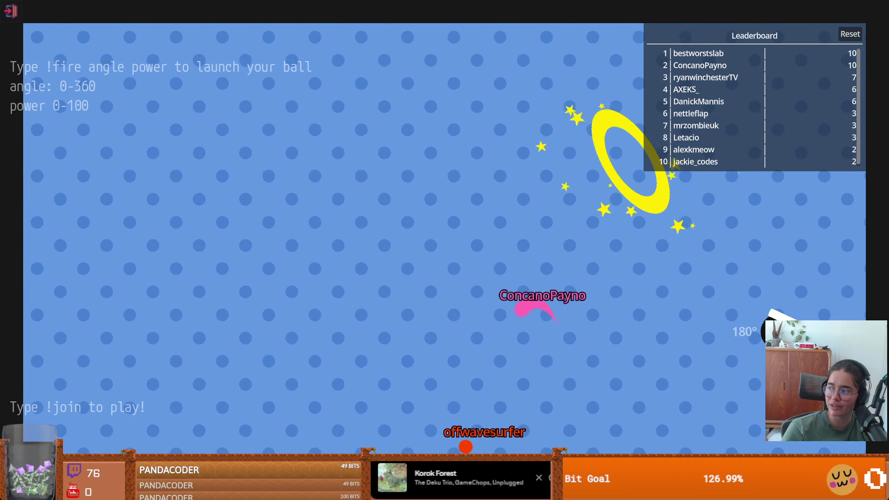
{"action": "key", "text": "Escape"}
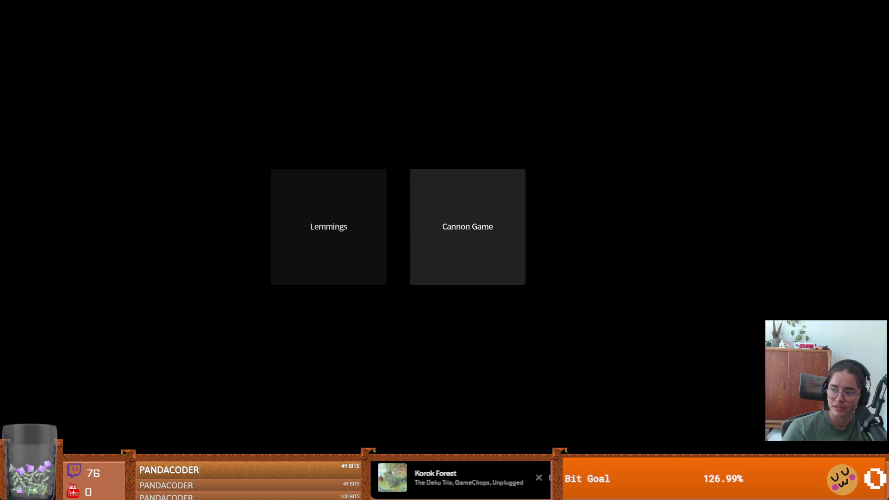
{"action": "left_click", "coordinate": [328, 226]}
{"action": "left_click", "coordinate": [467, 226]}
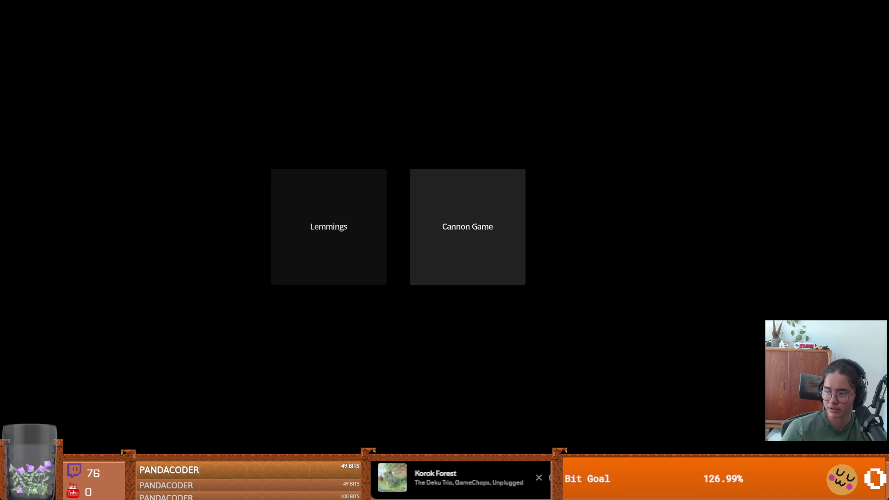
{"action": "key", "text": "Escape"}
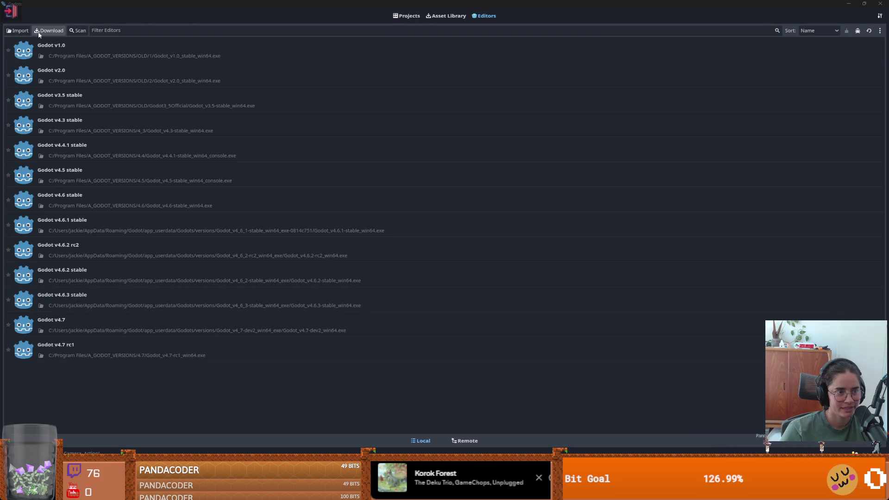
- Import an existing editor build named Godot v4.7 stable with its executable path
{"action": "left_click", "coordinate": [13, 31]}
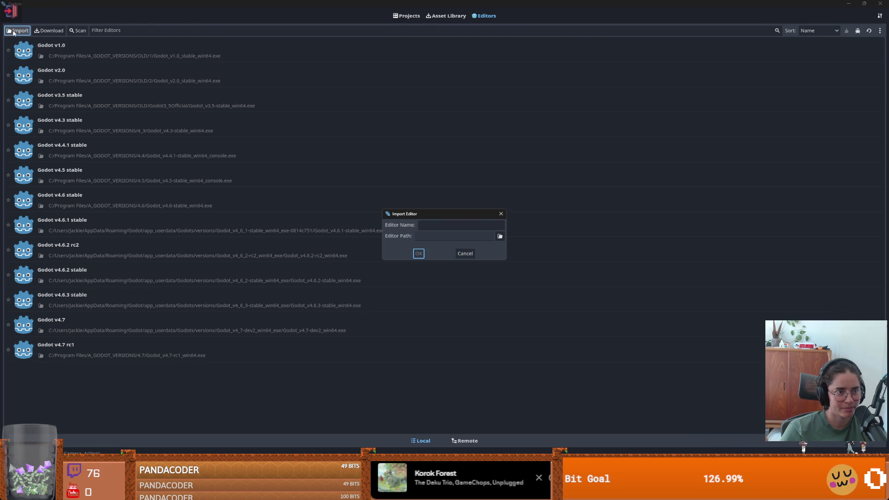
{"action": "left_click", "coordinate": [499, 237]}
{"action": "key", "text": "Escape"}
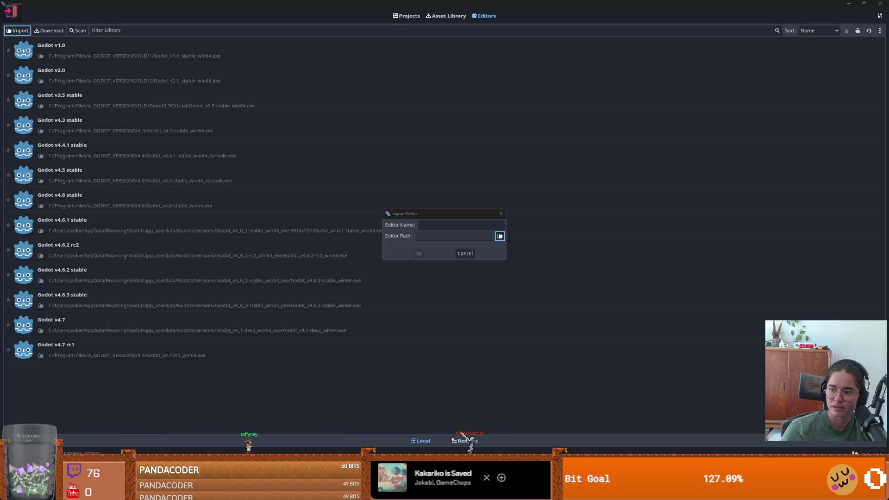
{"action": "key", "text": "Return"}
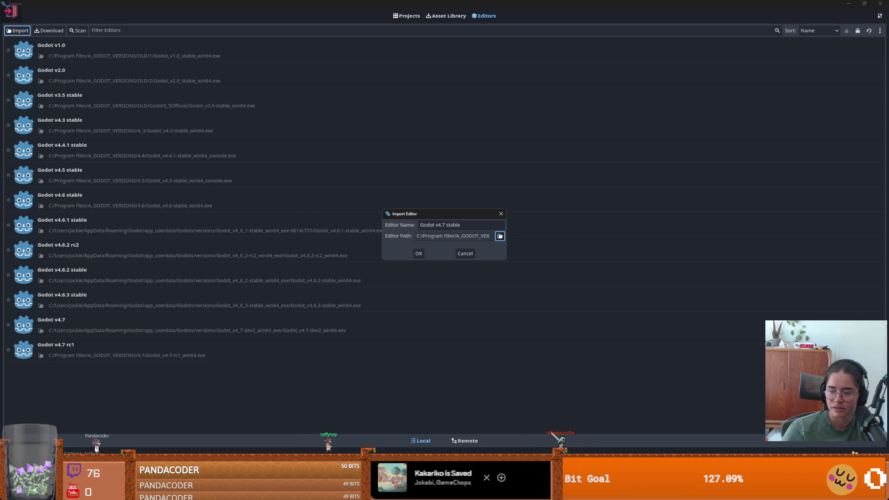
{"action": "left_click", "coordinate": [421, 254]}
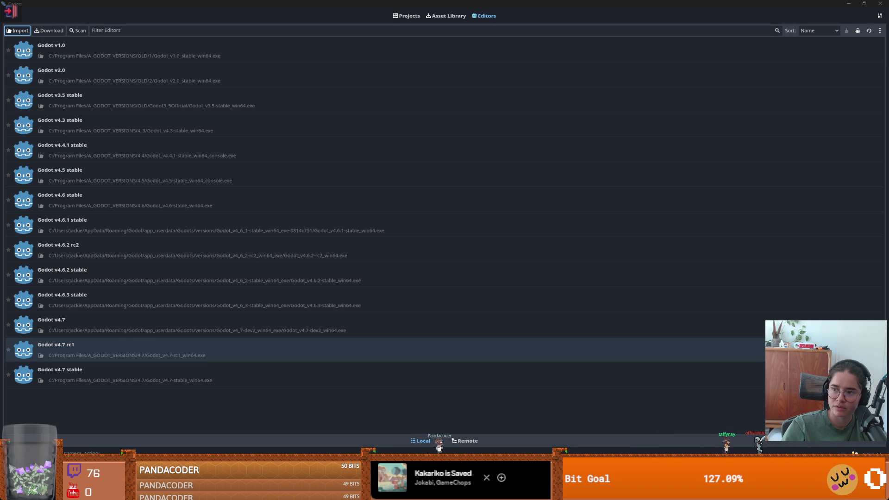
- Look through the installed editor list and re-maximize the launcher window
{"action": "left_click", "coordinate": [240, 178]}
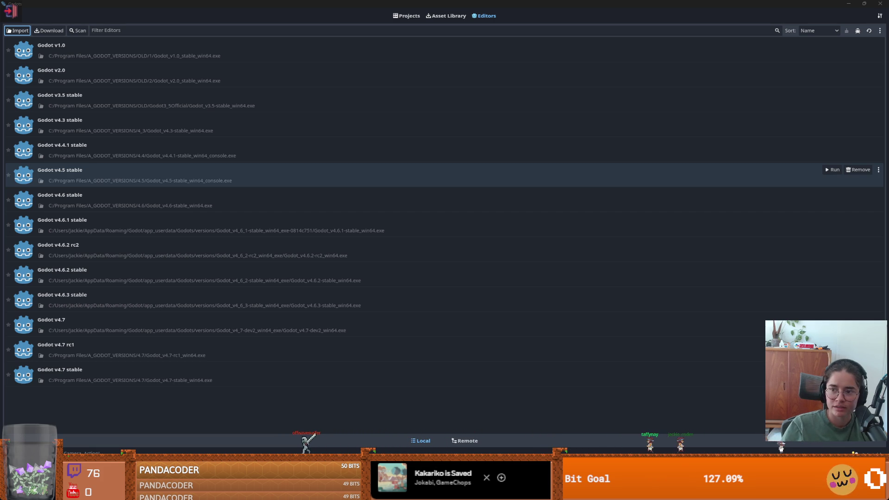
{"action": "key", "text": "Up"}
{"action": "key", "text": "Up"}
{"action": "key", "text": "Up"}
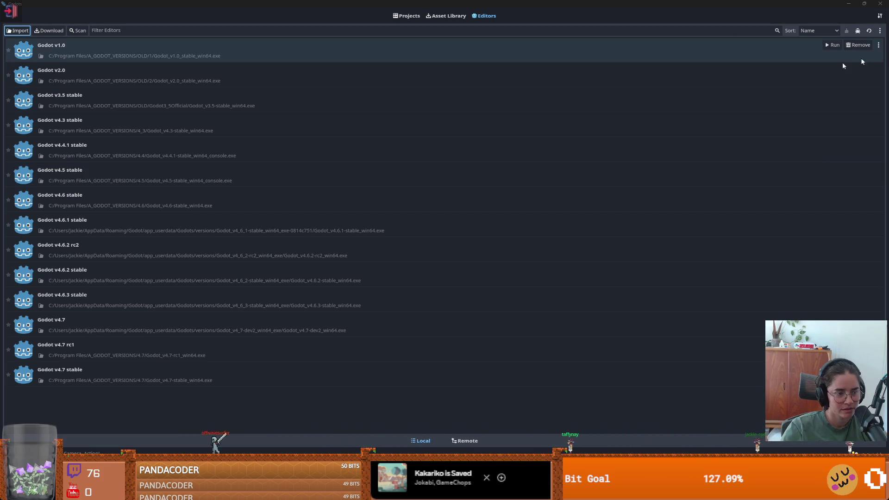
{"action": "key", "text": "super+Down"}
{"action": "left_click", "coordinate": [467, 148]}
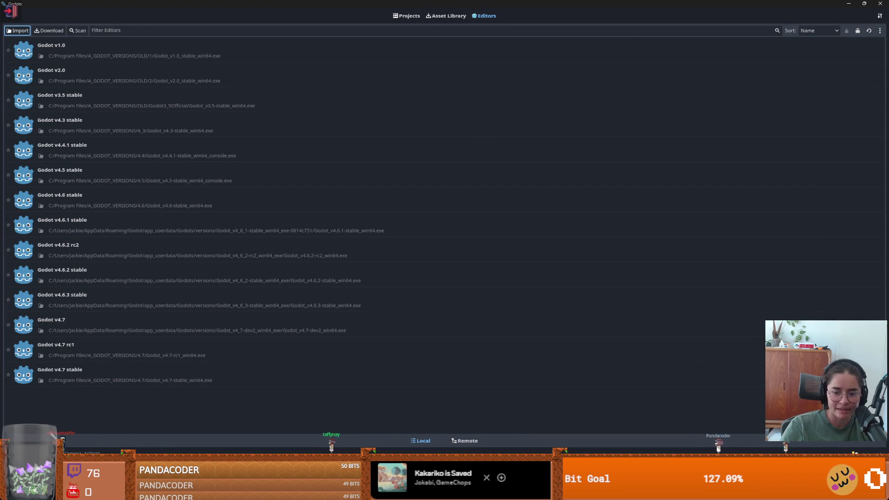
- Maximize the commands_global editor, select the Shart node and resize the Scene and Inspector docks
{"action": "left_click", "coordinate": [712, 434]}
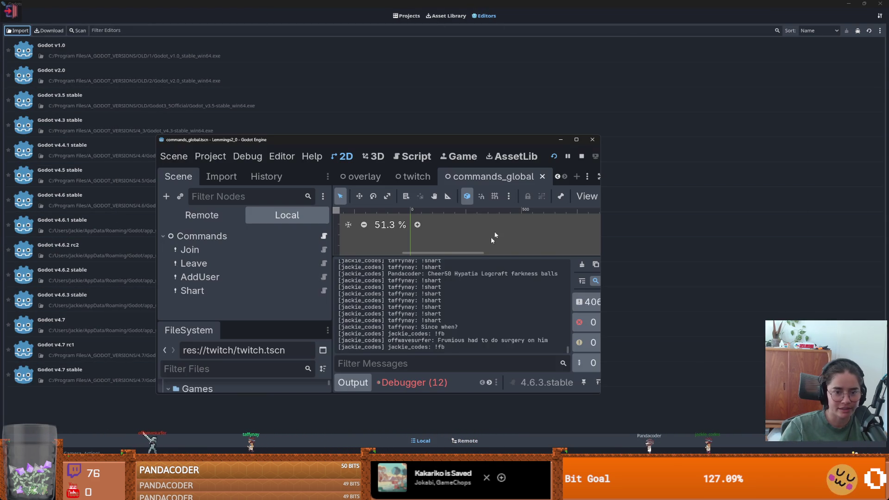
{"action": "left_click", "coordinate": [576, 139]}
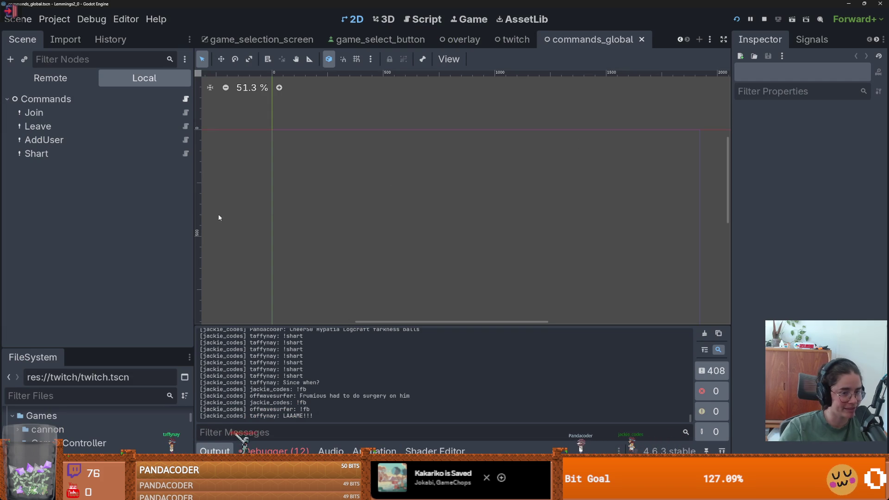
{"action": "left_click_drag", "start_coordinate": [193, 204], "coordinate": [112, 180]}
{"action": "left_click", "coordinate": [93, 153]}
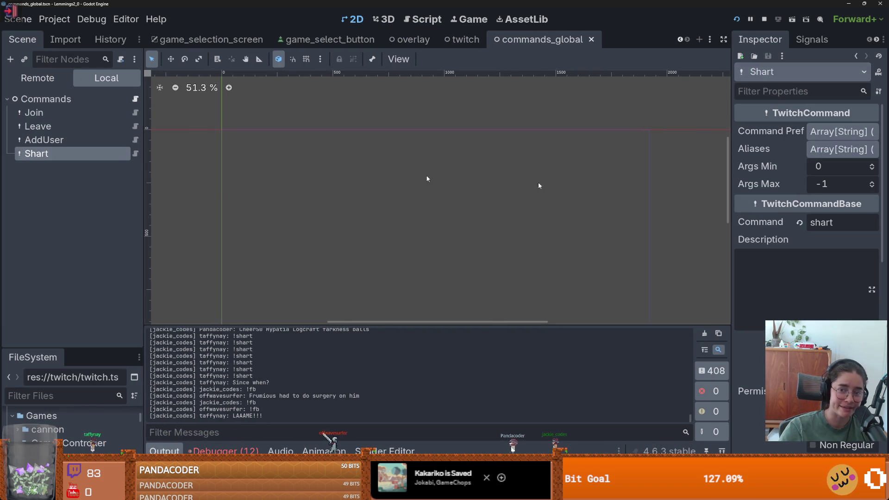
{"action": "left_click_drag", "start_coordinate": [731, 195], "coordinate": [331, 238]}
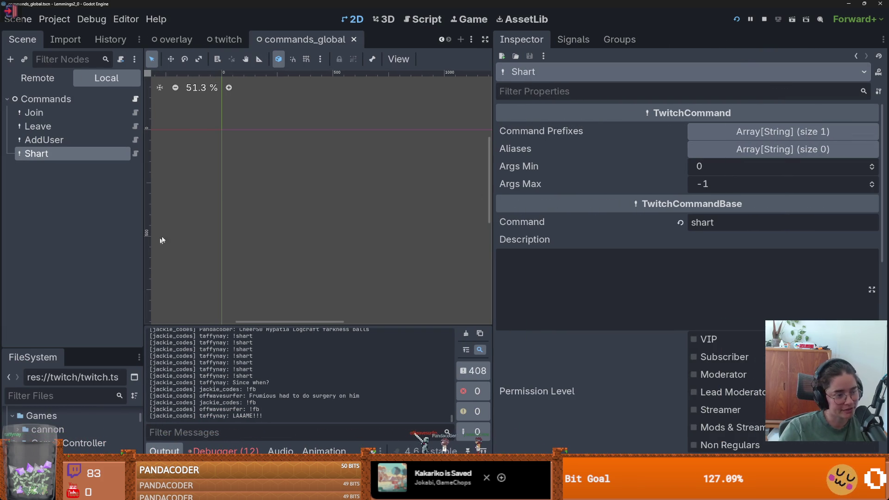
{"action": "left_click_drag", "start_coordinate": [143, 236], "coordinate": [197, 228]}
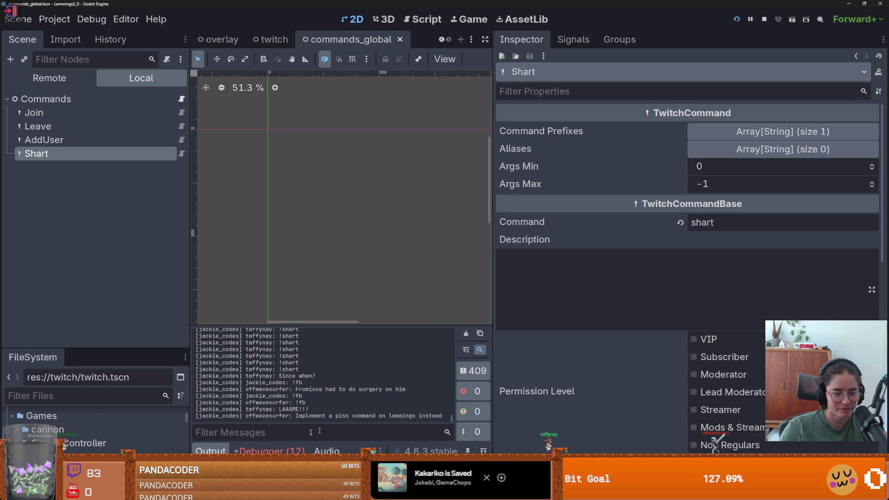
- Check the maximized Dungeon Roll room editor's GUT results, restore it, and move to GitHub Desktop
{"action": "key", "text": "alt+Tab"}
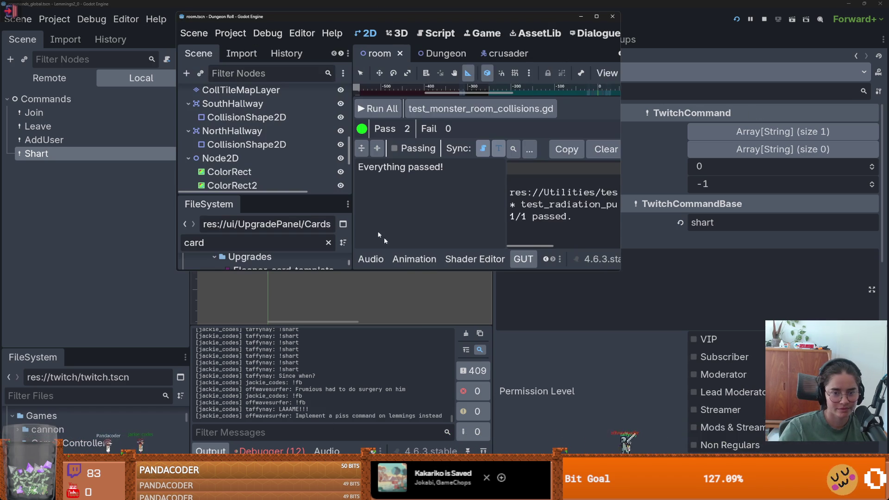
{"action": "left_click", "coordinate": [596, 17]}
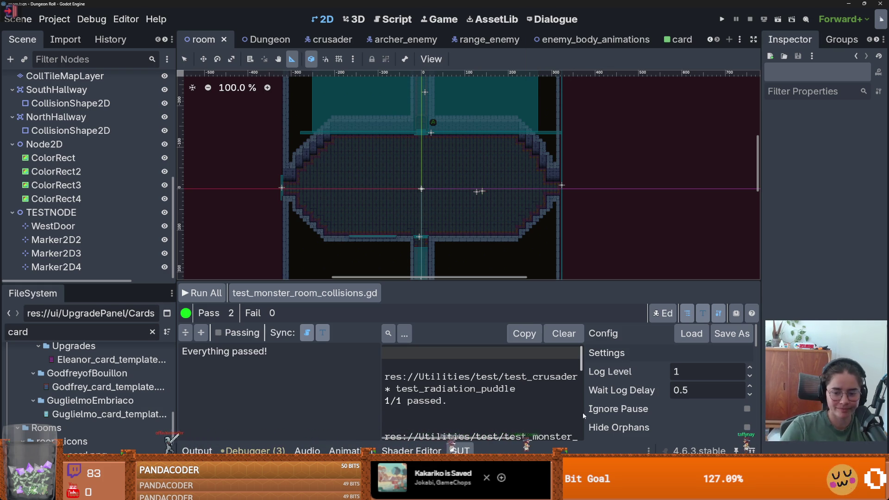
{"action": "key", "text": "super+Down"}
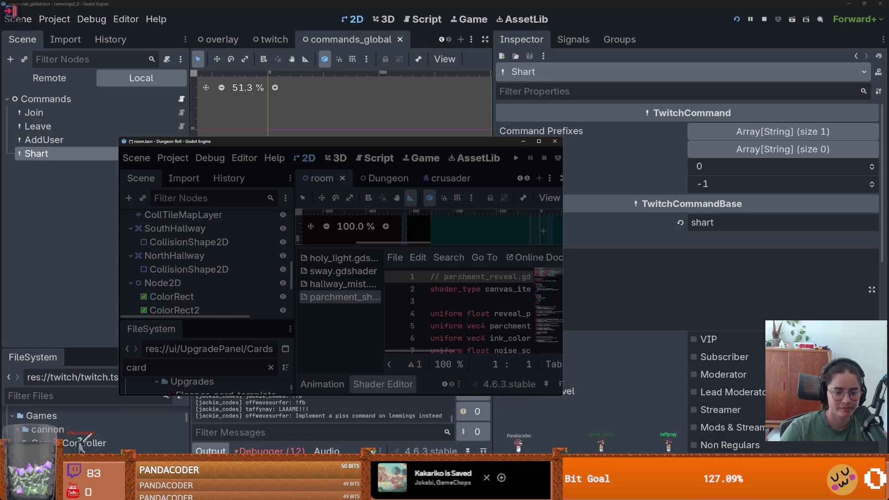
{"action": "key", "text": "super+Down"}
- Push the pending dev commit to origin in GitHub Desktop, then check History and Changes
{"action": "key", "text": "alt+Tab"}
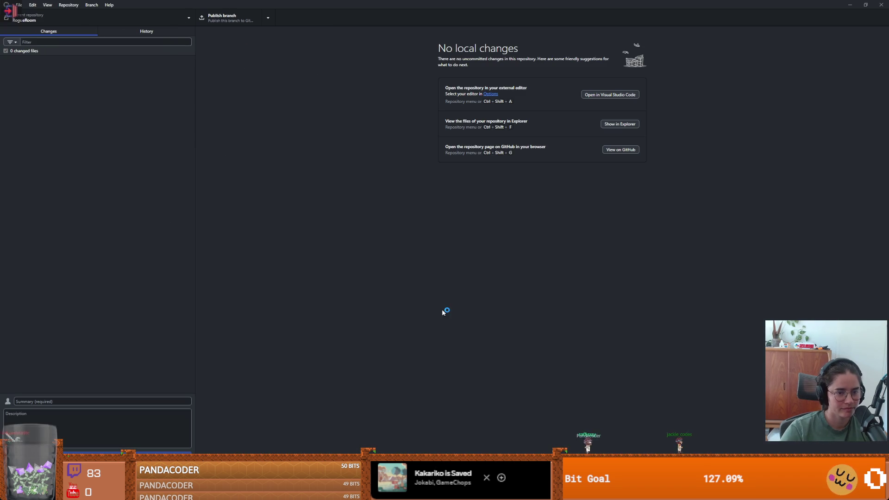
{"action": "left_click", "coordinate": [74, 19]}
{"action": "left_click", "coordinate": [325, 71]}
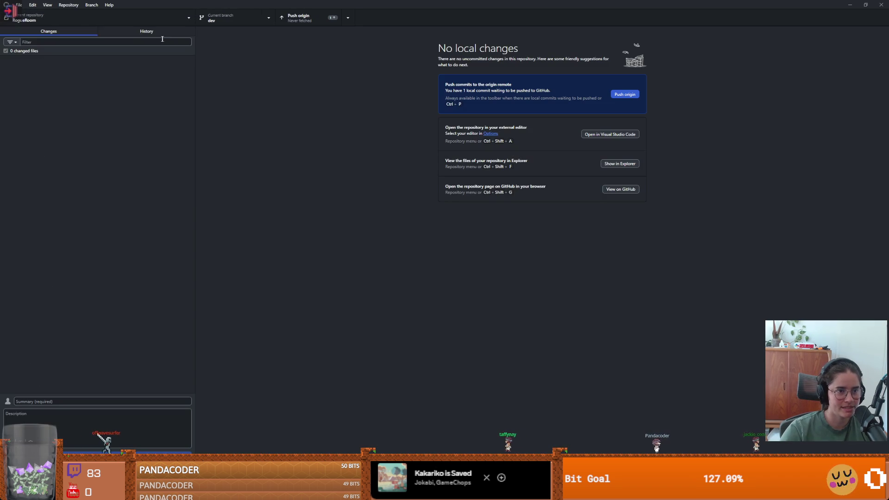
{"action": "left_click", "coordinate": [299, 17]}
{"action": "left_click", "coordinate": [138, 31]}
{"action": "left_click", "coordinate": [48, 31]}
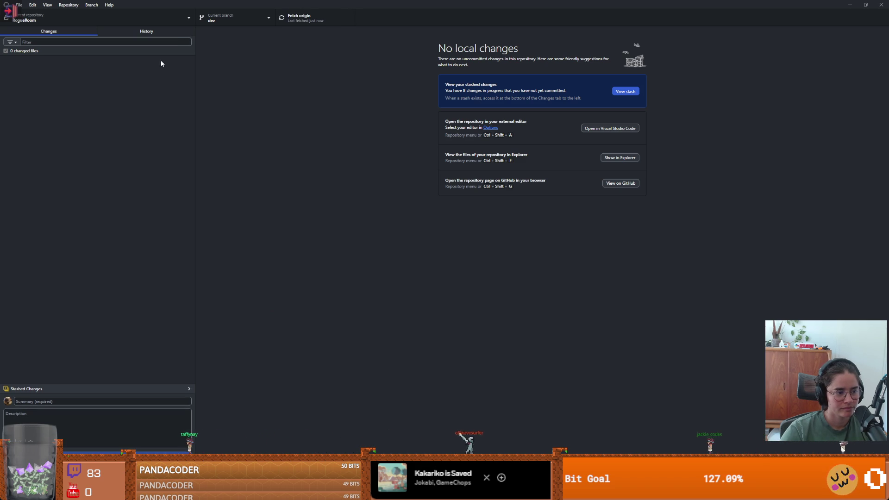
- Minimize GitHub Desktop, widen Godot's 2D view, and switch to the Godots launcher
{"action": "double_click", "coordinate": [313, 3]}
{"action": "double_click", "coordinate": [435, 80]}
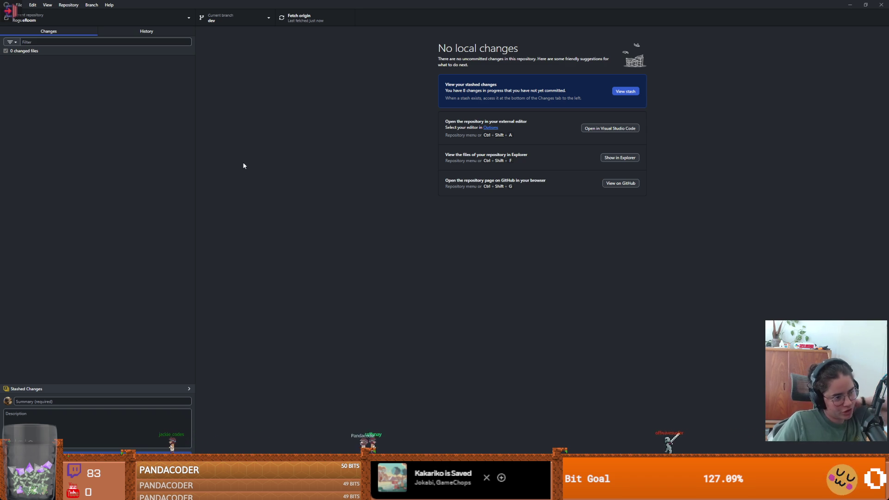
{"action": "key", "text": "super+Down"}
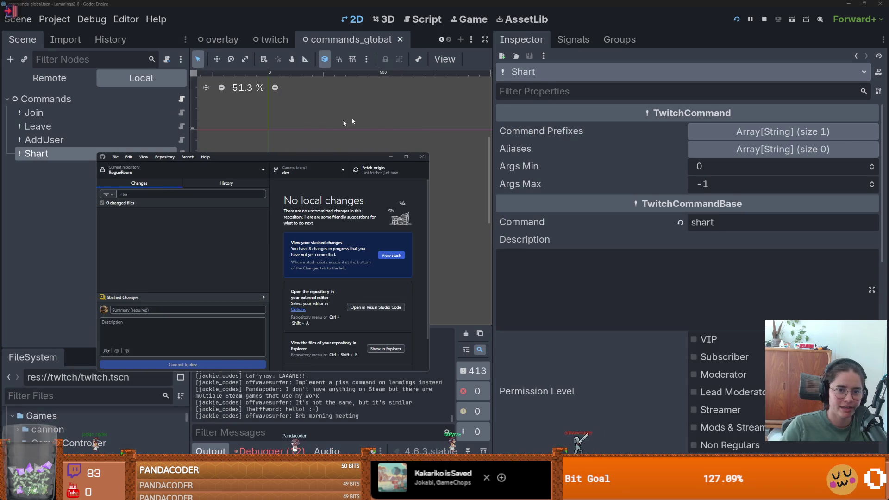
{"action": "key", "text": "super+Down"}
{"action": "left_click_drag", "start_coordinate": [493, 141], "coordinate": [648, 157]}
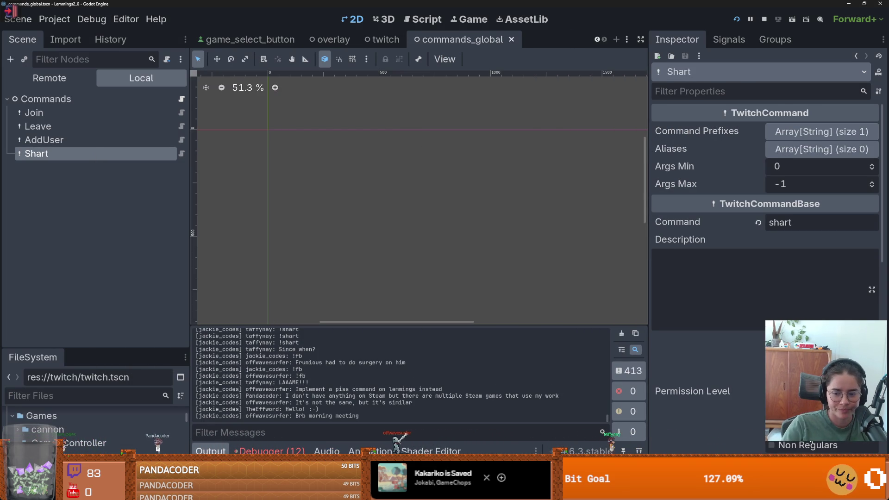
{"action": "key", "text": "alt+Tab"}
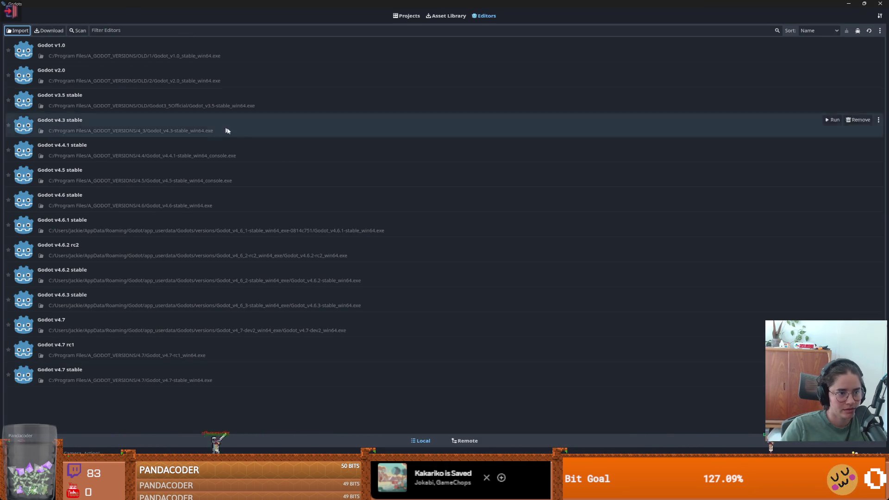
- Show the Godots Projects list and locate the Dungeon Roll project
{"action": "left_click", "coordinate": [406, 16]}
{"action": "right_click", "coordinate": [679, 146]}
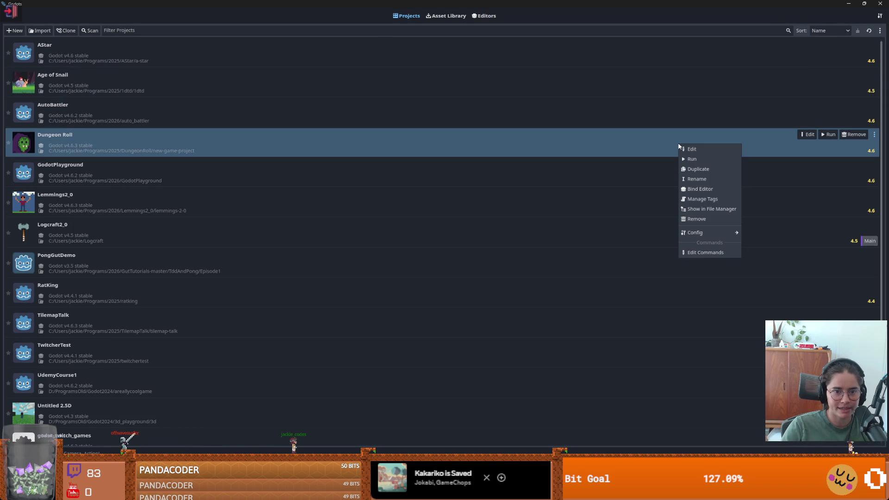
{"action": "key", "text": "alt+Tab"}
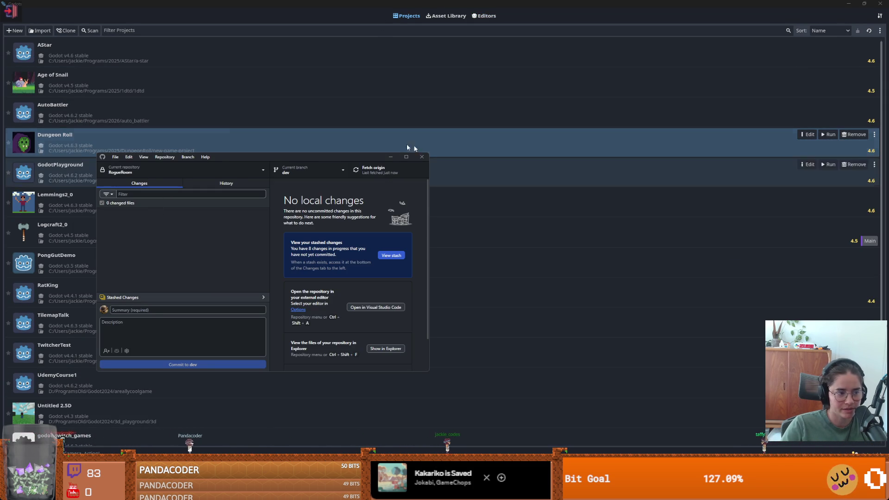
{"action": "left_click", "coordinate": [127, 145]}
- Bind Dungeon Roll to Godot v4.7 and open it for editing in that version
{"action": "right_click", "coordinate": [116, 145]}
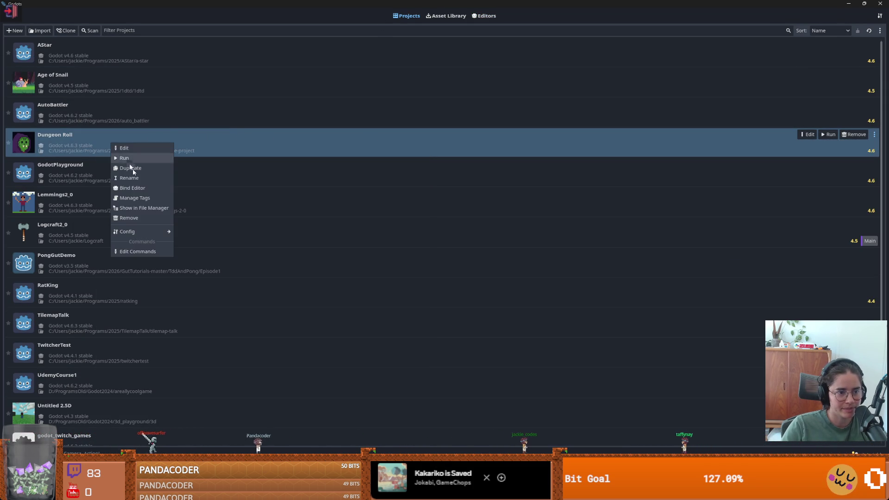
{"action": "left_click", "coordinate": [133, 187]}
{"action": "left_click", "coordinate": [435, 229]}
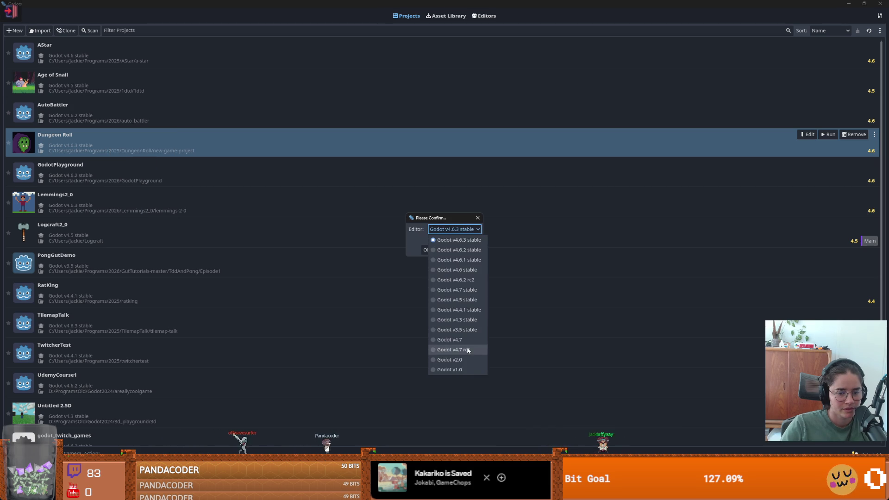
{"action": "left_click", "coordinate": [452, 340]}
{"action": "left_click", "coordinate": [428, 252]}
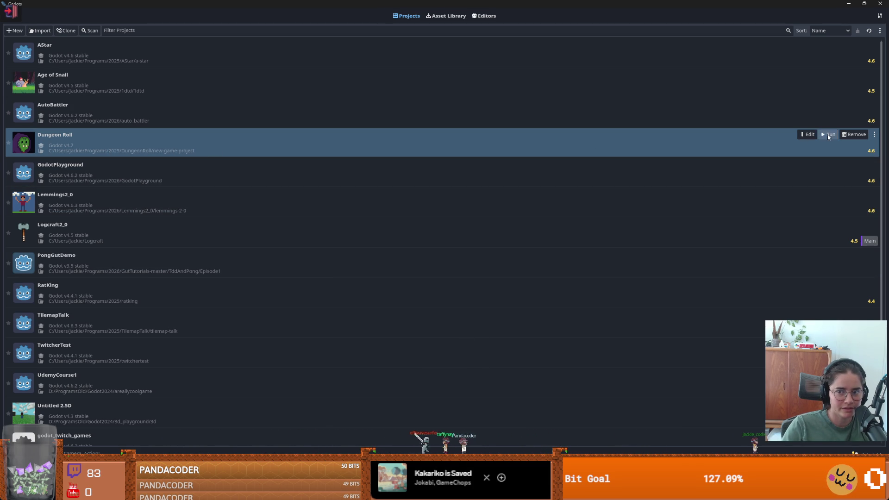
{"action": "left_click", "coordinate": [807, 135]}
{"action": "left_click", "coordinate": [418, 256]}
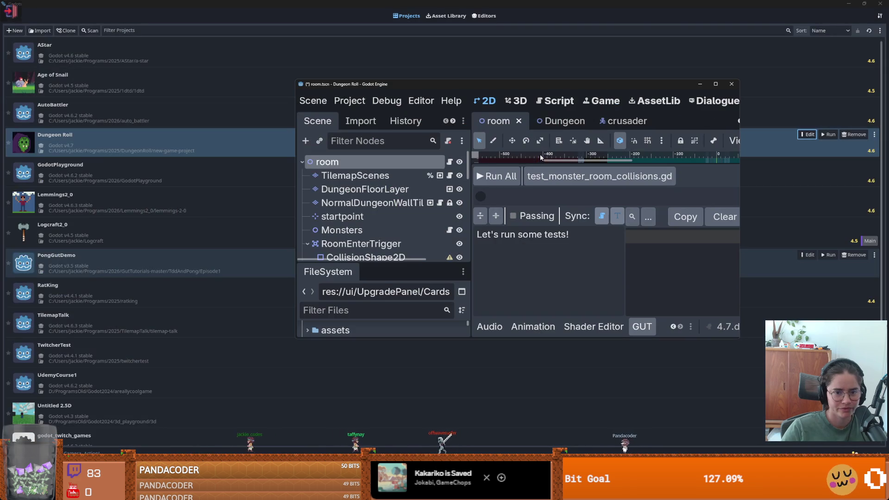
- Save and quit the editor, rebind Dungeon Roll to Godot v4.7 stable, and open it
{"action": "left_click", "coordinate": [730, 86]}
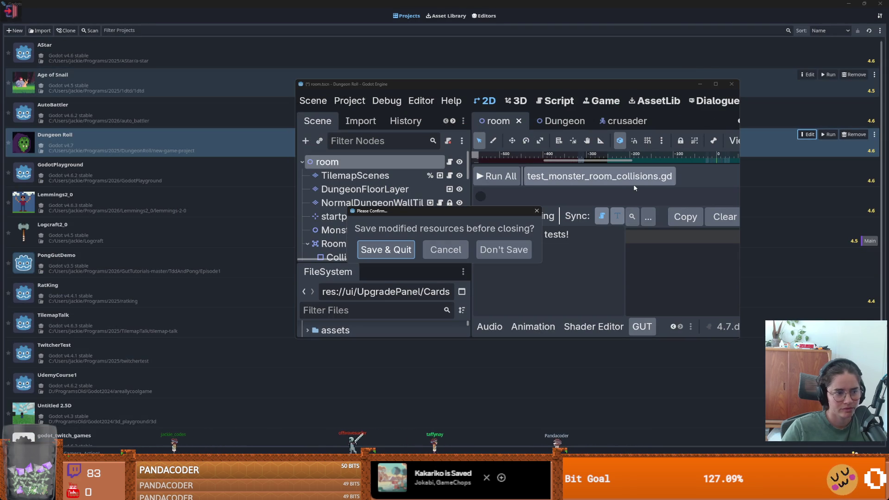
{"action": "left_click", "coordinate": [392, 250]}
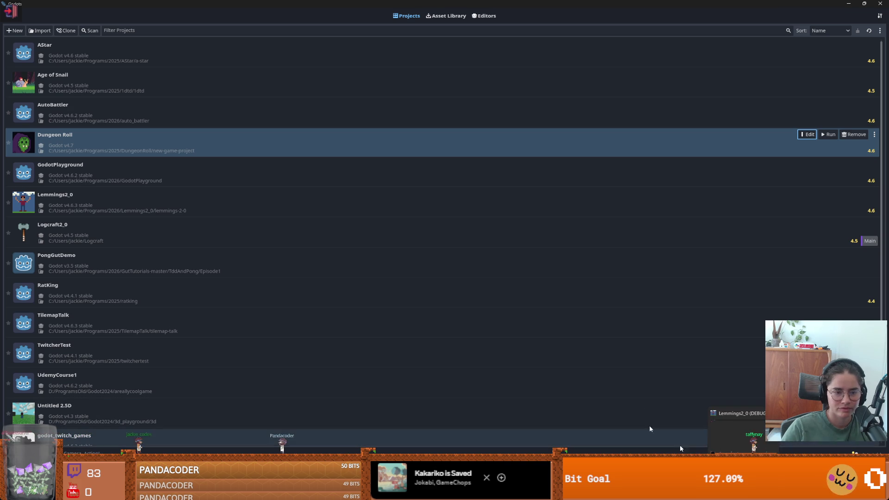
{"action": "right_click", "coordinate": [245, 145]}
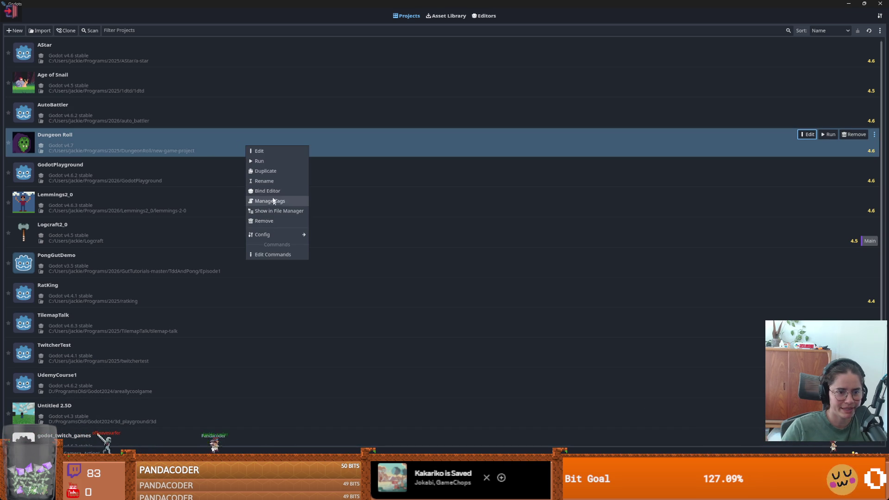
{"action": "left_click", "coordinate": [271, 190]}
{"action": "left_click", "coordinate": [452, 231]}
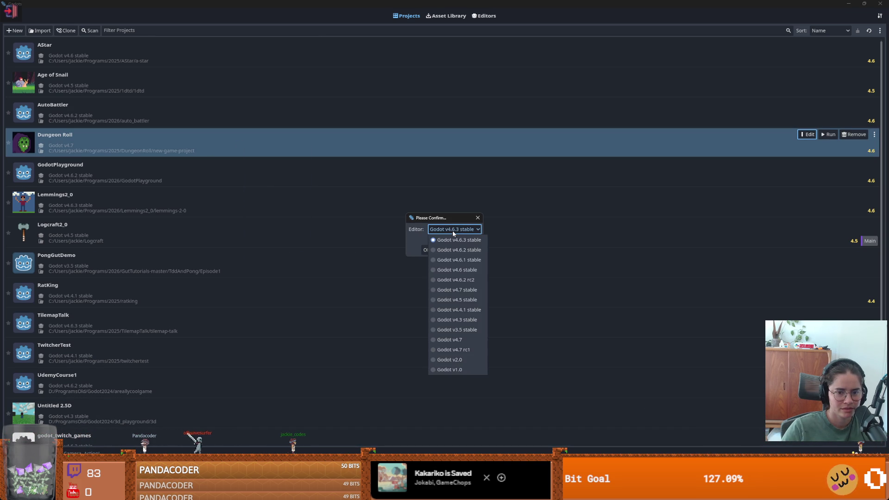
{"action": "left_click", "coordinate": [461, 289]}
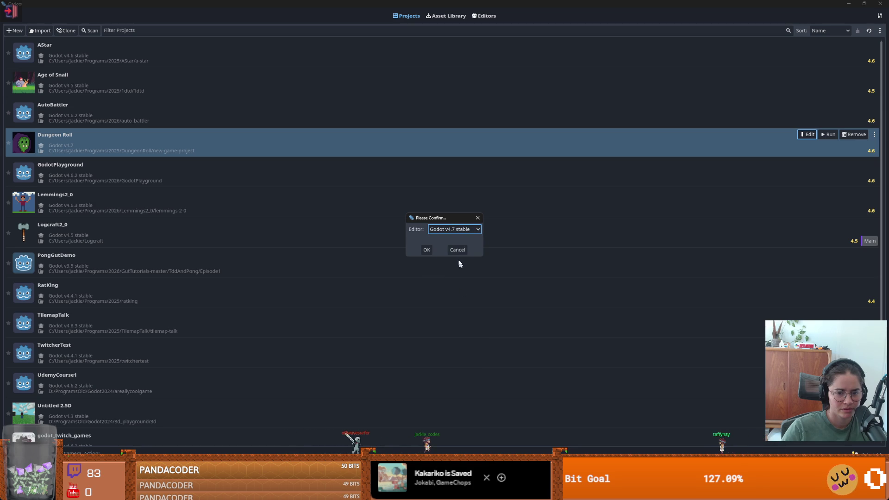
{"action": "left_click", "coordinate": [425, 250]}
{"action": "left_click", "coordinate": [808, 135]}
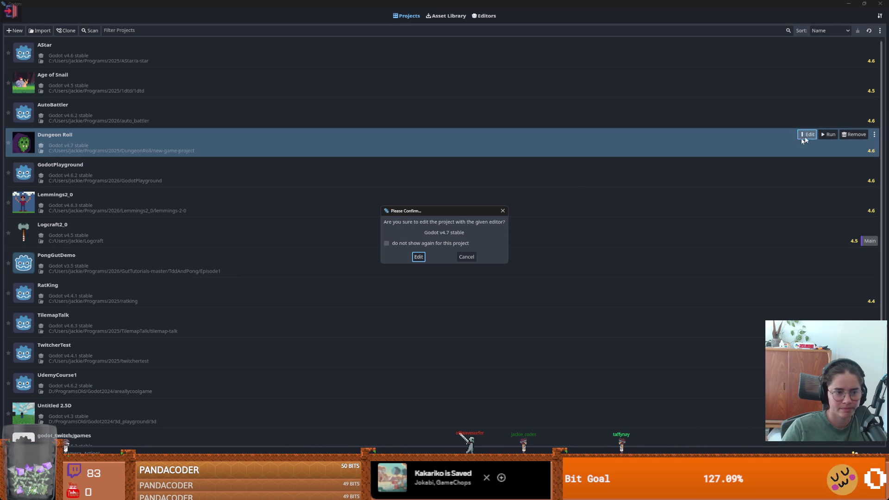
{"action": "left_click", "coordinate": [422, 258]}
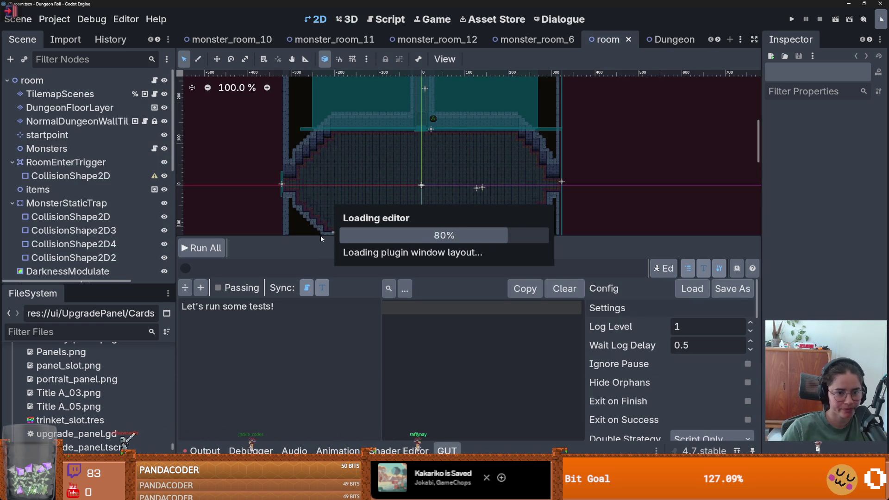
- Enlarge the room scene's 2D view, then save the scene and run the project
{"action": "left_click_drag", "start_coordinate": [319, 236], "coordinate": [323, 355]}
{"action": "scroll", "coordinate": [556, 305], "scroll_direction": "up", "scroll_amount": 3}
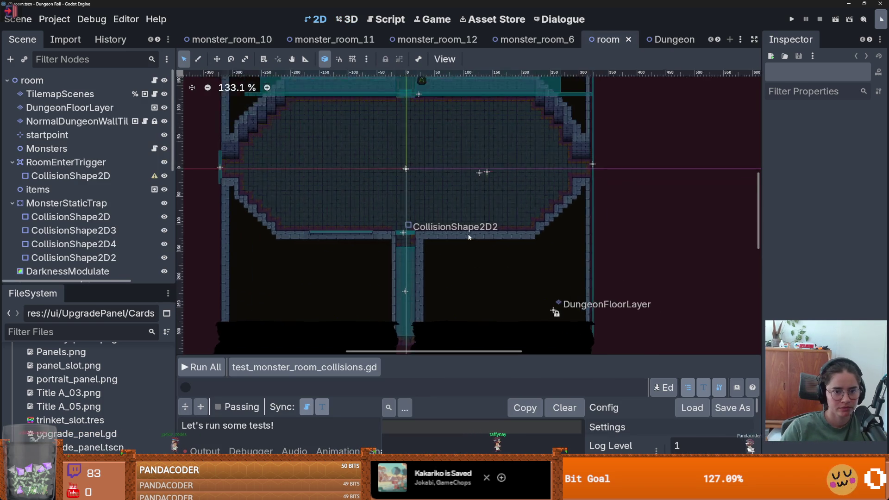
{"action": "left_click", "coordinate": [788, 20]}
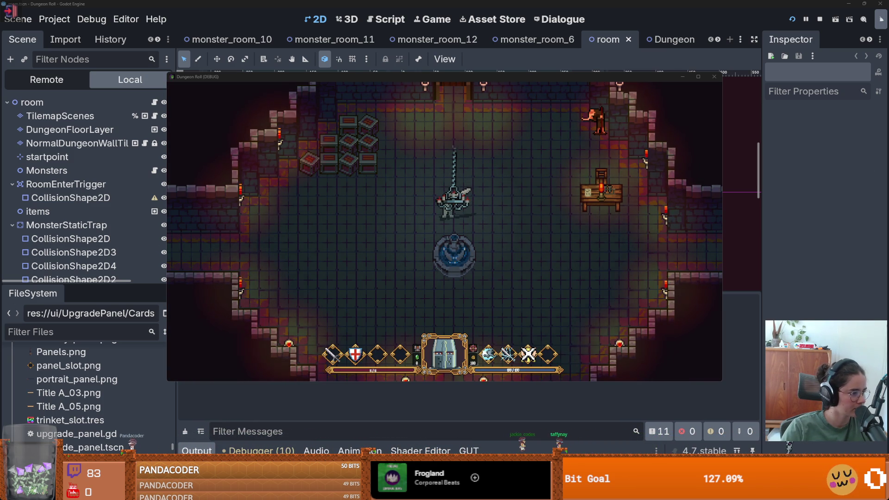
- Maximize the game window, enable the debug room list, and load a room from it
{"action": "left_click", "coordinate": [698, 77]}
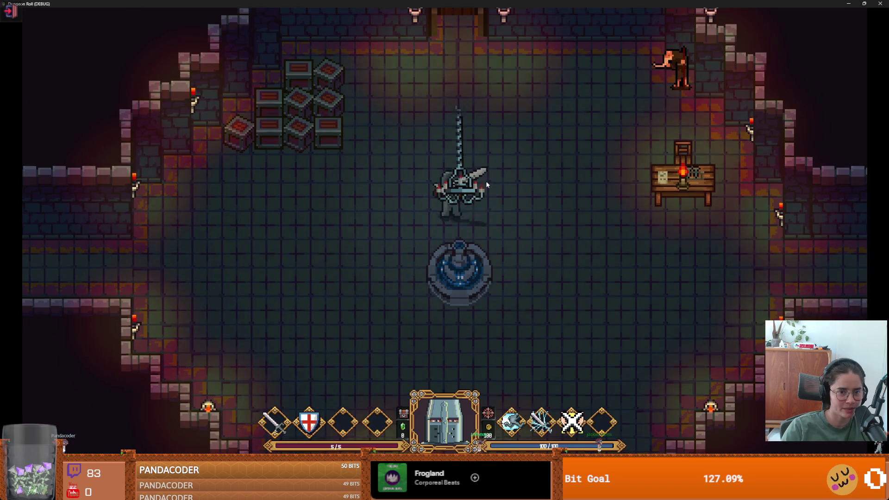
{"action": "key", "text": "w"}
{"action": "key", "text": "w"}
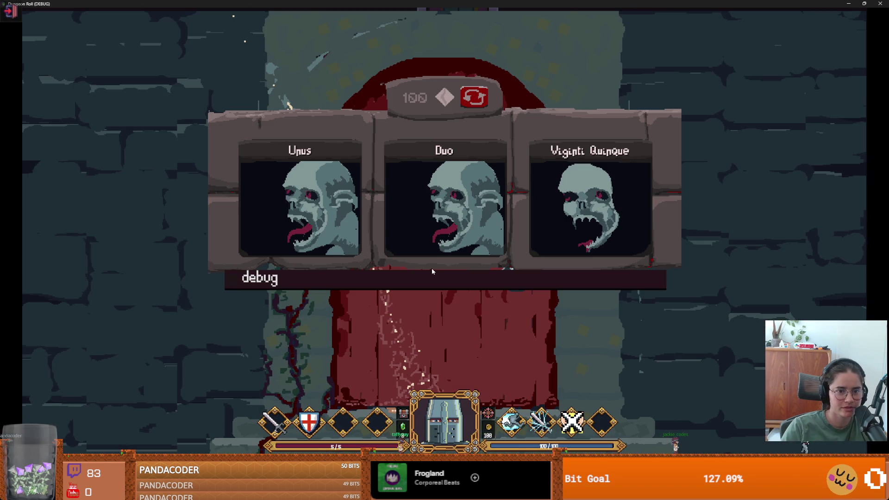
{"action": "left_click", "coordinate": [431, 273]}
{"action": "scroll", "coordinate": [394, 351], "scroll_direction": "down", "scroll_amount": 10}
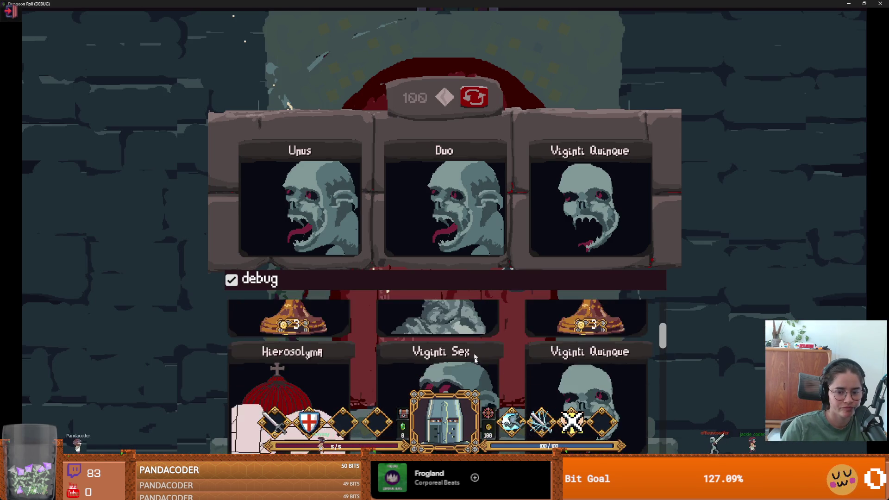
{"action": "scroll", "coordinate": [570, 359], "scroll_direction": "up", "scroll_amount": 2}
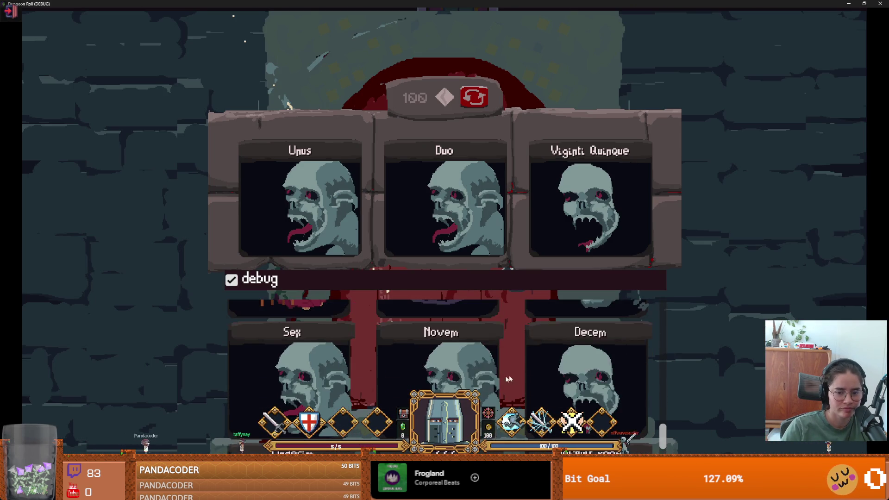
{"action": "left_click", "coordinate": [570, 358]}
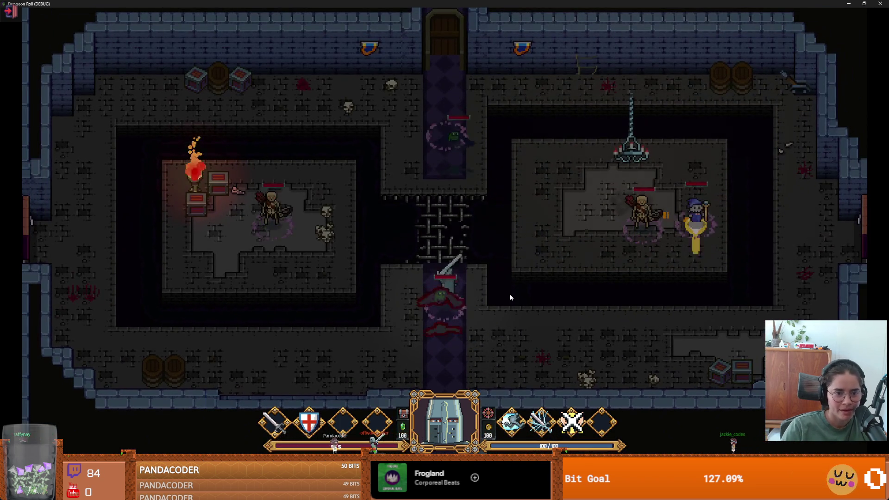
- Walk the knight through the top doorway and corridor and strike the red bat
{"action": "key", "text": "w"}
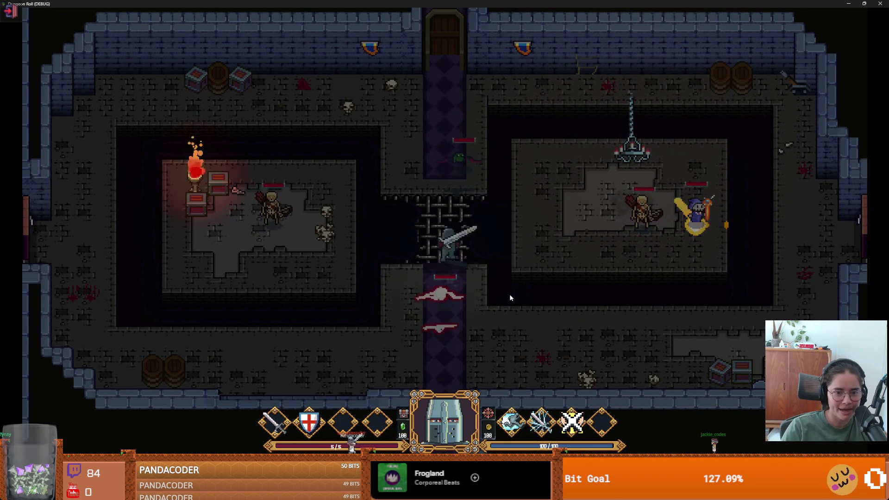
{"action": "key", "text": "a"}
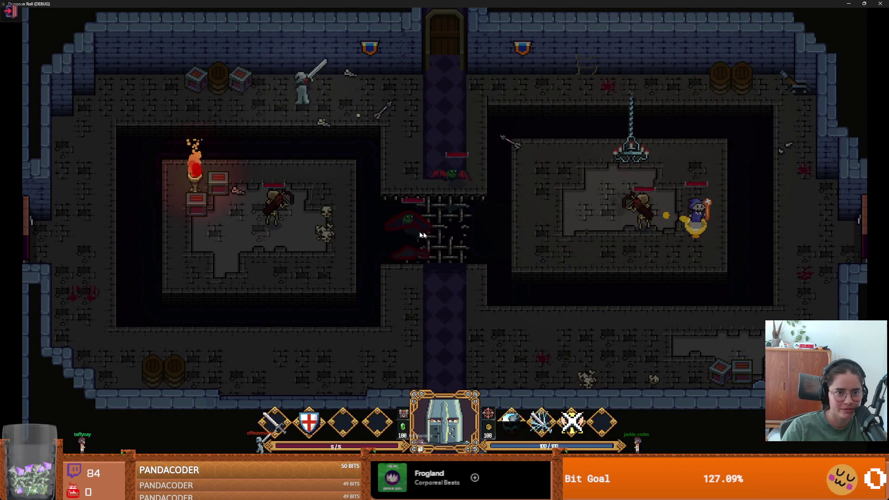
{"action": "key", "text": "d"}
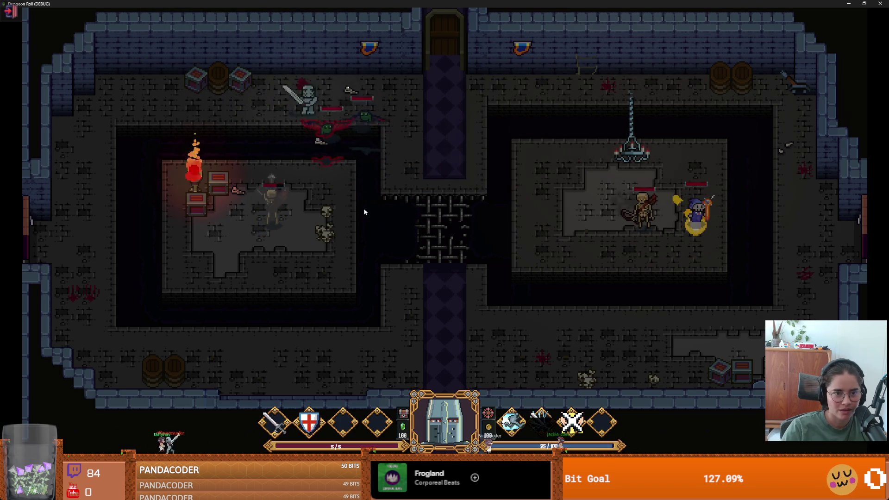
{"action": "left_click", "coordinate": [363, 207]}
- Head down past the grate into the left room and kill the bats
{"action": "key", "text": "d"}
{"action": "key", "text": "s"}
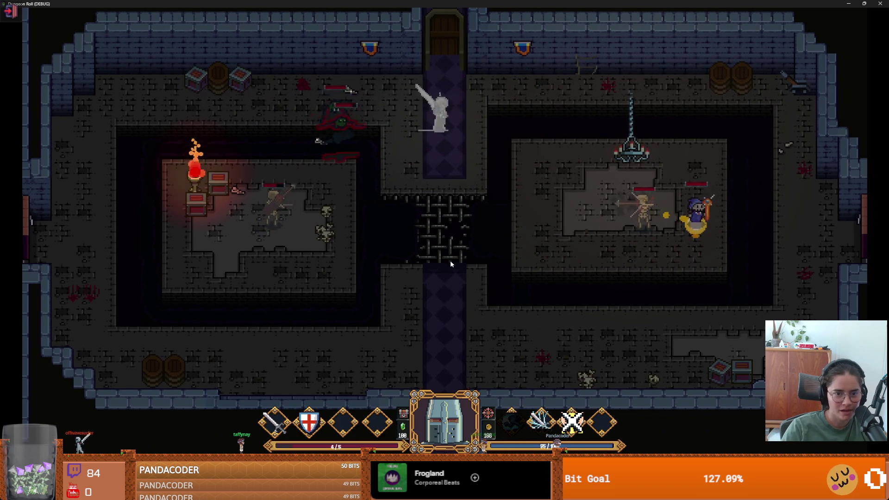
{"action": "key", "text": "s"}
{"action": "key", "text": "a"}
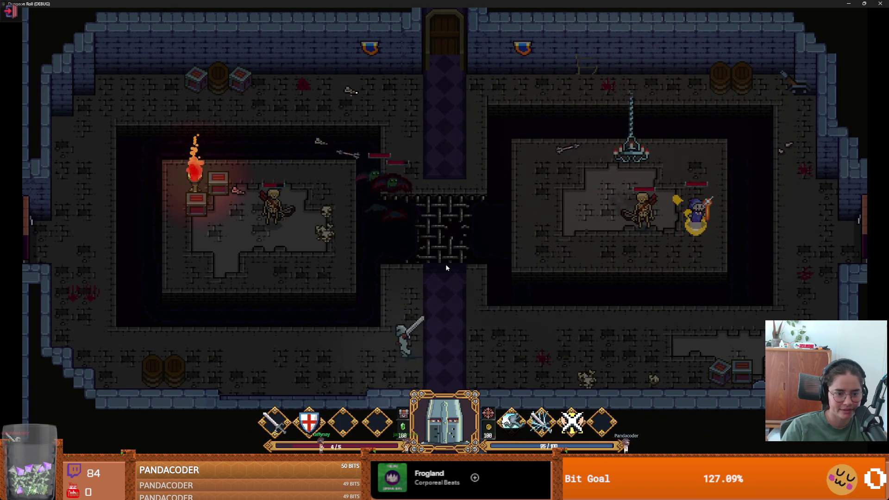
{"action": "key", "text": "w"}
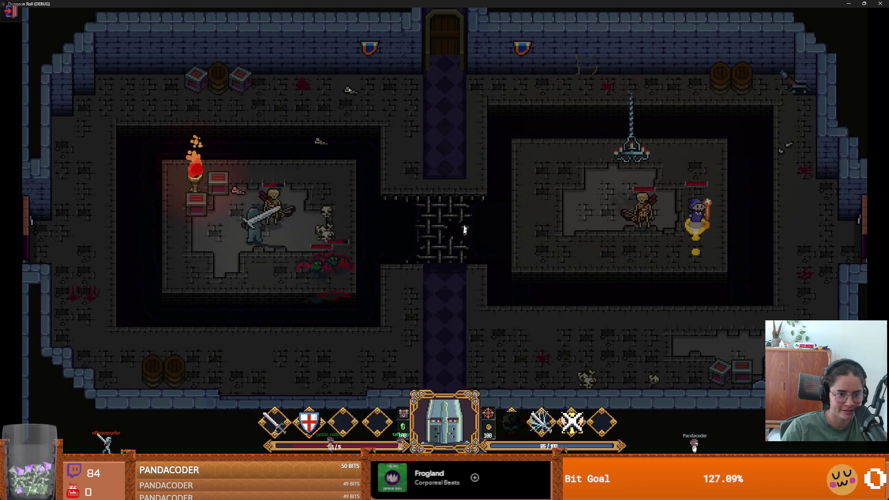
{"action": "left_click", "coordinate": [348, 234]}
{"action": "left_click", "coordinate": [348, 236]}
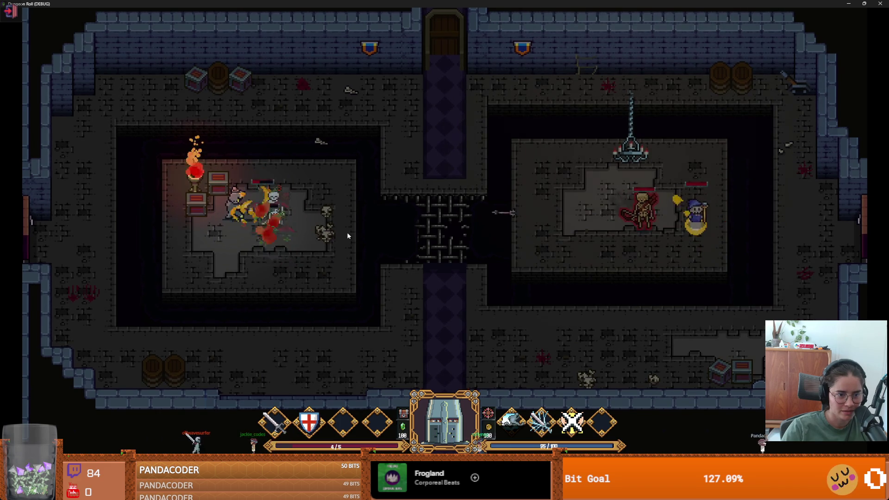
- Leave the left room and walk along the top wall to the top-right corner item
{"action": "key", "text": "a"}
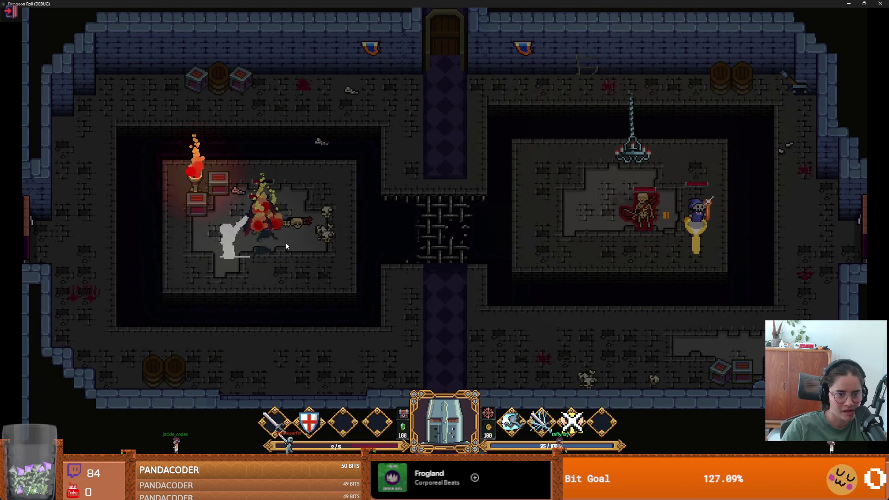
{"action": "key", "text": "d"}
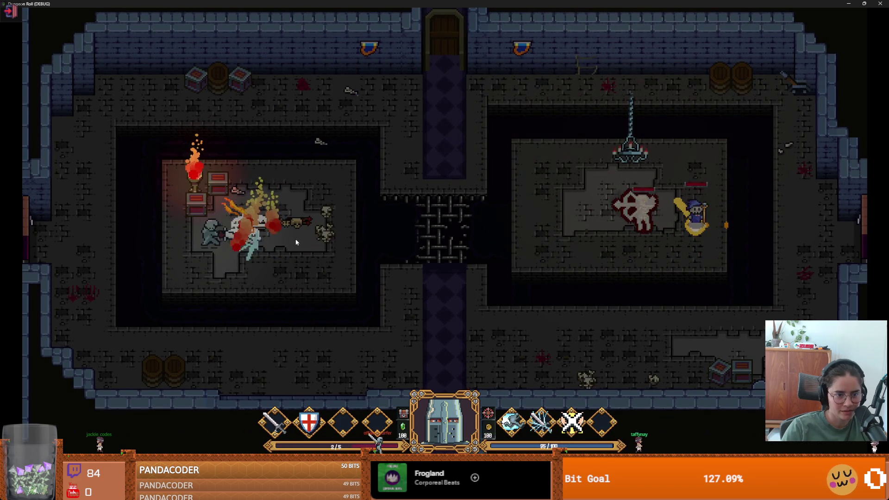
{"action": "key", "text": "d"}
{"action": "key", "text": "w"}
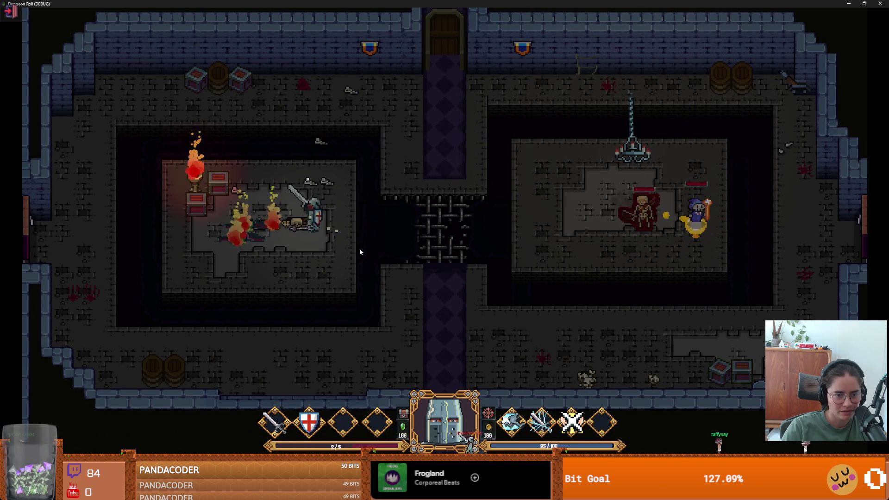
{"action": "key", "text": "w"}
{"action": "key", "text": "d"}
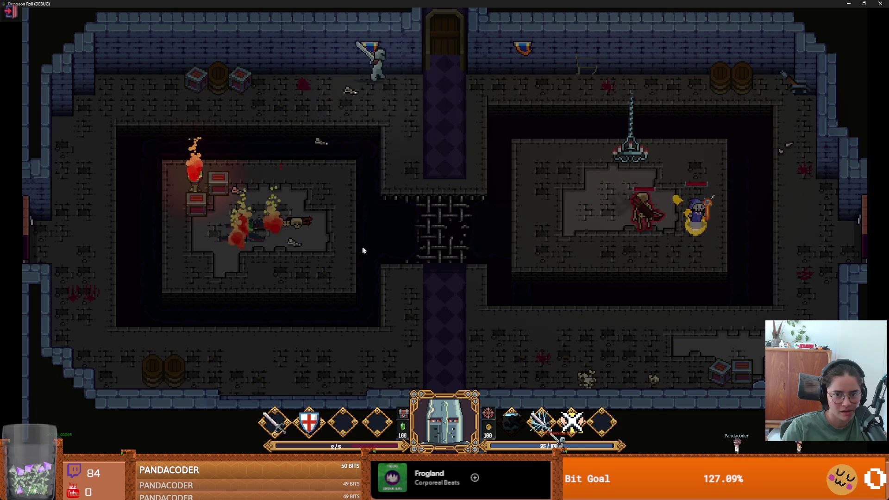
{"action": "key", "text": "s"}
{"action": "key", "text": "w"}
{"action": "key", "text": "d"}
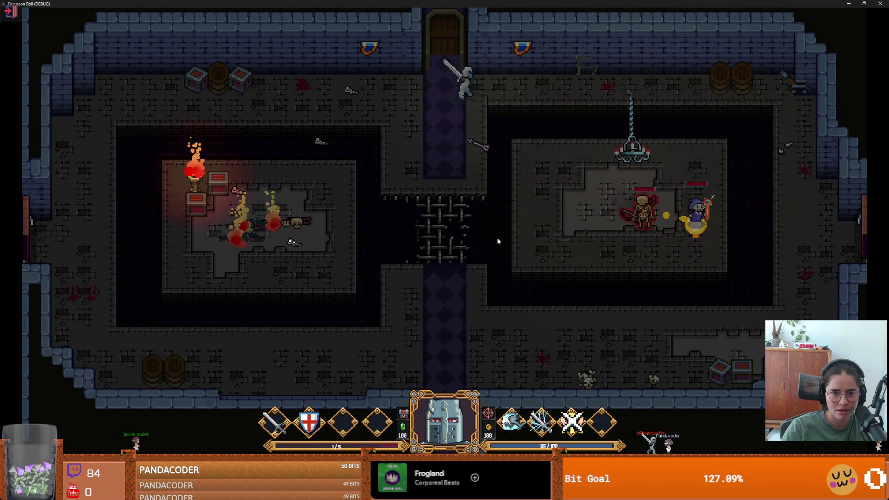
{"action": "key", "text": "d"}
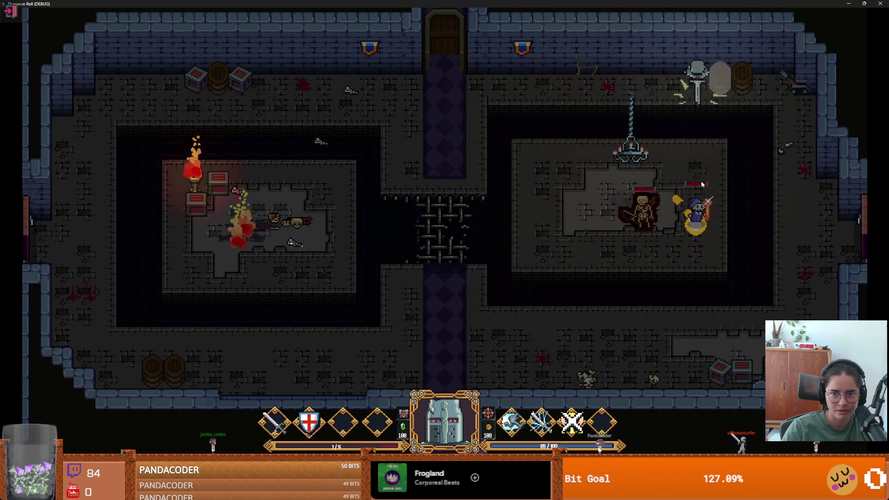
{"action": "key", "text": "s"}
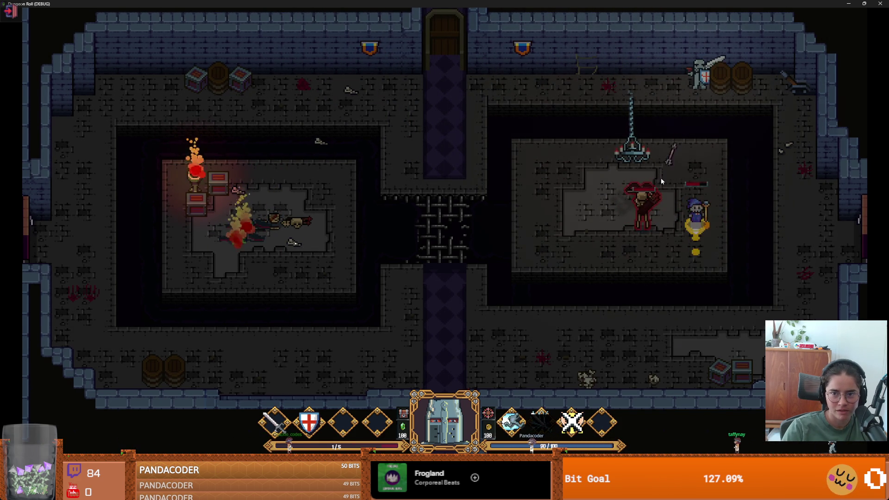
{"action": "key", "text": "d"}
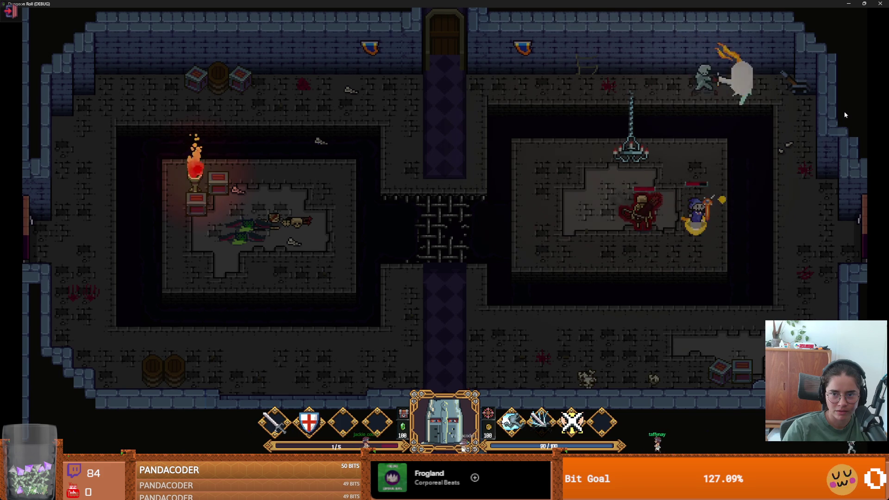
{"action": "key", "text": "d"}
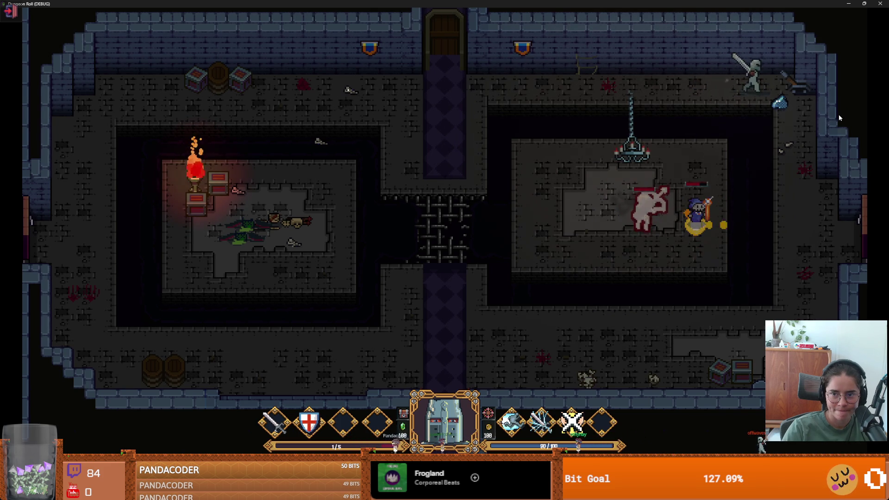
{"action": "key", "text": "s"}
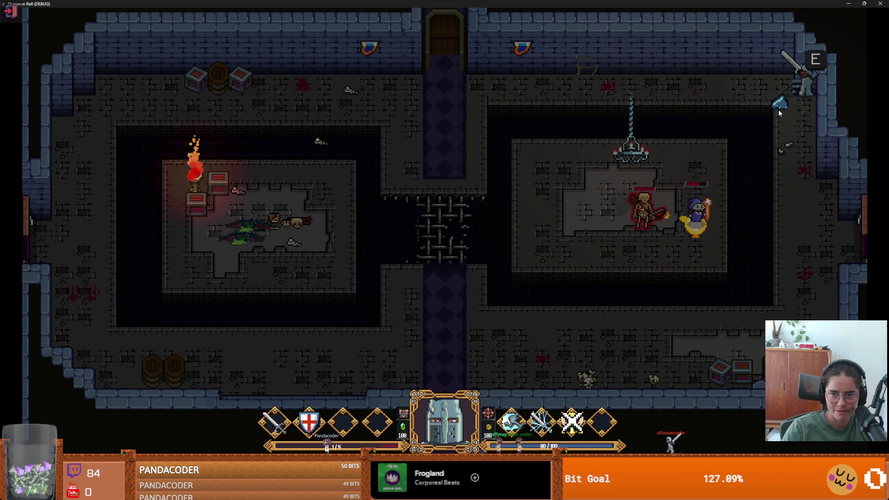
- Enter the skeleton room and attack the skeleton until the knight dies
{"action": "key", "text": "s"}
{"action": "key", "text": "a"}
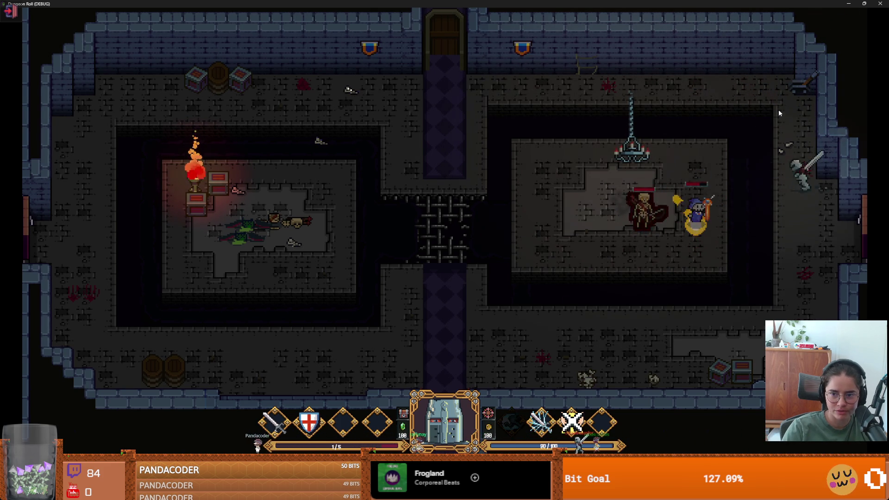
{"action": "key", "text": "a"}
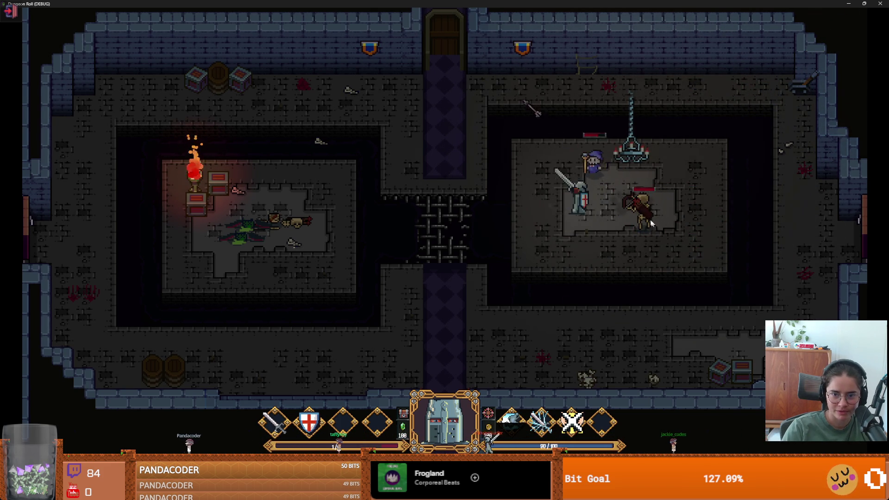
{"action": "left_click", "coordinate": [593, 154]}
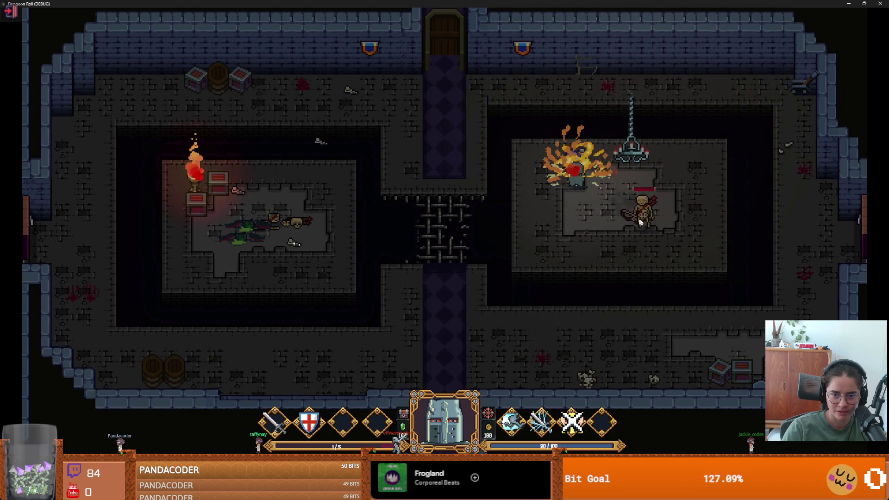
{"action": "key", "text": "d"}
{"action": "key", "text": "s"}
{"action": "left_click", "coordinate": [678, 213]}
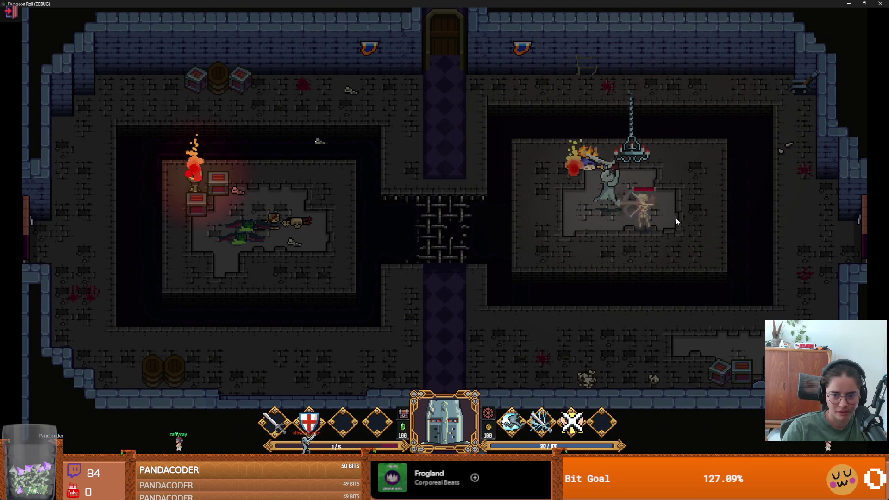
{"action": "key", "text": "d"}
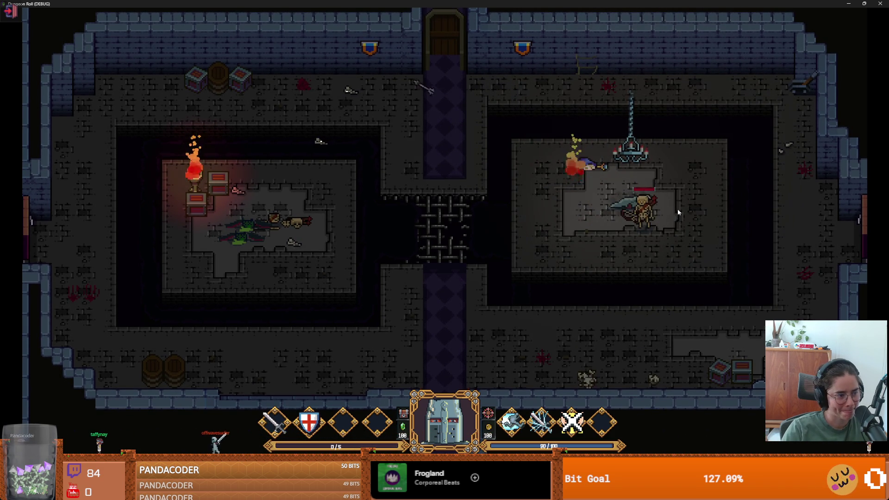
{"action": "left_click", "coordinate": [678, 210]}
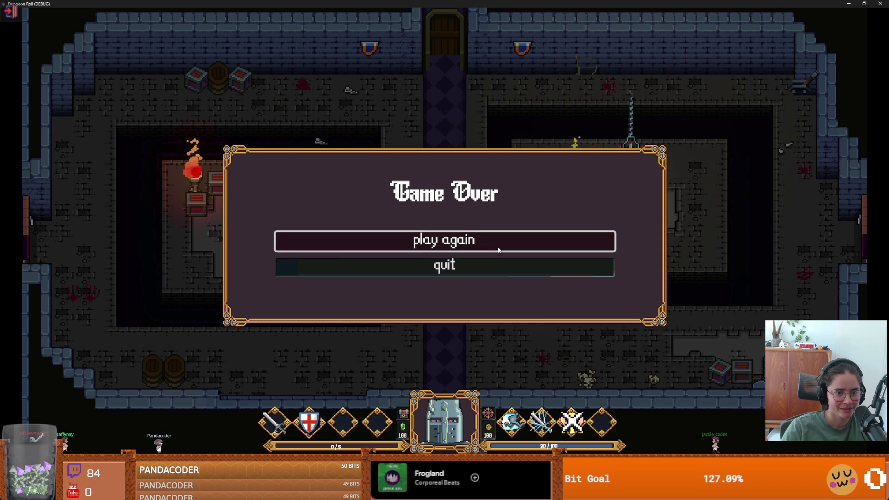
- Restart the run, enter the top door, and pick a room from the debug list
{"action": "left_click", "coordinate": [445, 242]}
{"action": "key", "text": "w"}
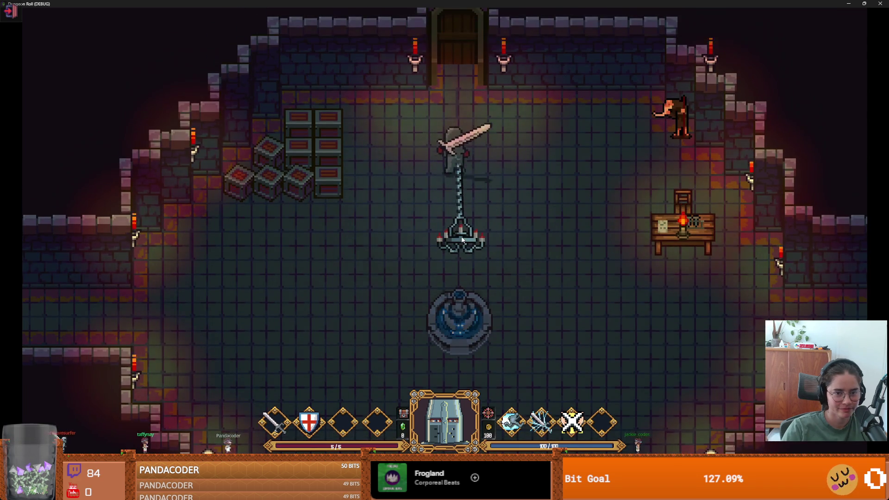
{"action": "key", "text": "e"}
{"action": "left_click", "coordinate": [401, 274]}
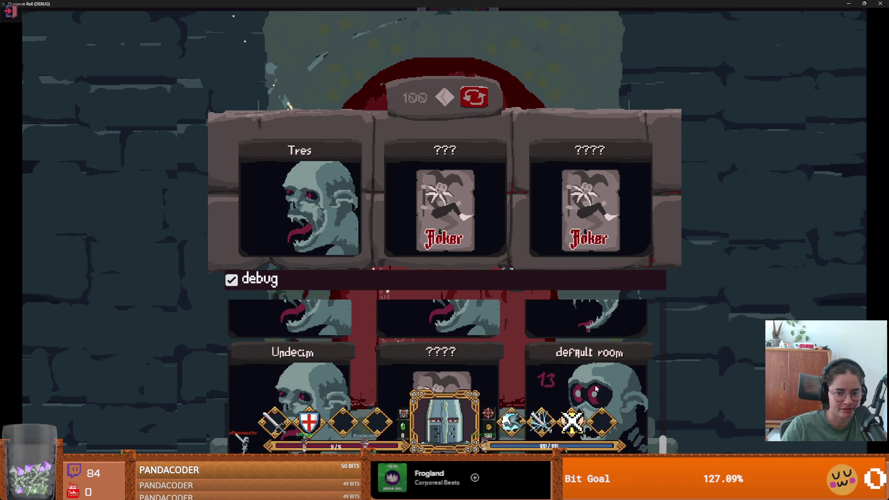
{"action": "scroll", "coordinate": [596, 388], "scroll_direction": "up", "scroll_amount": 1}
{"action": "scroll", "coordinate": [559, 376], "scroll_direction": "down", "scroll_amount": 1}
{"action": "left_click", "coordinate": [559, 376]}
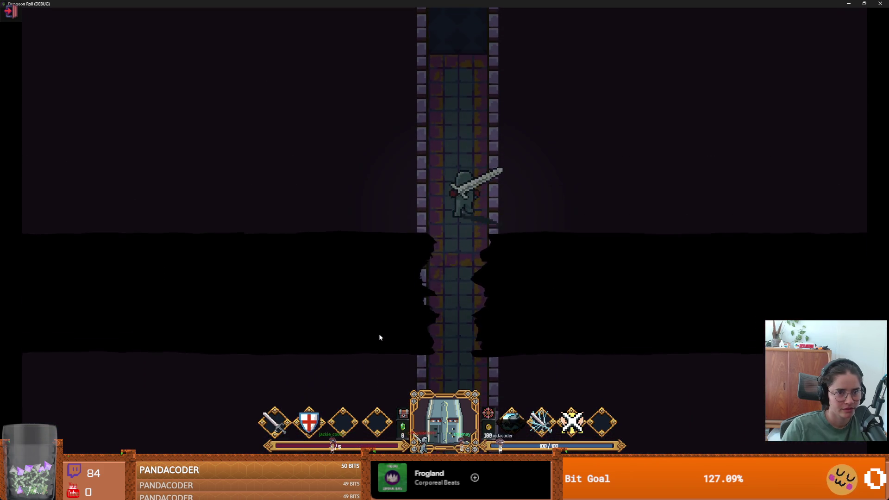
- Fight the enemies in the west corridor using sword strikes, dash and lightning
{"action": "key", "text": "w"}
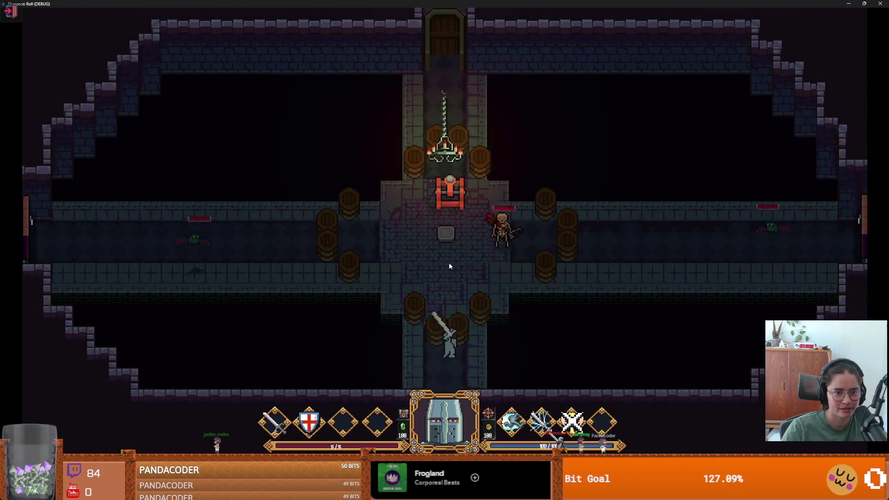
{"action": "left_click", "coordinate": [448, 262]}
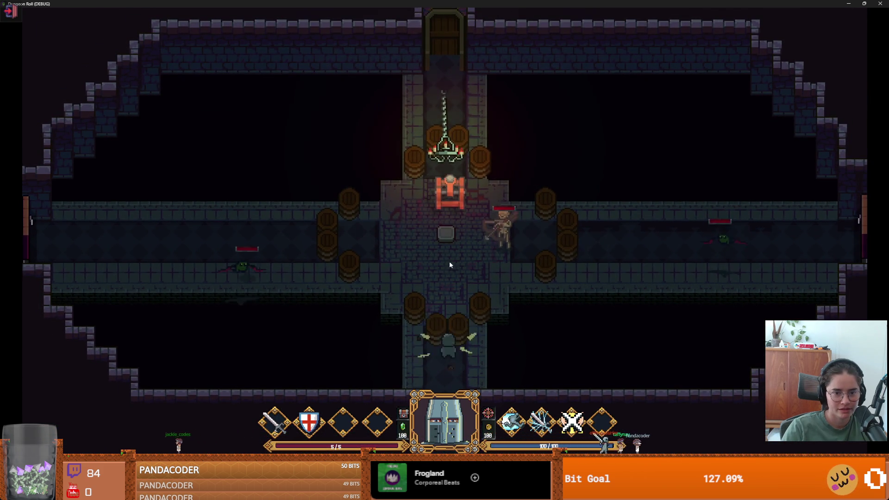
{"action": "key", "text": "w"}
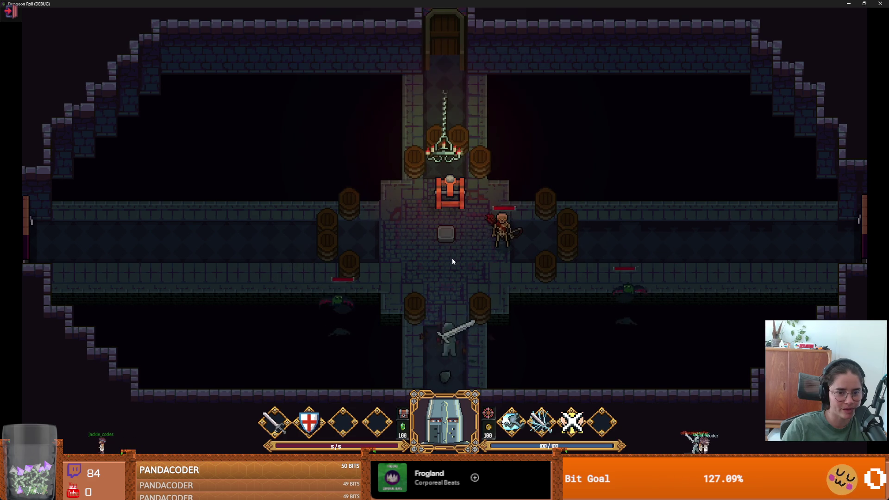
{"action": "key", "text": "a"}
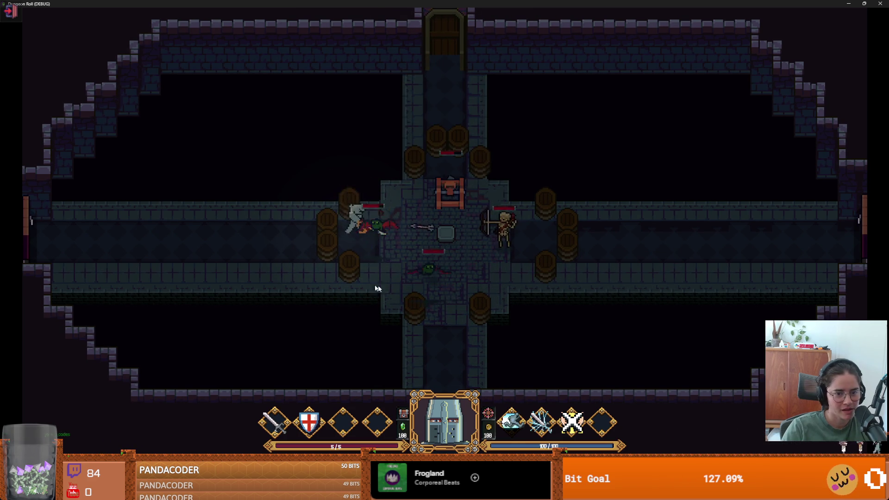
{"action": "left_click", "coordinate": [354, 273]}
{"action": "key", "text": "space"}
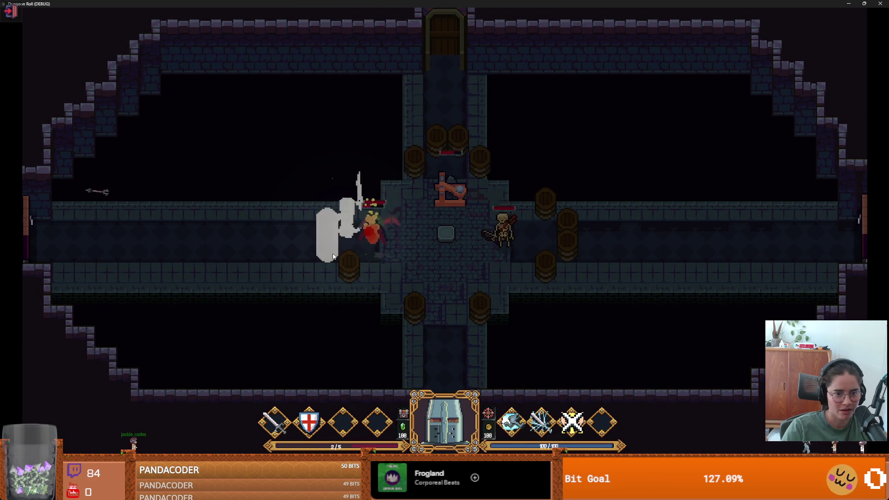
{"action": "key", "text": "e"}
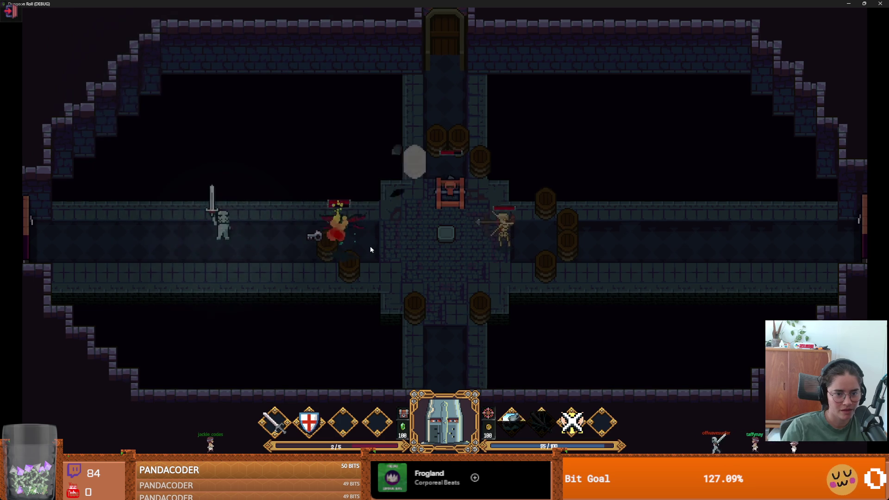
{"action": "key", "text": "d"}
{"action": "left_click", "coordinate": [362, 244]}
{"action": "left_click", "coordinate": [362, 244]}
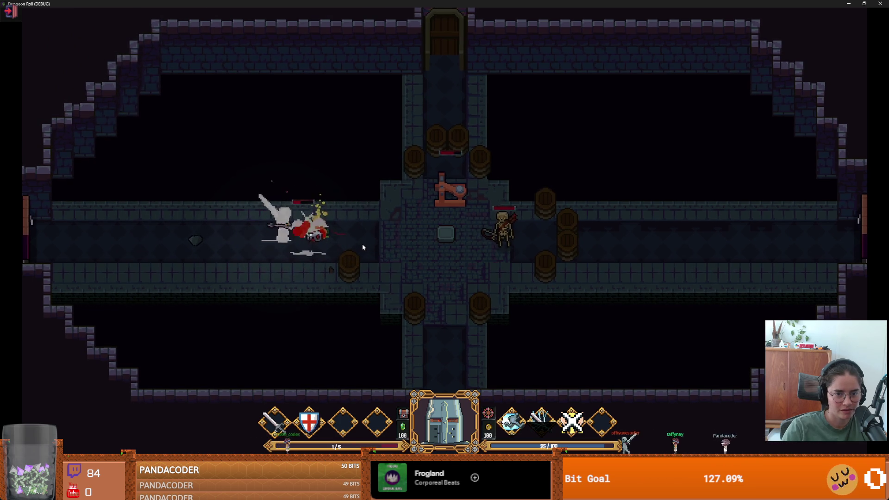
- Return to the central room and kill the skeleton with repeated sword strikes
{"action": "key", "text": "a"}
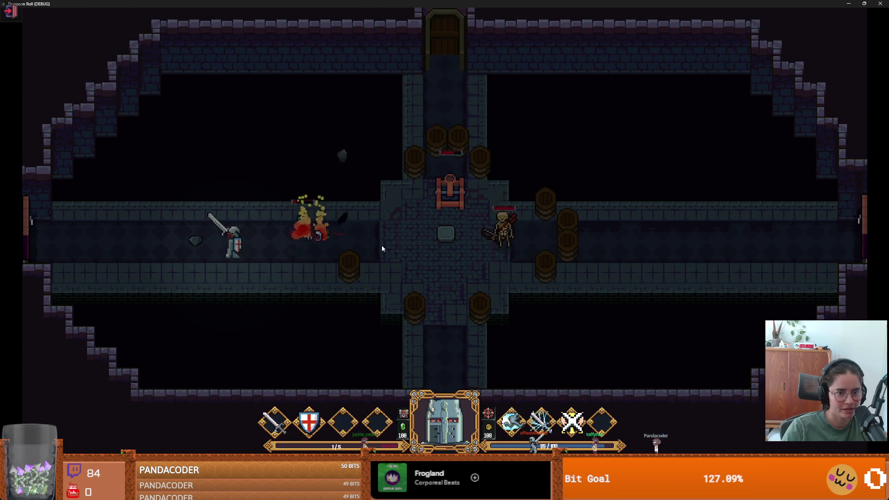
{"action": "key", "text": "d"}
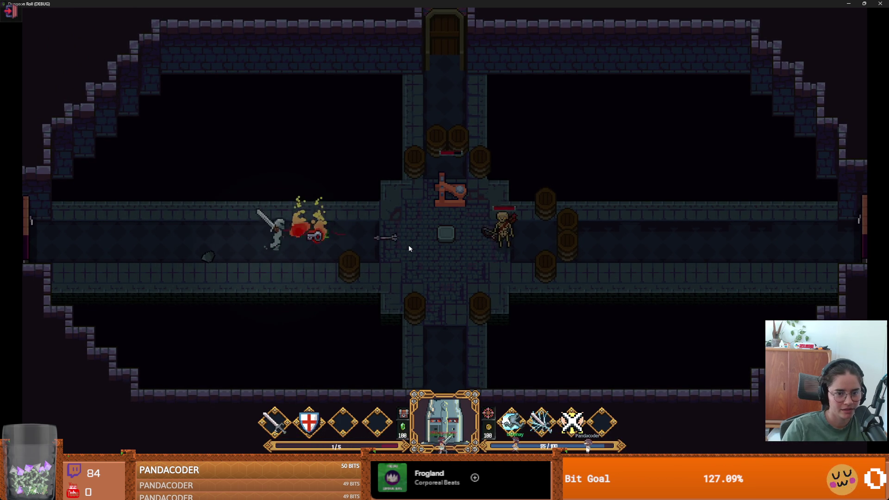
{"action": "key", "text": "d"}
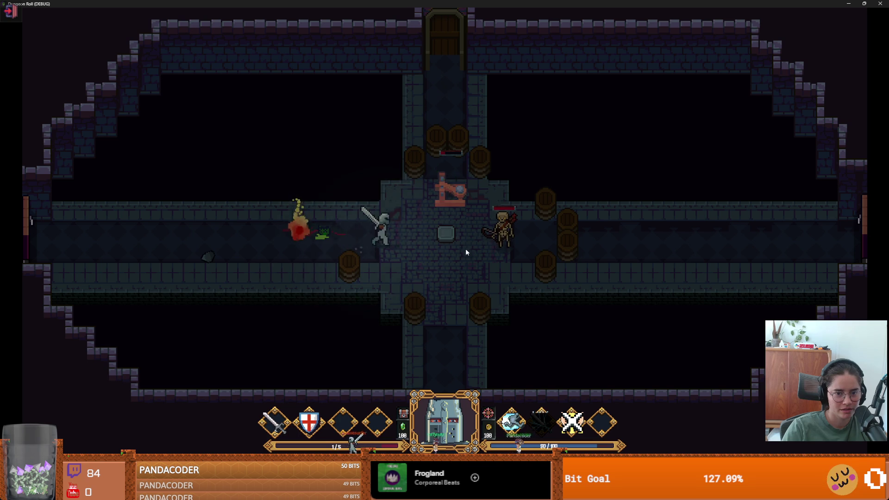
{"action": "key", "text": "w"}
{"action": "left_click", "coordinate": [465, 248]}
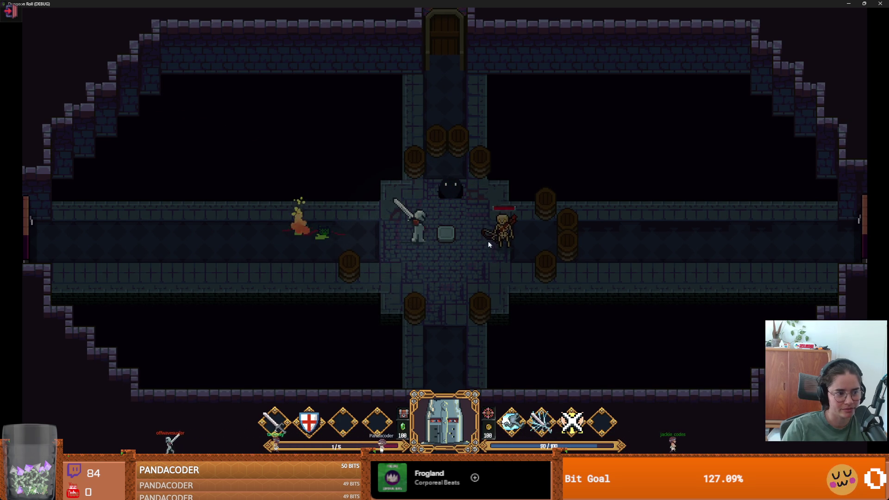
{"action": "key", "text": "d"}
{"action": "key", "text": "s"}
{"action": "left_click", "coordinate": [523, 245]}
{"action": "key", "text": "d"}
{"action": "left_click", "coordinate": [523, 245]}
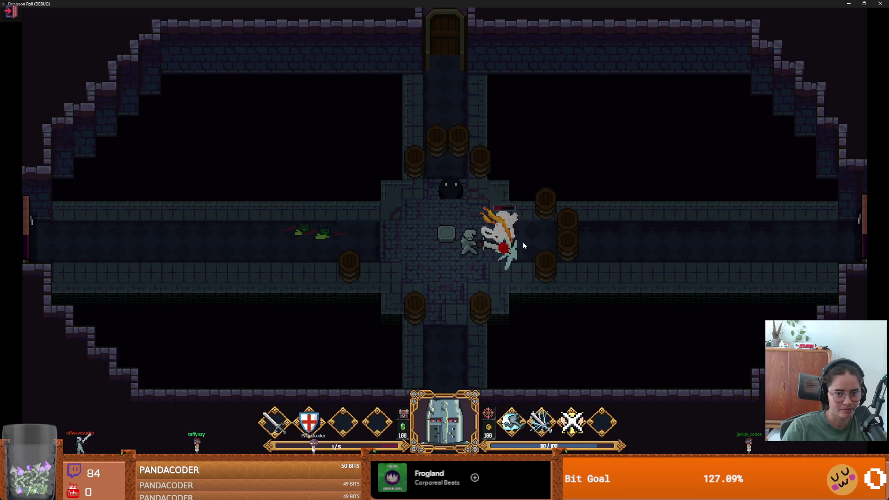
{"action": "left_click", "coordinate": [519, 249]}
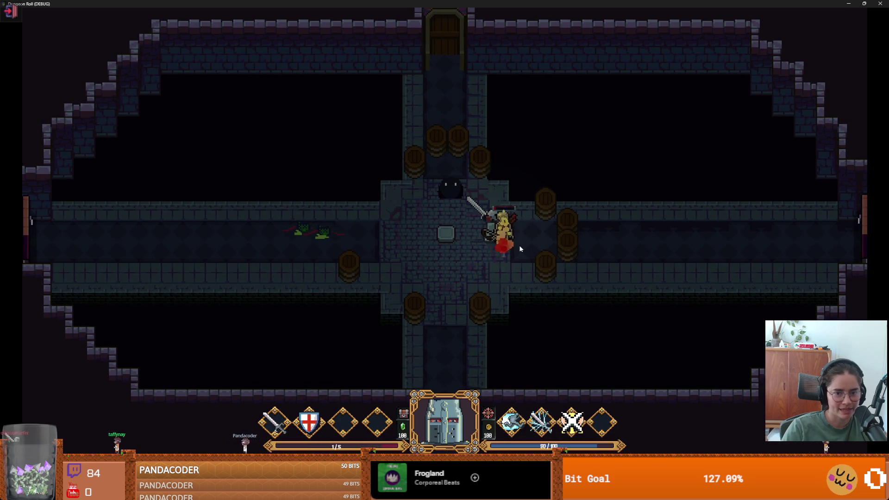
- Dash and walk out through the west corridor to reach the next room choice
{"action": "key", "text": "a"}
{"action": "key", "text": "w"}
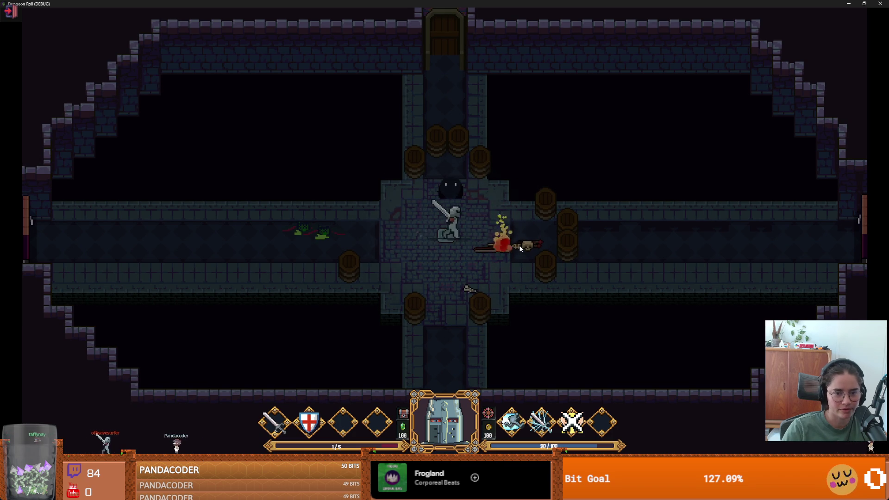
{"action": "key", "text": "q"}
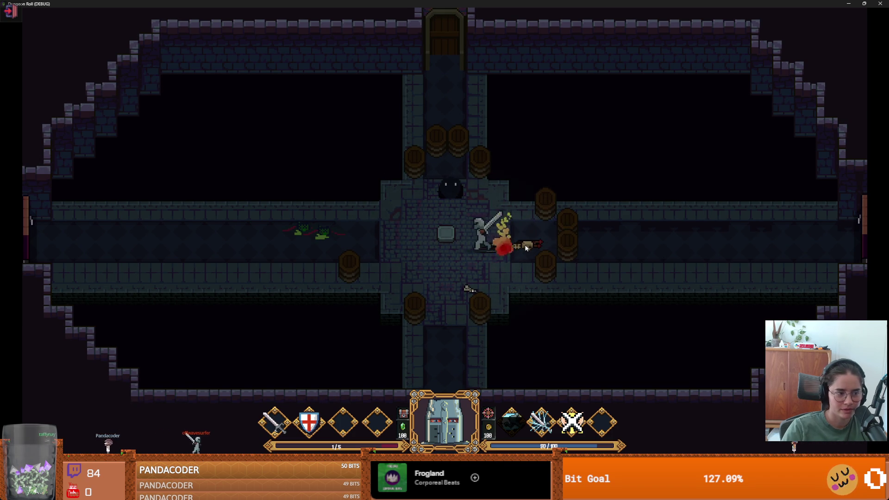
{"action": "key", "text": "a"}
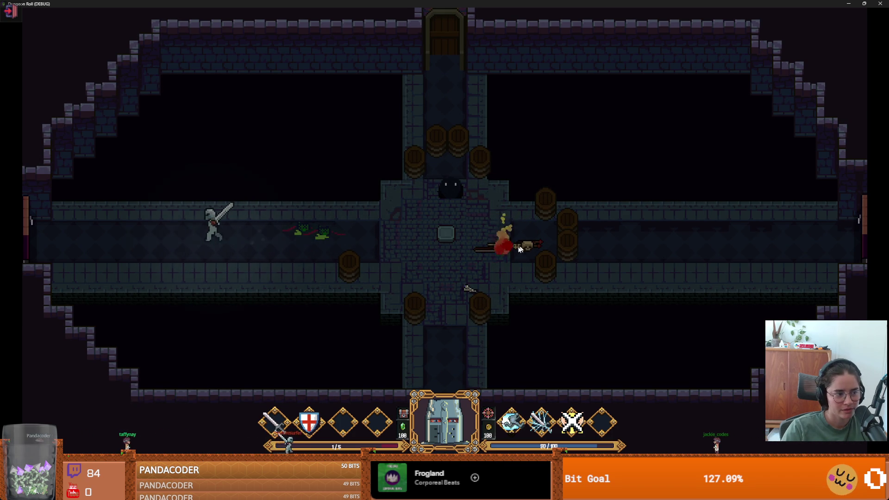
{"action": "key", "text": "a"}
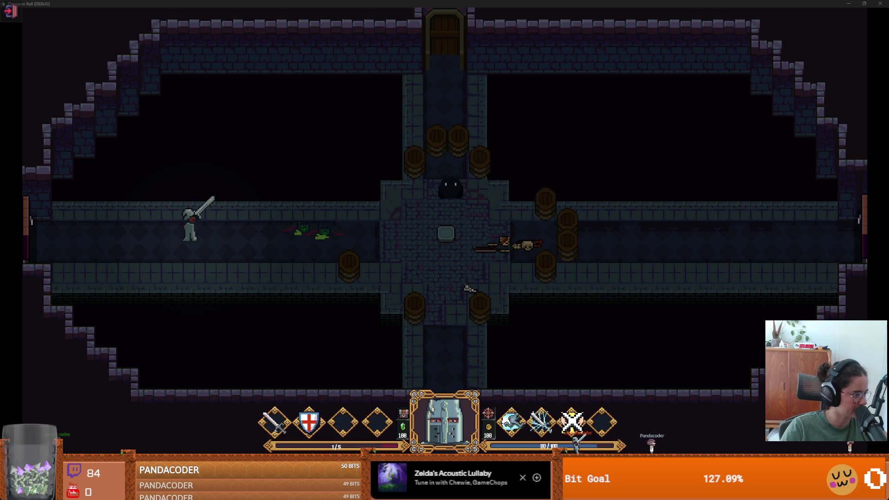
{"action": "left_click", "coordinate": [39, 288]}
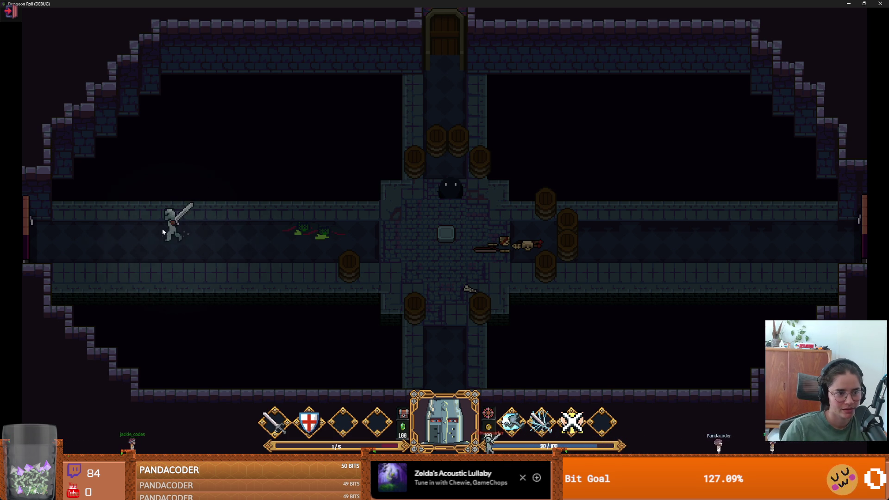
{"action": "key", "text": "space"}
{"action": "key", "text": "a"}
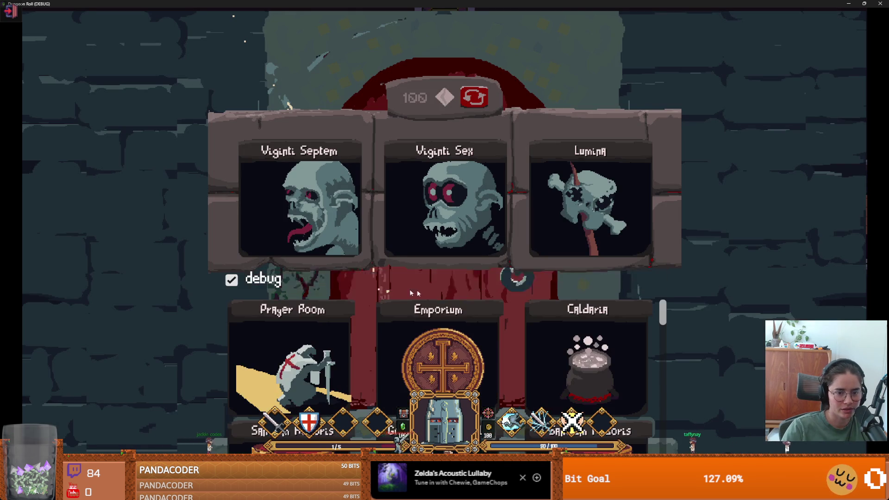
- Enter a debug-listed room, choose play again on Game Over, then stop the game with F8
{"action": "mouse_move", "coordinate": [664, 321]}
{"action": "left_mouse_down"}
{"action": "mouse_move", "coordinate": [670, 450]}
{"action": "mouse_move", "coordinate": [671, 442]}
{"action": "left_mouse_up"}
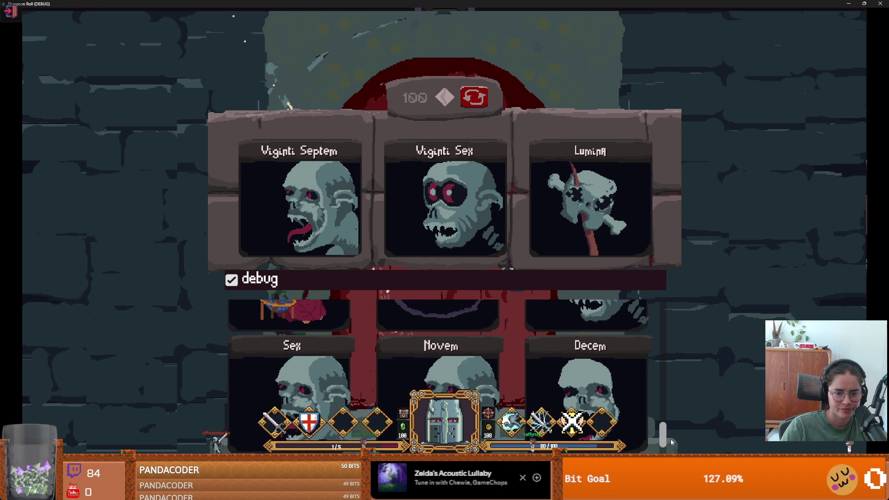
{"action": "left_click", "coordinate": [304, 357]}
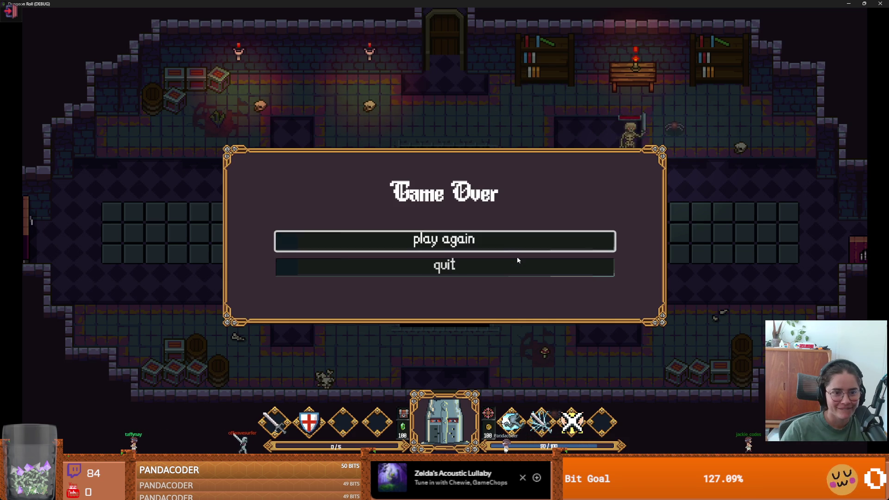
{"action": "left_click", "coordinate": [527, 235]}
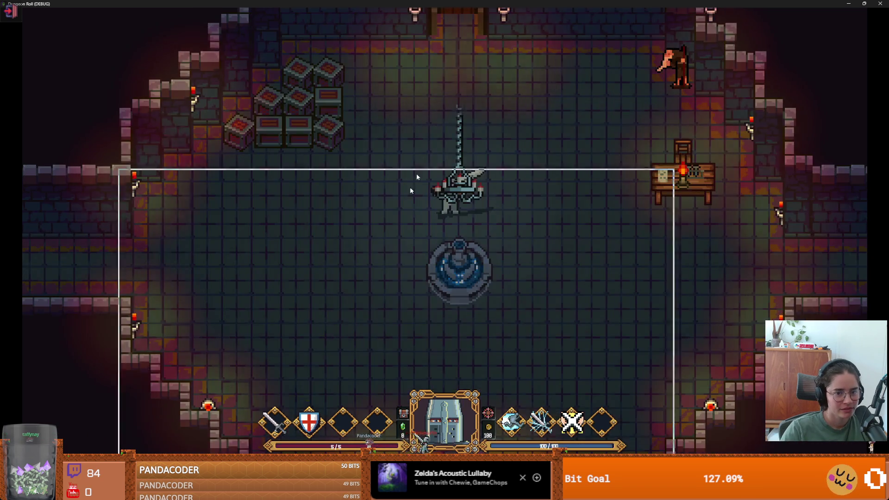
{"action": "key", "text": "F8"}
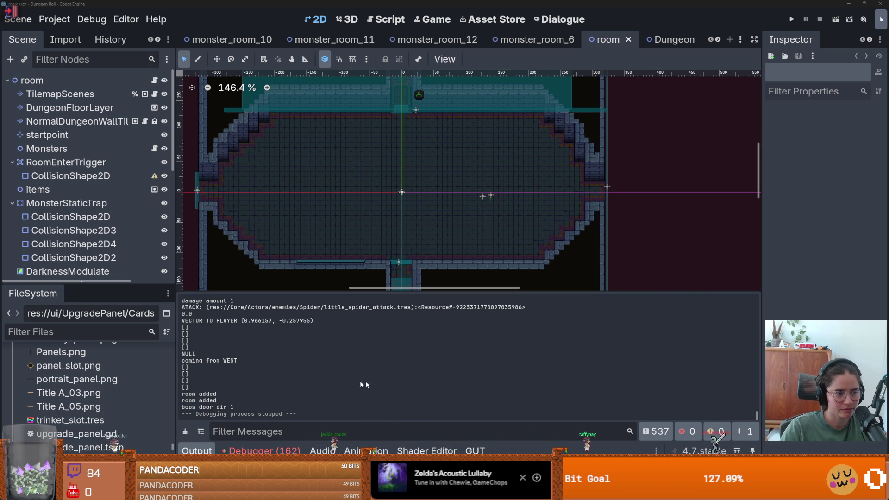
- Unmute the music bus in the Audio panel, set it to about -10.7 dB, and run the game
{"action": "left_click", "coordinate": [322, 449]}
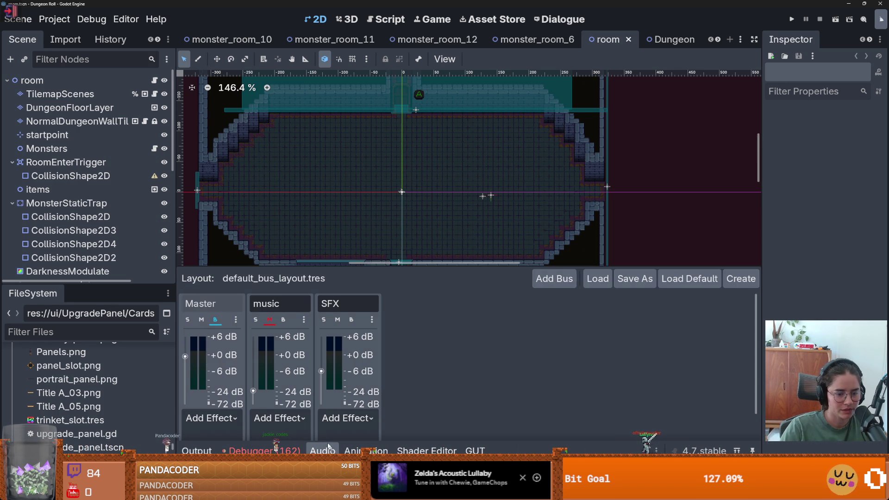
{"action": "left_click", "coordinate": [270, 320]}
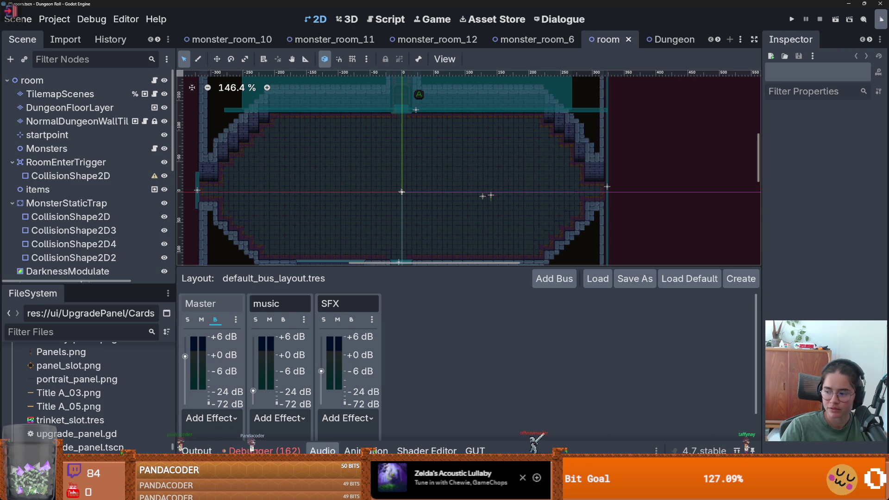
{"action": "left_click_drag", "start_coordinate": [252, 391], "coordinate": [253, 378]}
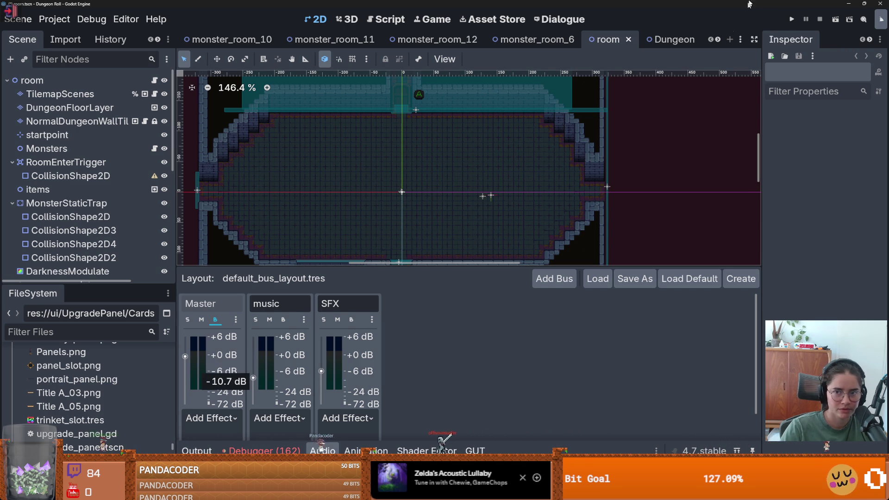
{"action": "left_click", "coordinate": [792, 20]}
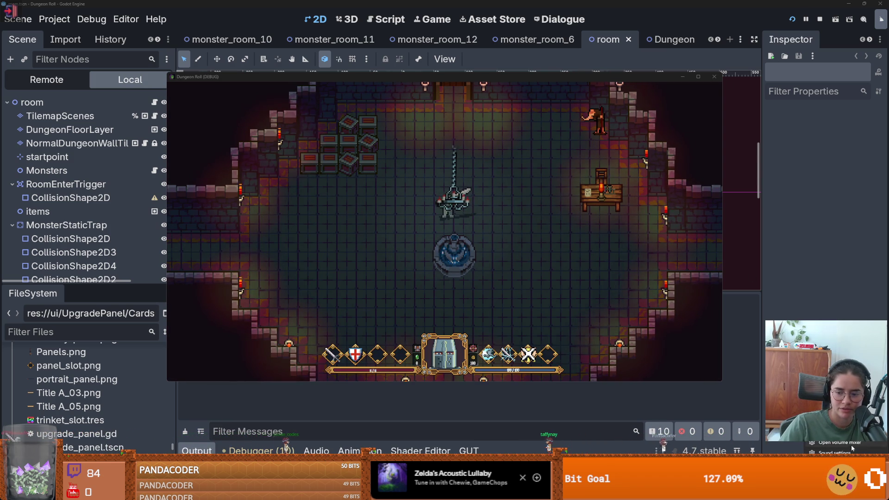
- Stop and relaunch the game, then restart it with F5
{"action": "key", "text": "F8"}
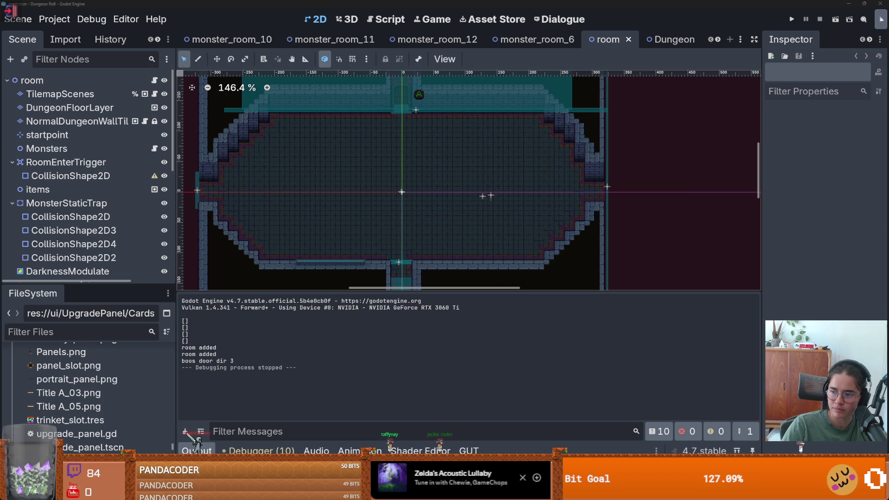
{"action": "left_click", "coordinate": [790, 19]}
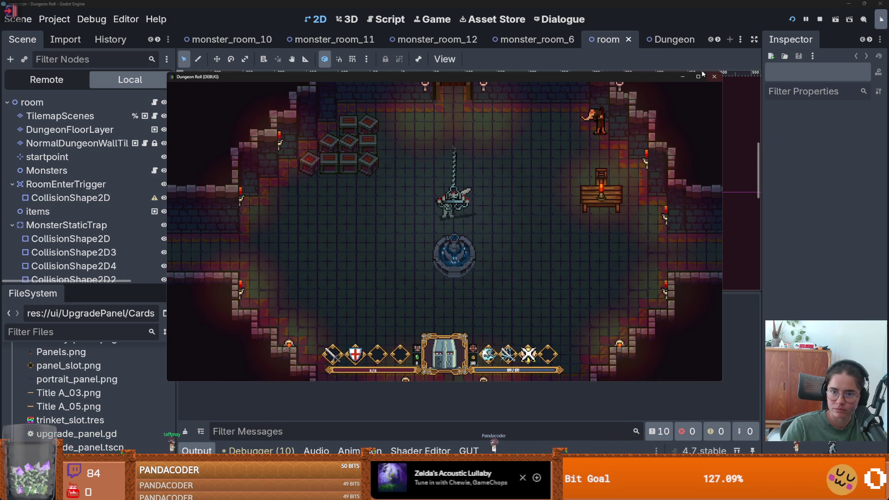
{"action": "key", "text": "F5"}
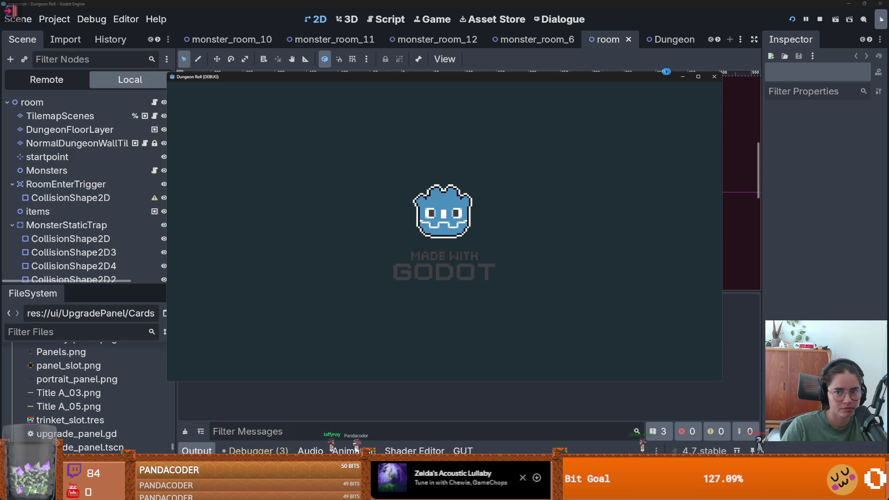
- Maximize the game, walk through the top door, pick a portrait, walk on, then close the game
{"action": "left_click", "coordinate": [698, 78]}
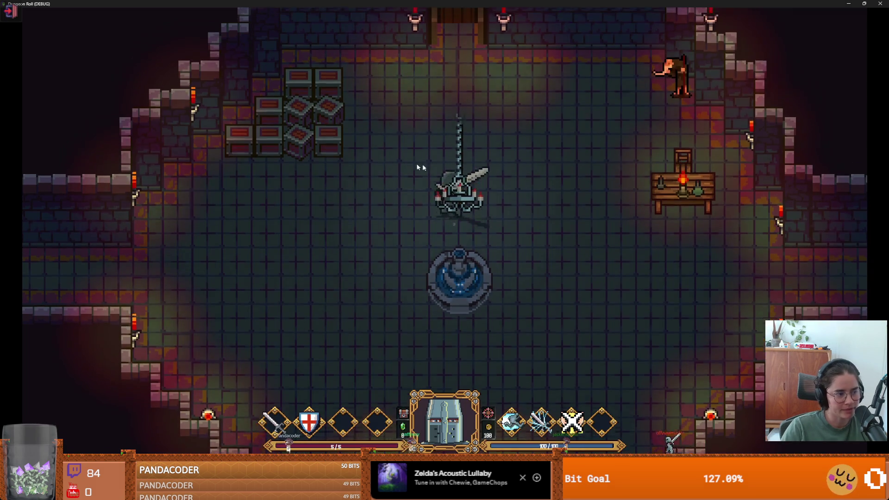
{"action": "key", "text": "w"}
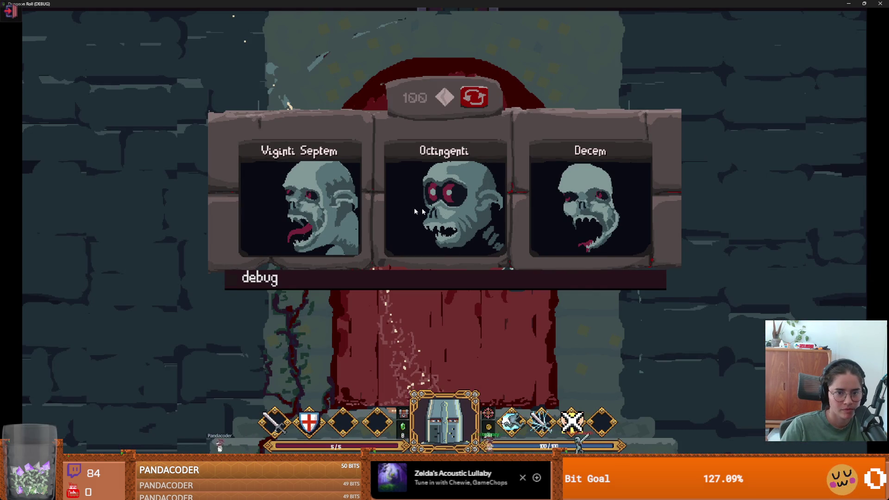
{"action": "left_click", "coordinate": [550, 205]}
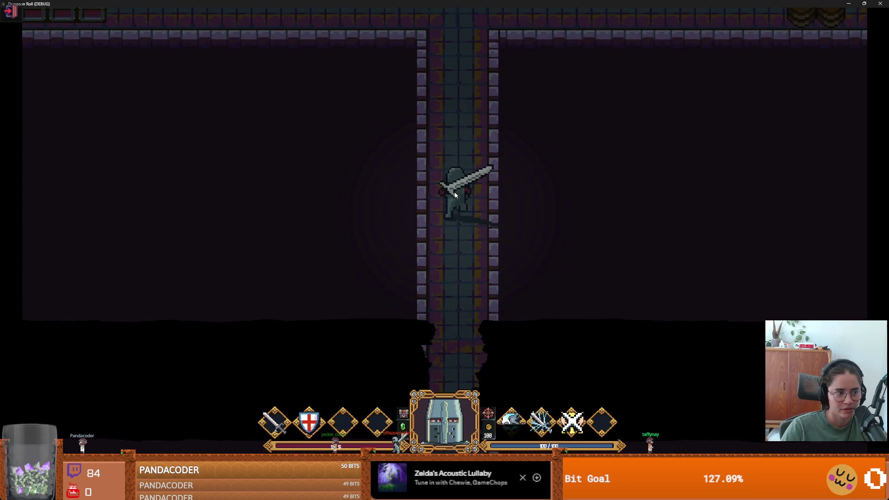
{"action": "key", "text": "w"}
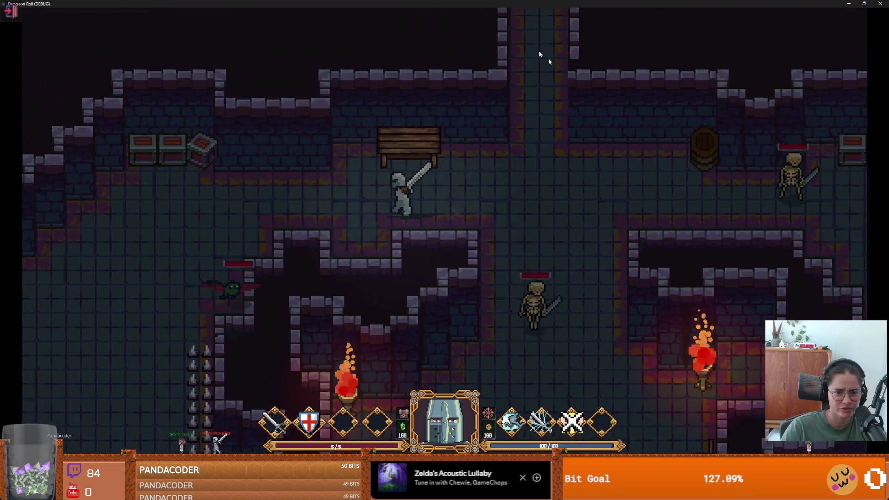
{"action": "double_click", "coordinate": [564, 4]}
{"action": "left_click", "coordinate": [621, 138]}
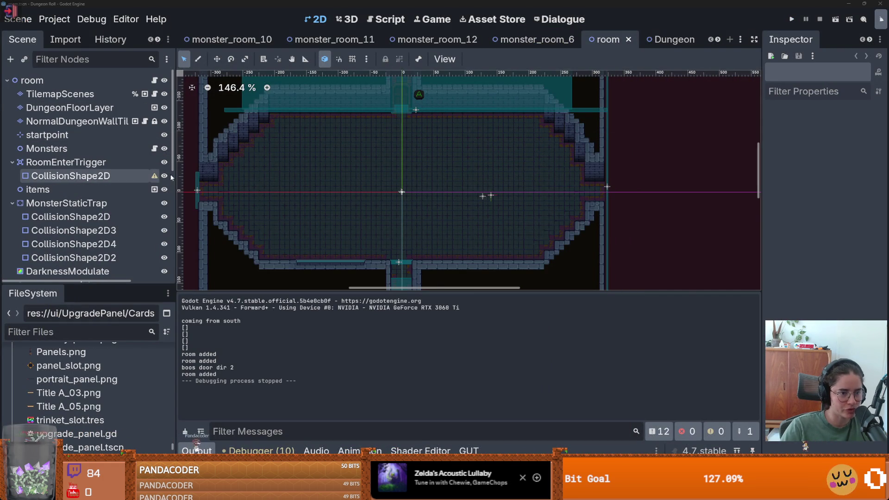
- Add a CollisionShape2D child node under the room node
{"action": "left_click_drag", "start_coordinate": [172, 176], "coordinate": [256, 176]}
{"action": "right_click", "coordinate": [77, 87]}
{"action": "left_click", "coordinate": [187, 110]}
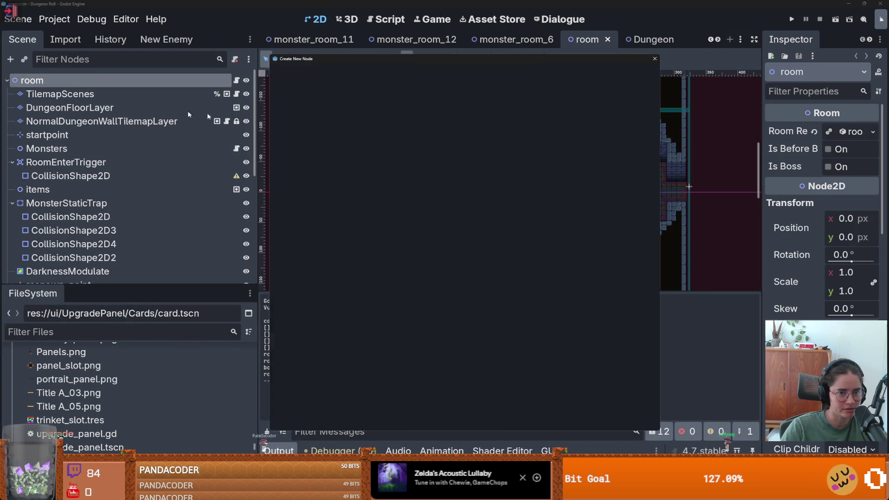
{"action": "type", "text": "collis"}
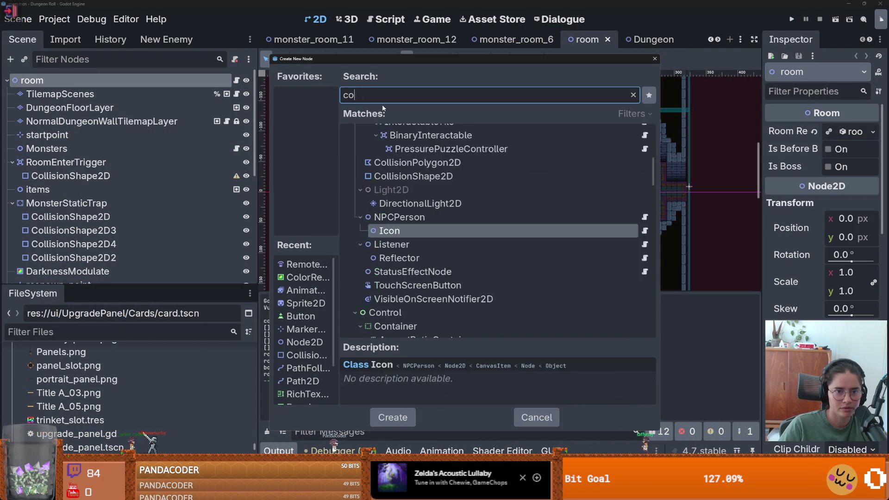
{"action": "key", "text": "Escape"}
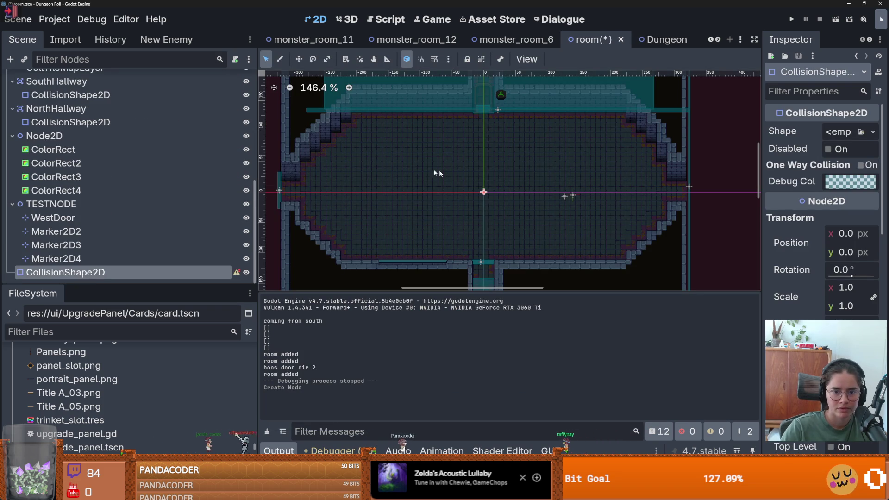
- Place the collision shape in the room and give it a RectangleShape2D stretched into a wide bar
{"action": "right_click", "coordinate": [432, 170]}
{"action": "left_click", "coordinate": [463, 204]}
{"action": "left_click", "coordinate": [872, 131]}
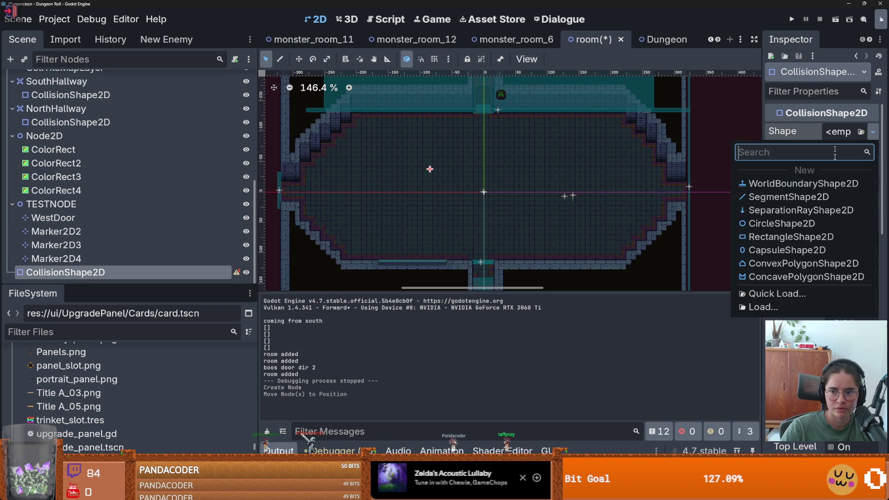
{"action": "left_click", "coordinate": [769, 236]}
{"action": "scroll", "coordinate": [380, 170], "scroll_direction": "up", "scroll_amount": 3}
{"action": "mouse_move", "coordinate": [458, 167]}
{"action": "left_mouse_down"}
{"action": "mouse_move", "coordinate": [284, 156]}
{"action": "mouse_move", "coordinate": [311, 158]}
{"action": "left_mouse_up"}
- Enable One Way Collision and resize the bar to span the room's middle, slightly lower
{"action": "left_click", "coordinate": [860, 165]}
{"action": "scroll", "coordinate": [500, 210], "scroll_direction": "down", "scroll_amount": 4}
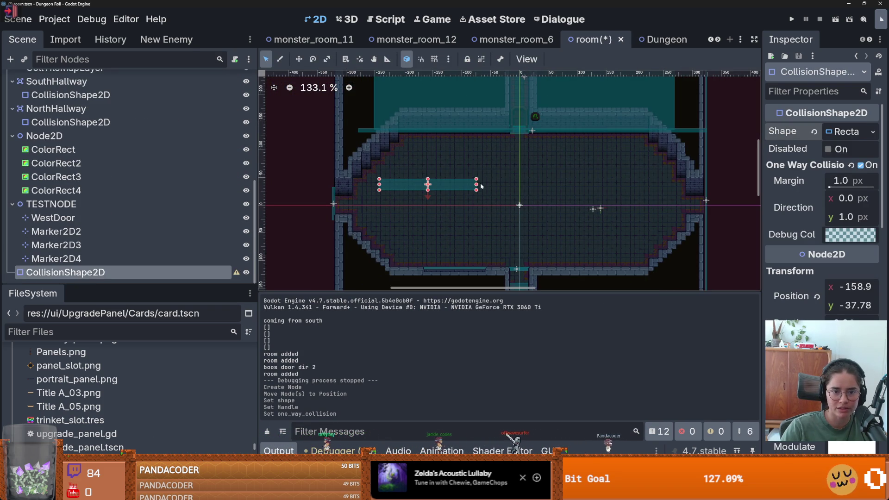
{"action": "mouse_move", "coordinate": [480, 183]}
{"action": "left_mouse_down"}
{"action": "mouse_move", "coordinate": [682, 185]}
{"action": "mouse_move", "coordinate": [682, 211]}
{"action": "left_mouse_up"}
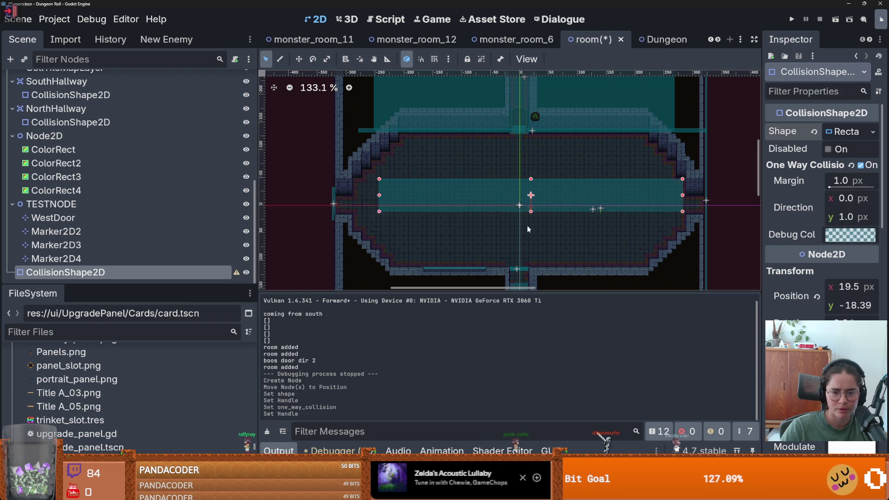
{"action": "left_click_drag", "start_coordinate": [531, 202], "coordinate": [531, 223]}
{"action": "scroll", "coordinate": [531, 223], "scroll_direction": "up", "scroll_amount": 6}
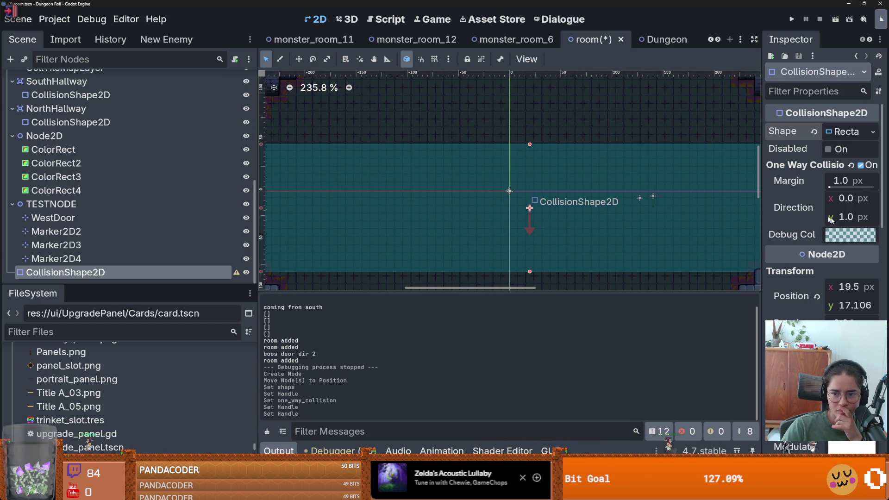
- Point the one-way collision direction left, to (-1, 0)
{"action": "left_click_drag", "start_coordinate": [847, 198], "coordinate": [857, 198]}
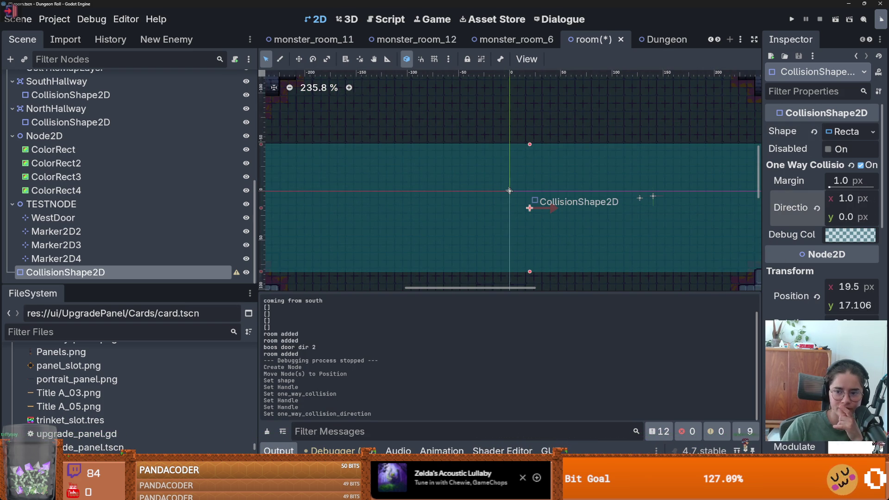
{"action": "left_click_drag", "start_coordinate": [554, 208], "coordinate": [463, 238]}
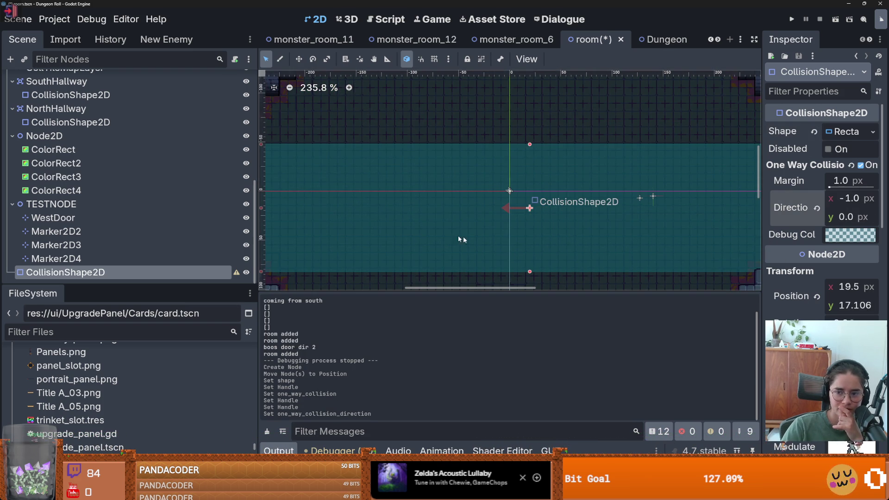
{"action": "left_click", "coordinate": [835, 204]}
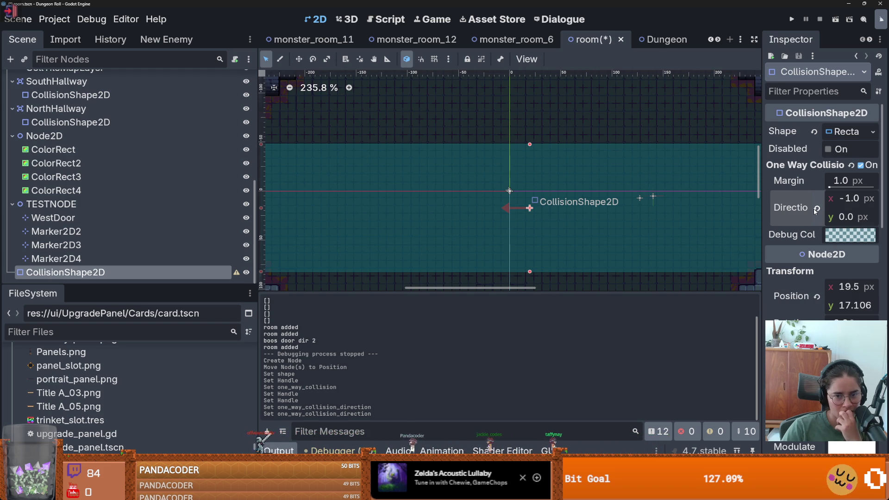
{"action": "scroll", "coordinate": [537, 221], "scroll_direction": "down", "scroll_amount": 6}
{"action": "scroll", "coordinate": [537, 221], "scroll_direction": "up", "scroll_amount": 2}
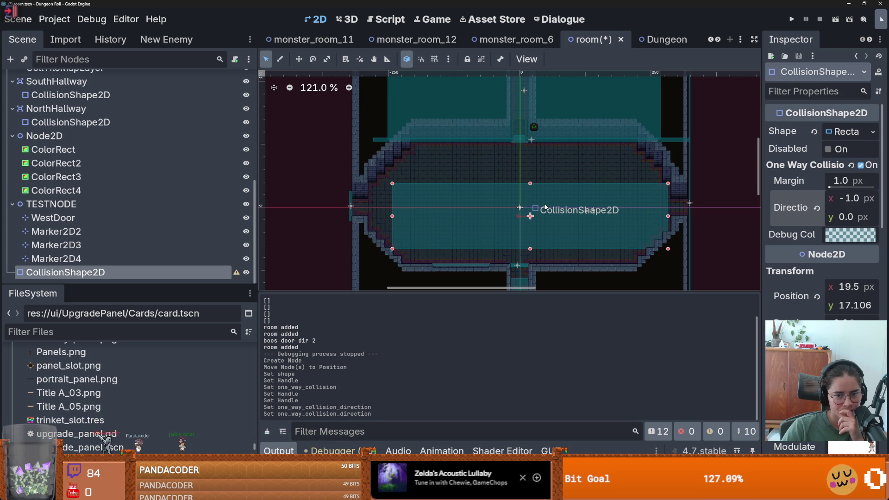
{"action": "right_click", "coordinate": [67, 273]}
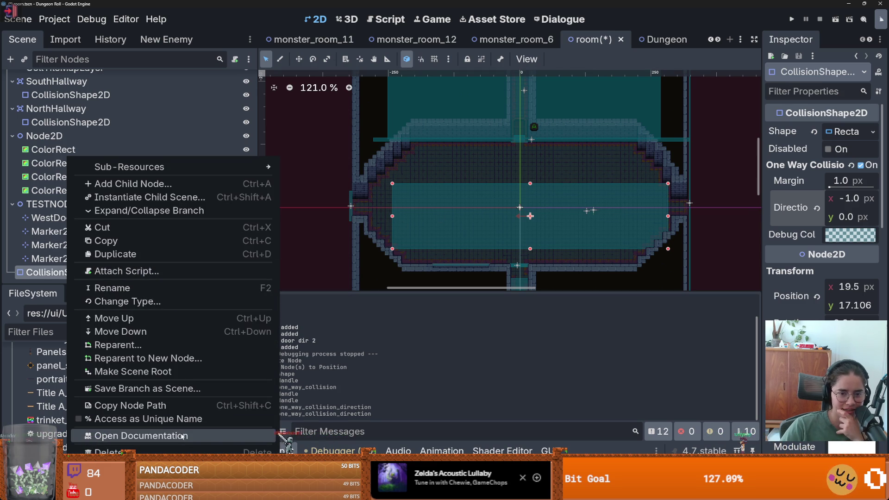
{"action": "scroll", "coordinate": [529, 242], "scroll_direction": "up", "scroll_amount": 3}
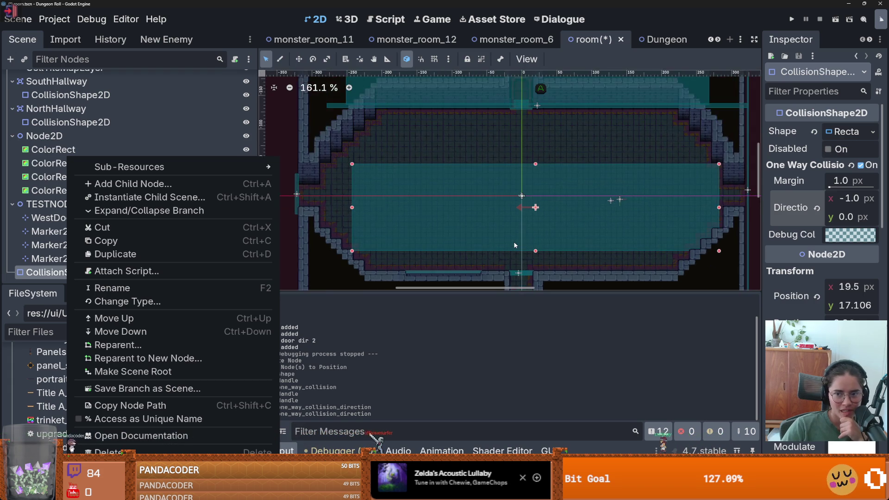
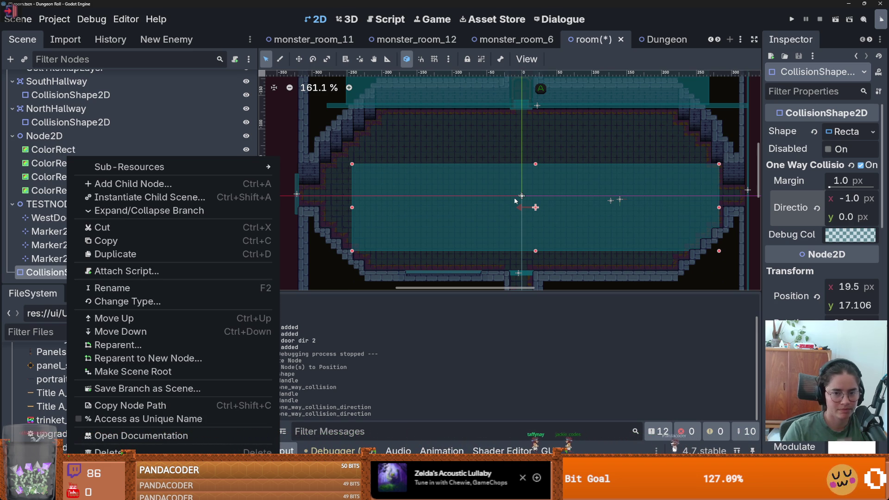
- Delete the stray TESTNODE CollisionShape2D from the room scene
{"action": "left_click", "coordinate": [400, 145]}
{"action": "right_click", "coordinate": [30, 272]}
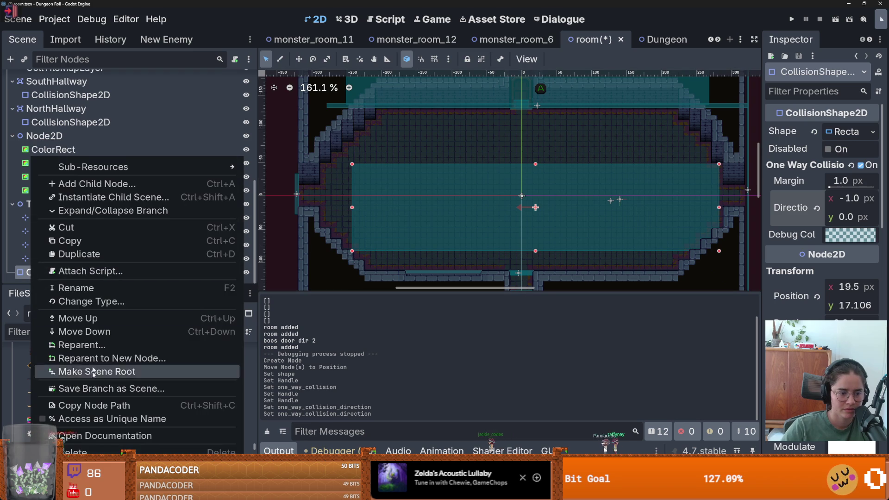
{"action": "left_click", "coordinate": [95, 449]}
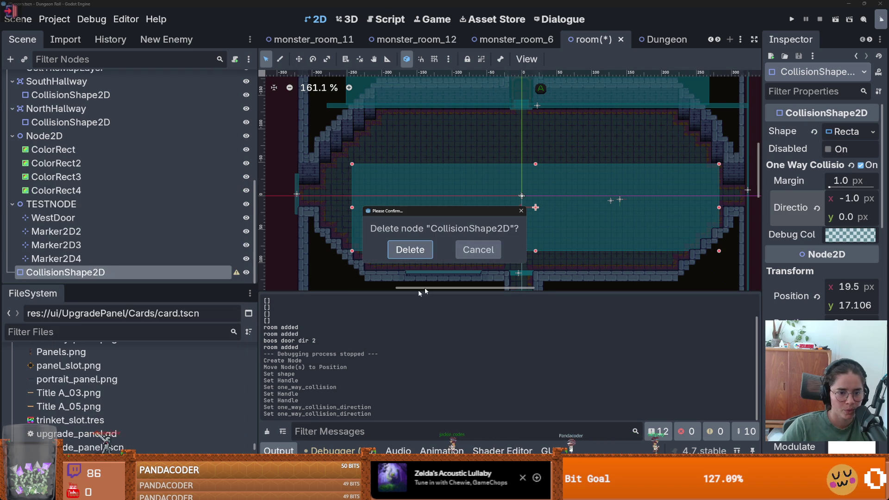
{"action": "left_click", "coordinate": [414, 248]}
{"action": "scroll", "coordinate": [111, 245], "scroll_direction": "up", "scroll_amount": 5}
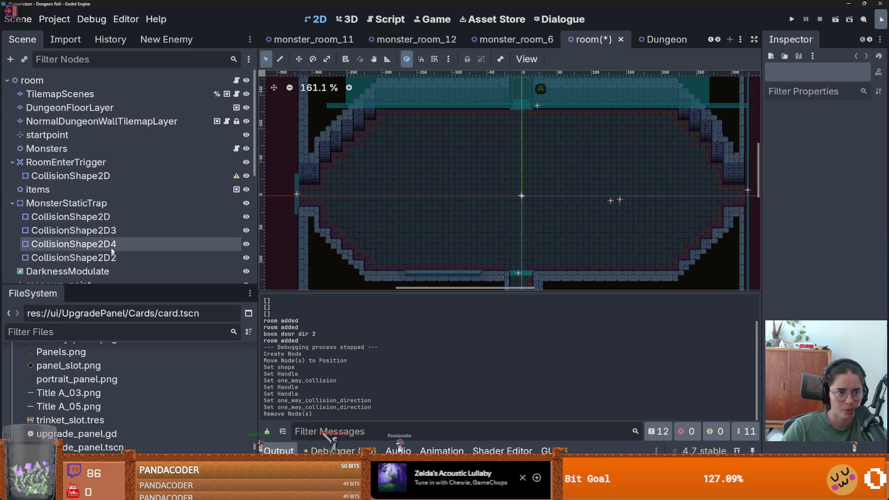
- Check the RoomEnterTrigger and its CollisionShape2D, then save the room scene
{"action": "left_click", "coordinate": [65, 176]}
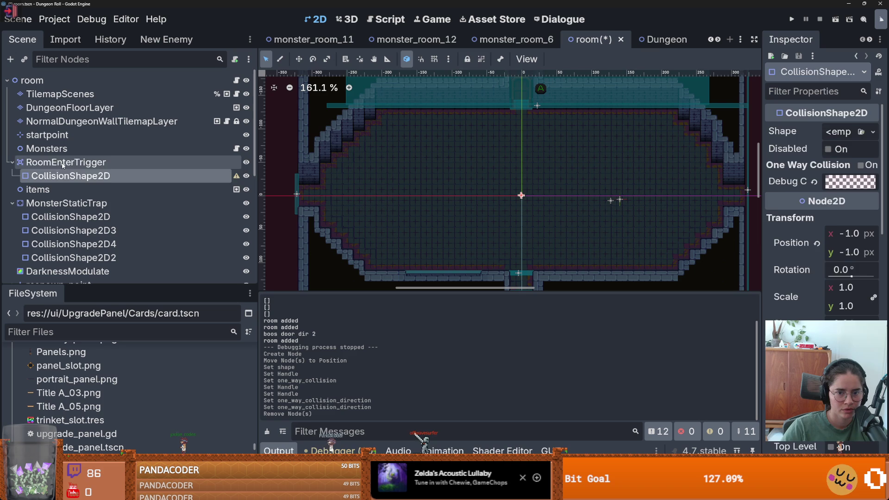
{"action": "left_click", "coordinate": [63, 164]}
{"action": "left_click", "coordinate": [63, 176]}
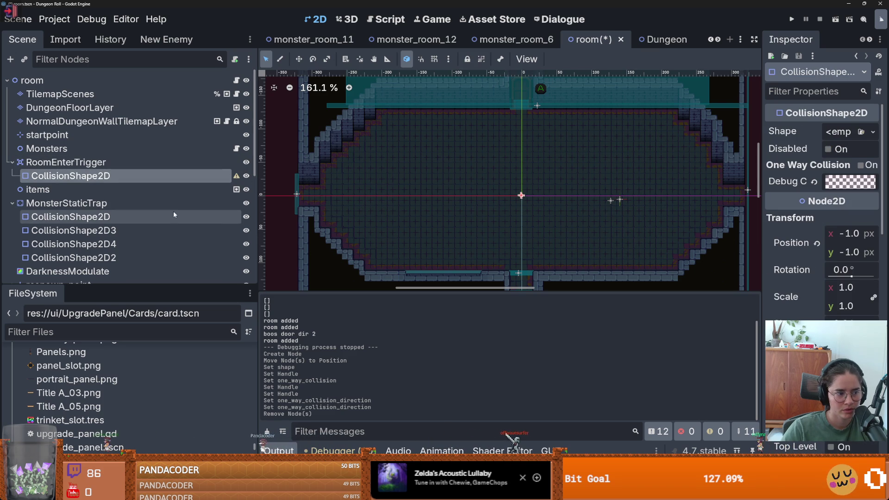
{"action": "key", "text": "ctrl+s"}
{"action": "scroll", "coordinate": [446, 184], "scroll_direction": "down", "scroll_amount": 5}
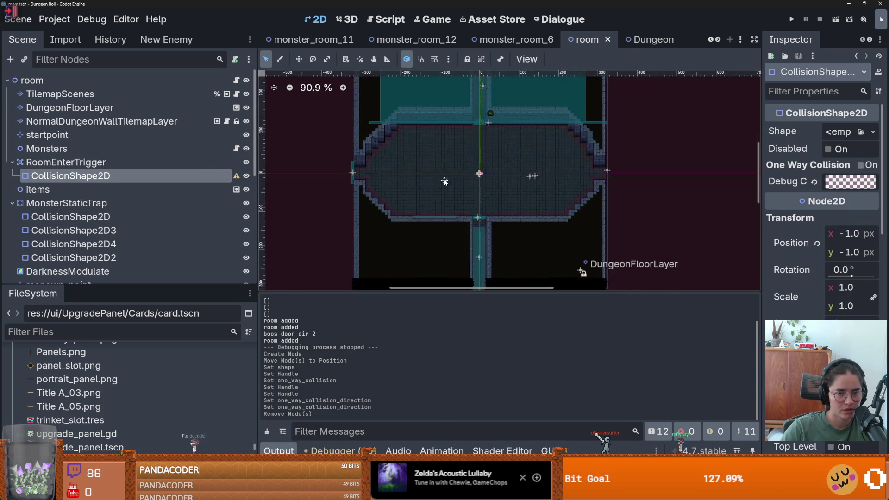
- Narrow the left docks, filter the FileSystem for 'dungeon' and open Dungeon.tscn
{"action": "scroll", "coordinate": [445, 184], "scroll_direction": "up", "scroll_amount": 4}
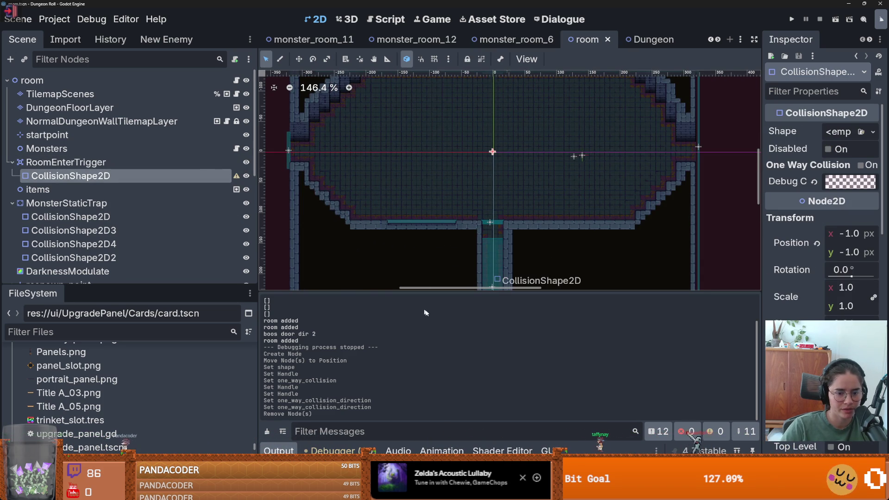
{"action": "left_click_drag", "start_coordinate": [256, 364], "coordinate": [137, 357]}
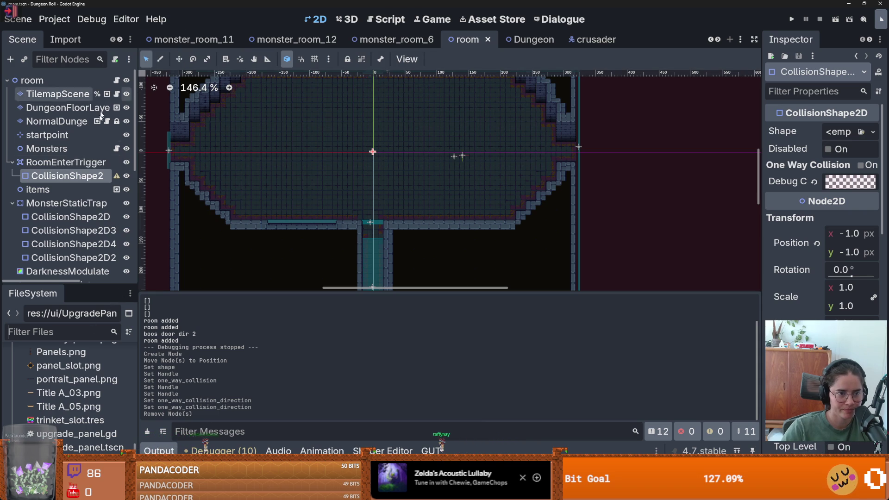
{"action": "type", "text": "dune"}
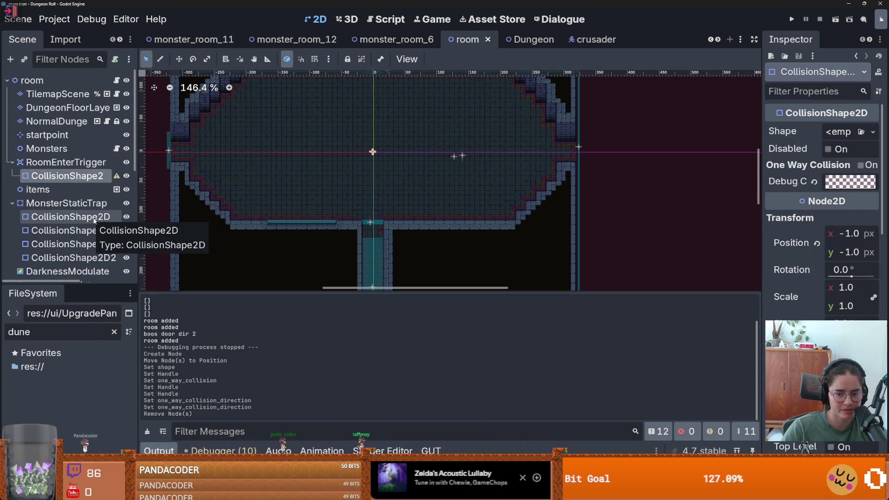
{"action": "key", "text": "BackSpace"}
{"action": "type", "text": "g"}
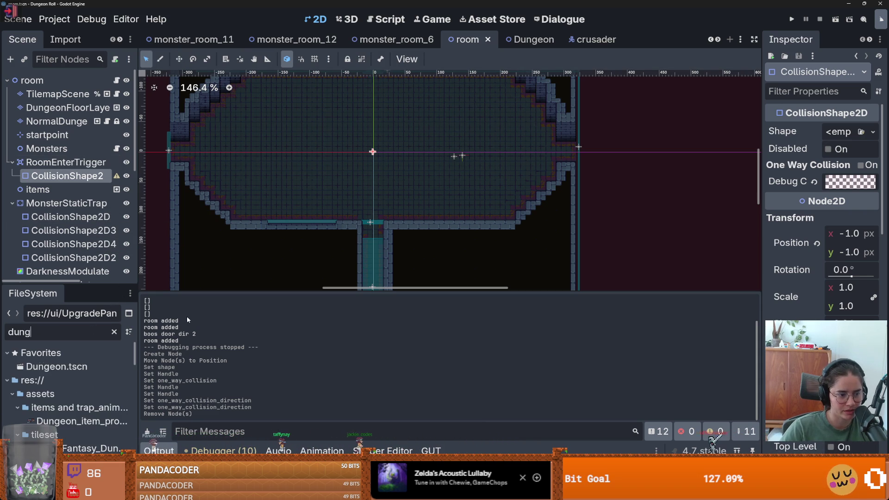
{"action": "type", "text": "eon"}
{"action": "left_click", "coordinate": [107, 368]}
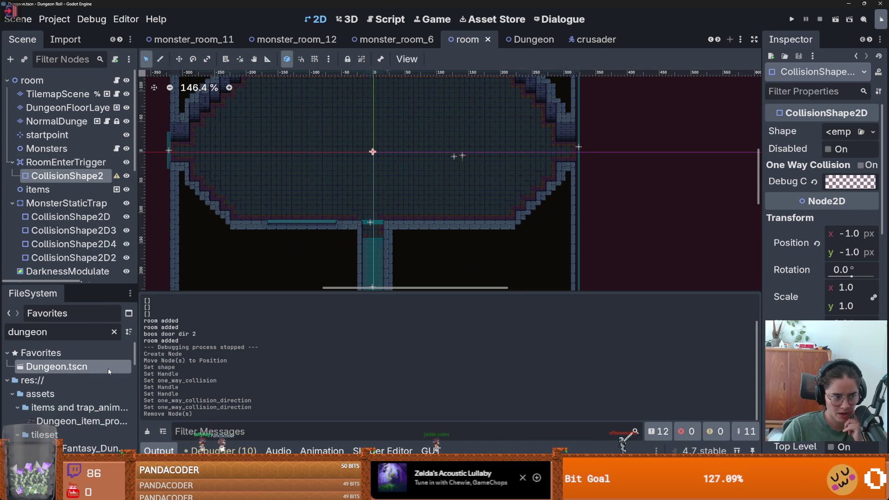
{"action": "double_click", "coordinate": [109, 369]}
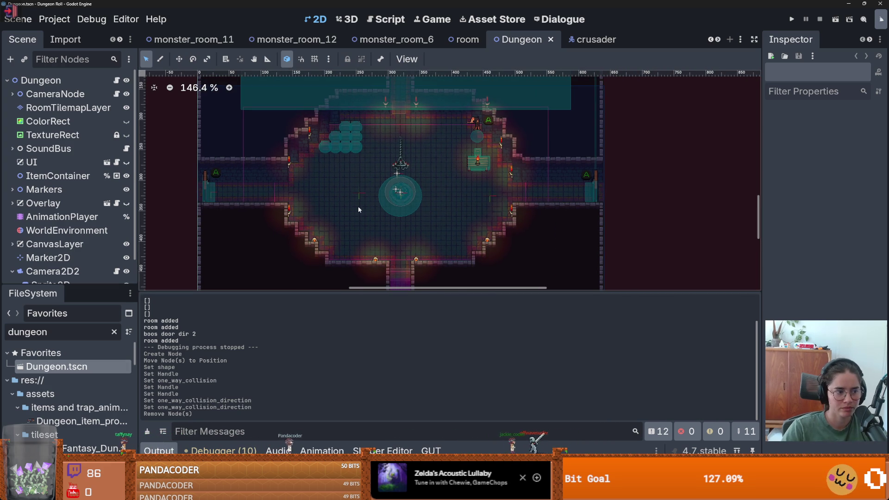
- Open the Overlay node's CharacterOverlay scene from the Dungeon scene
{"action": "scroll", "coordinate": [359, 205], "scroll_direction": "up", "scroll_amount": 3}
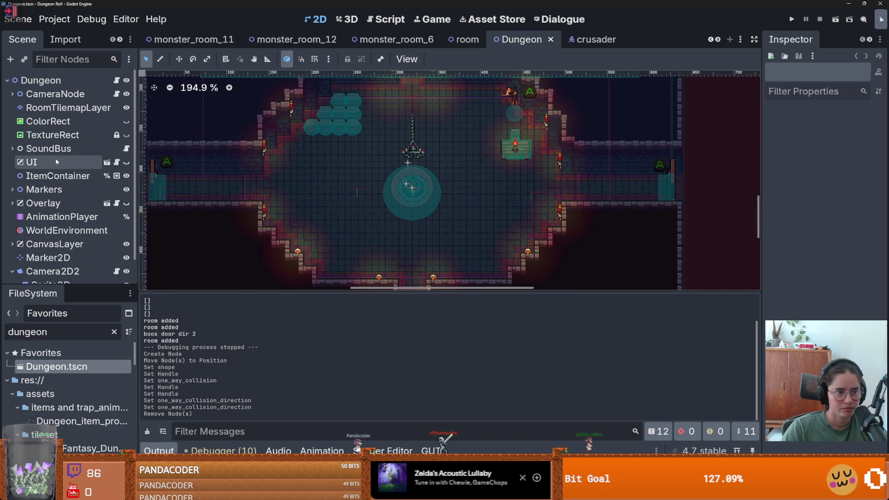
{"action": "scroll", "coordinate": [230, 198], "scroll_direction": "down", "scroll_amount": 6}
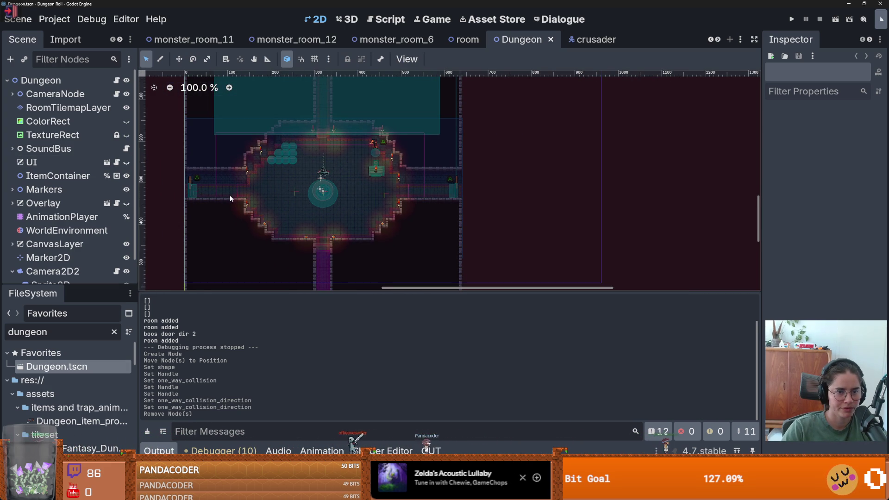
{"action": "scroll", "coordinate": [93, 176], "scroll_direction": "down", "scroll_amount": 2}
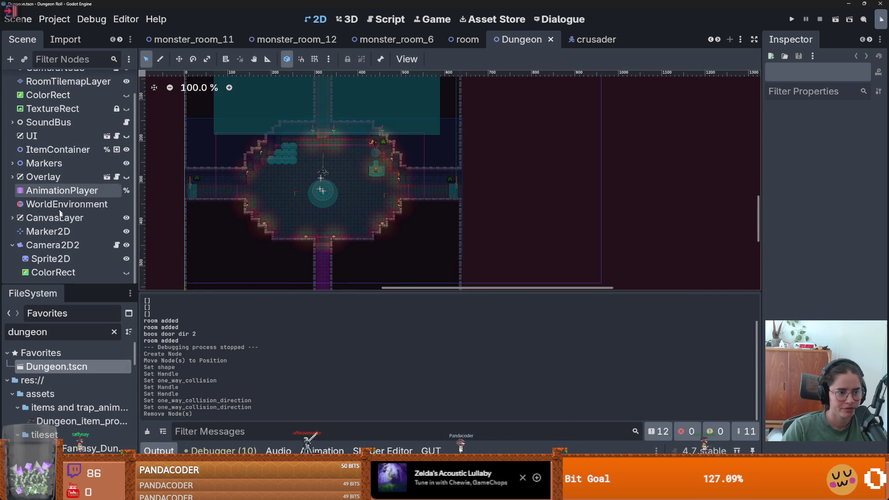
{"action": "left_click", "coordinate": [107, 176]}
{"action": "scroll", "coordinate": [371, 207], "scroll_direction": "down", "scroll_amount": 2}
- Review the layout and size settings of GrabbedSlotM and Upgrade1
{"action": "scroll", "coordinate": [385, 154], "scroll_direction": "up", "scroll_amount": 1}
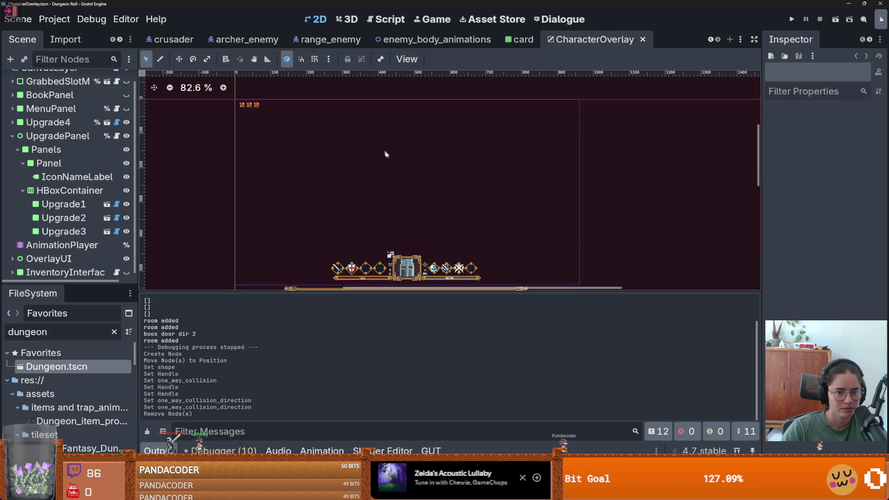
{"action": "scroll", "coordinate": [407, 179], "scroll_direction": "up", "scroll_amount": 1}
{"action": "scroll", "coordinate": [407, 156], "scroll_direction": "up", "scroll_amount": 3}
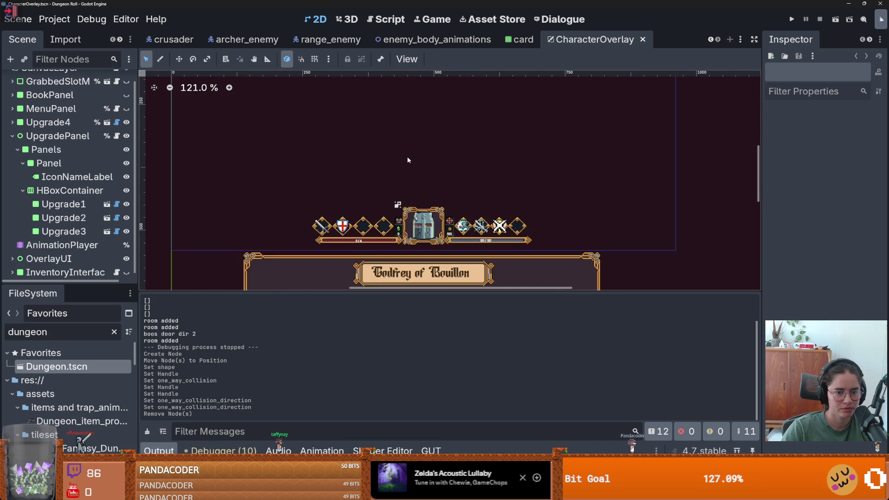
{"action": "scroll", "coordinate": [407, 160], "scroll_direction": "up", "scroll_amount": 3}
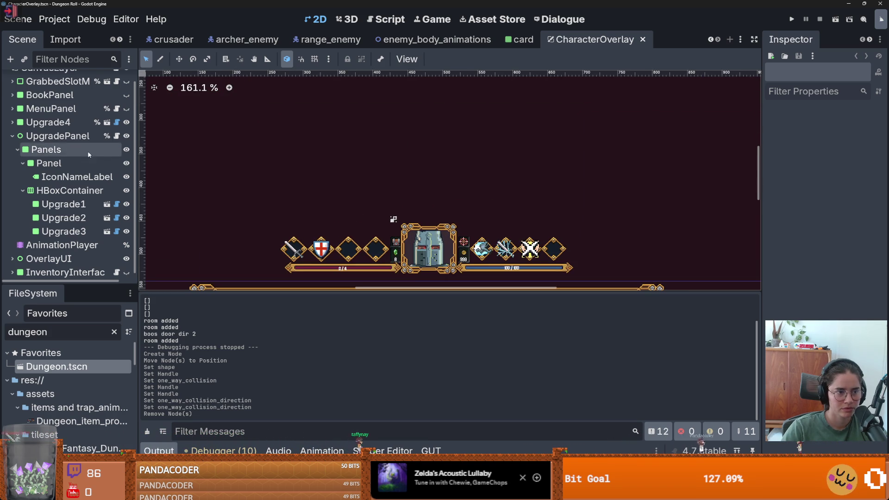
{"action": "scroll", "coordinate": [60, 148], "scroll_direction": "up", "scroll_amount": 1}
{"action": "left_click", "coordinate": [58, 93]}
{"action": "scroll", "coordinate": [320, 178], "scroll_direction": "down", "scroll_amount": 2}
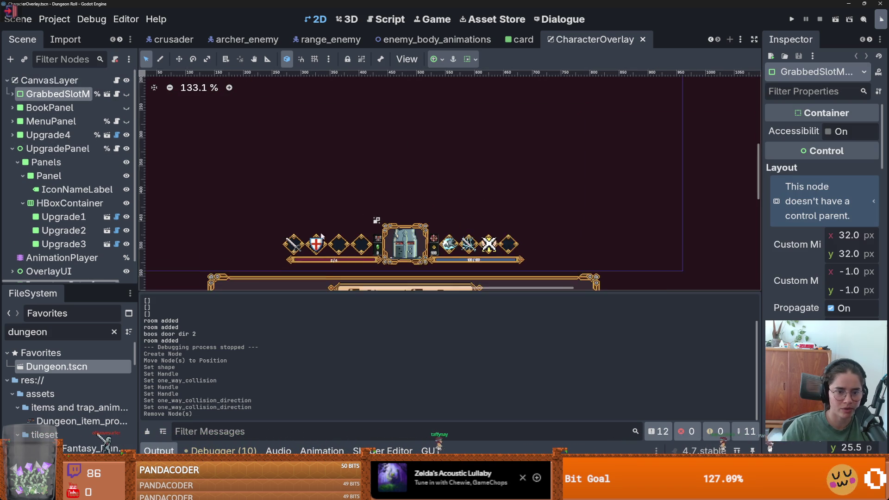
{"action": "scroll", "coordinate": [296, 218], "scroll_direction": "down", "scroll_amount": 2}
{"action": "left_click", "coordinate": [275, 252]}
{"action": "scroll", "coordinate": [275, 252], "scroll_direction": "down", "scroll_amount": 3}
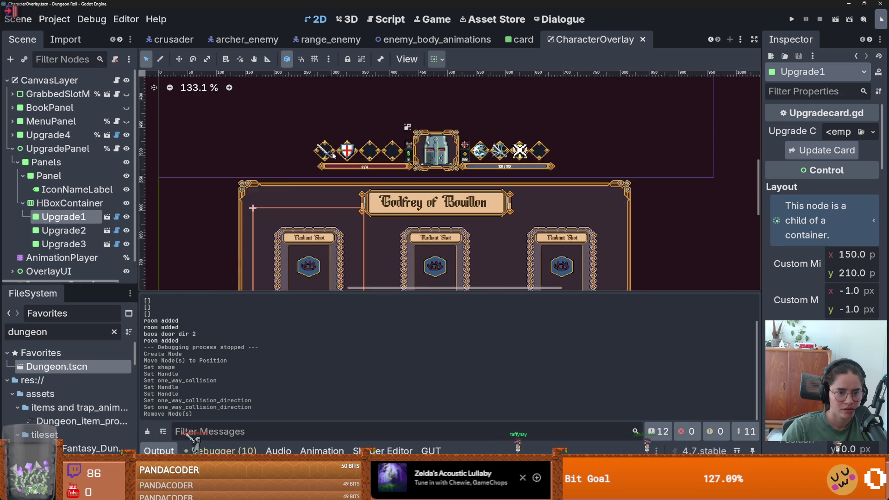
{"action": "scroll", "coordinate": [408, 139], "scroll_direction": "down", "scroll_amount": 1}
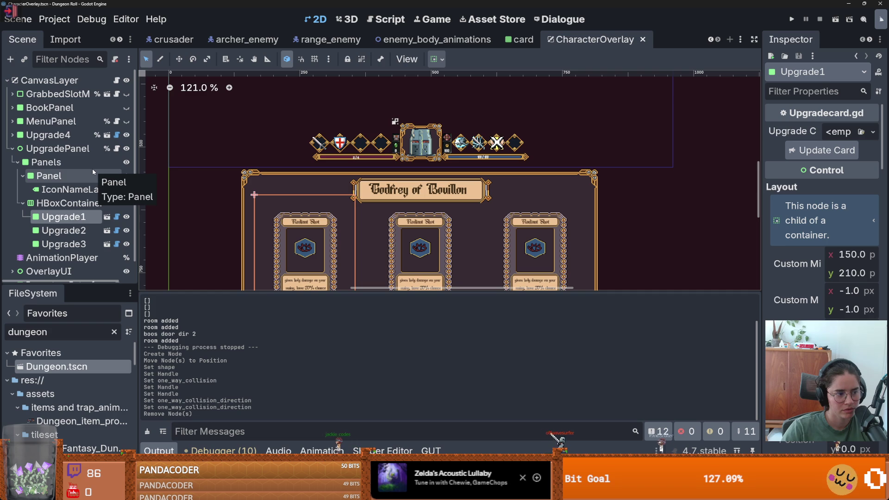
{"action": "scroll", "coordinate": [196, 205], "scroll_direction": "up", "scroll_amount": 1}
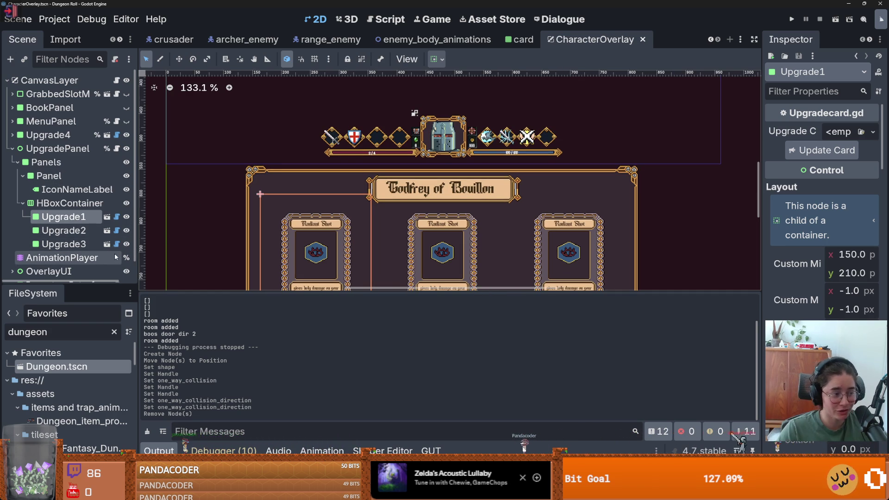
{"action": "scroll", "coordinate": [223, 246], "scroll_direction": "down", "scroll_amount": 2}
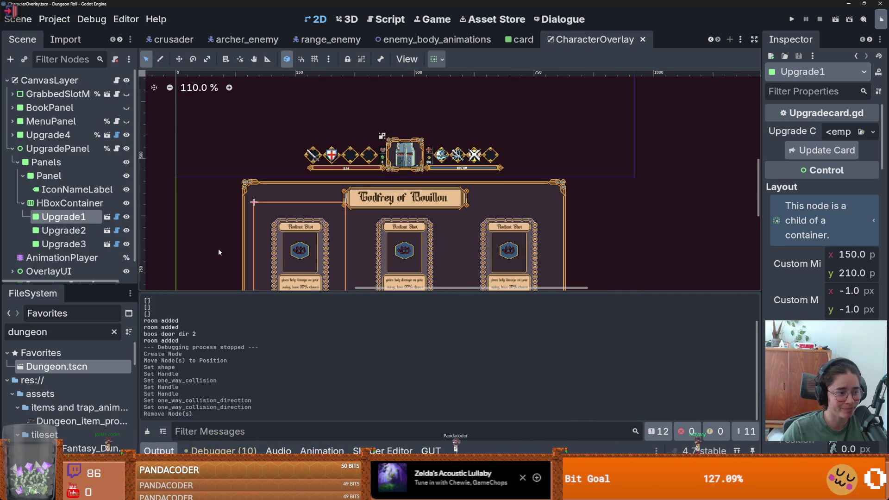
- Inspect UpgradePanel, collapse it, expand OverlayUI and collapse PlayerPortrait
{"action": "left_click", "coordinate": [58, 149]}
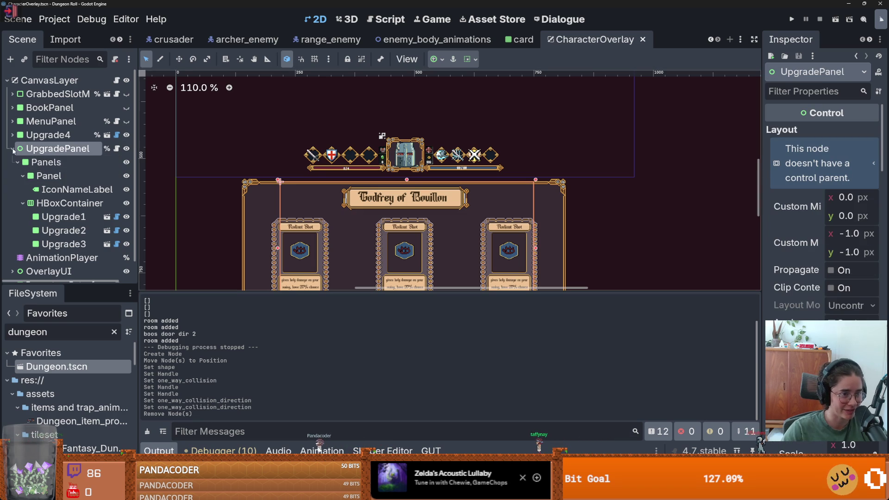
{"action": "left_click", "coordinate": [12, 148]}
{"action": "left_click", "coordinate": [12, 175]}
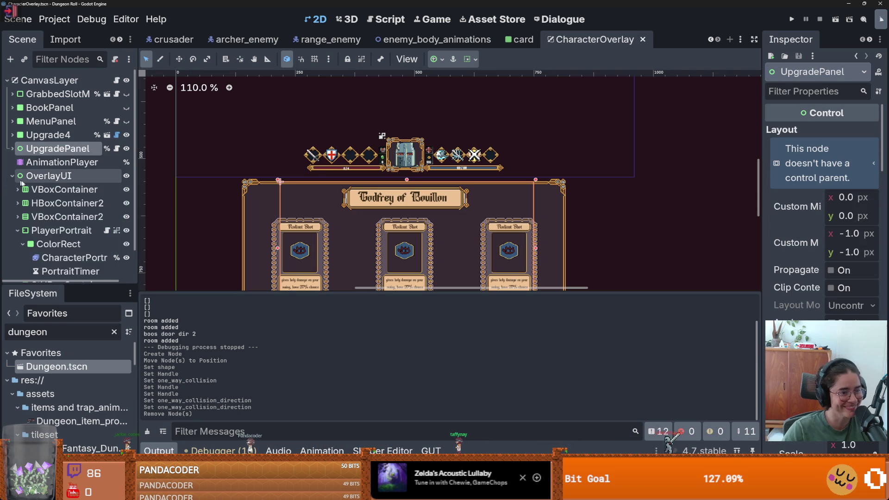
{"action": "scroll", "coordinate": [14, 203], "scroll_direction": "down", "scroll_amount": 1}
{"action": "left_click", "coordinate": [12, 202]}
- Expand the VBoxContainer and inspect the health and mana bars and their labels
{"action": "left_click", "coordinate": [17, 189]}
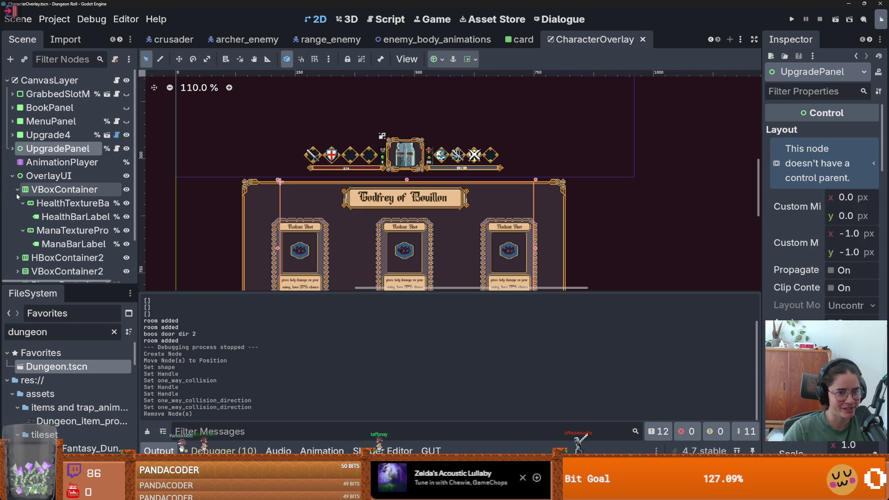
{"action": "left_click", "coordinate": [65, 202]}
{"action": "left_click", "coordinate": [64, 222]}
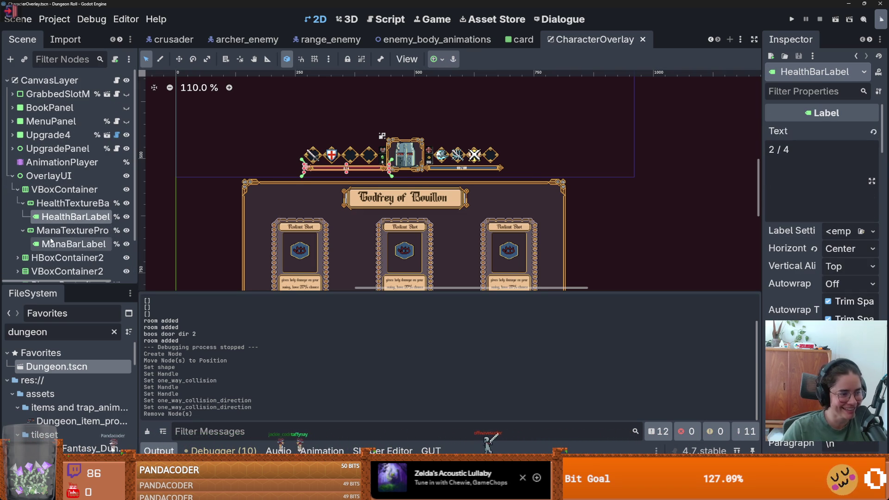
{"action": "left_click", "coordinate": [61, 231]}
{"action": "left_click", "coordinate": [61, 244]}
- Expand HBoxContainer2 and select Weapon1Panel to view its minimum size
{"action": "left_click", "coordinate": [60, 258]}
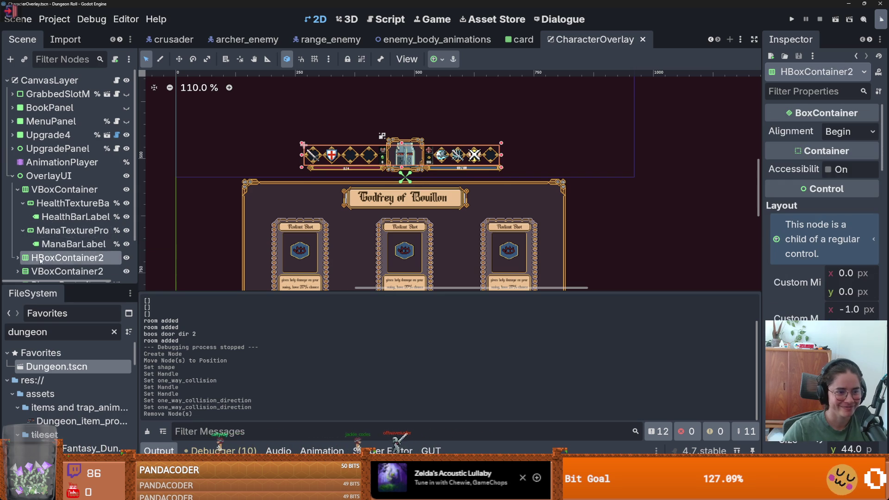
{"action": "scroll", "coordinate": [55, 255], "scroll_direction": "down", "scroll_amount": 1}
{"action": "left_click", "coordinate": [18, 212]}
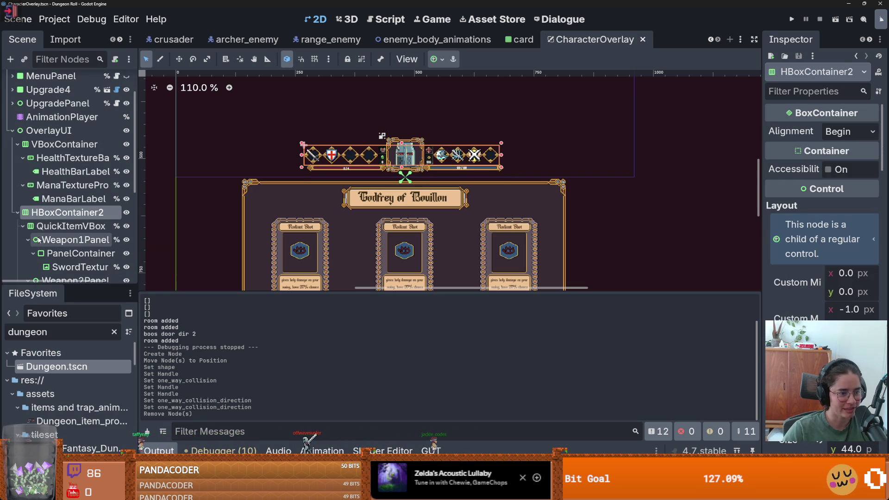
{"action": "scroll", "coordinate": [46, 222], "scroll_direction": "down", "scroll_amount": 1}
{"action": "left_click", "coordinate": [75, 215]}
{"action": "scroll", "coordinate": [320, 166], "scroll_direction": "up", "scroll_amount": 9}
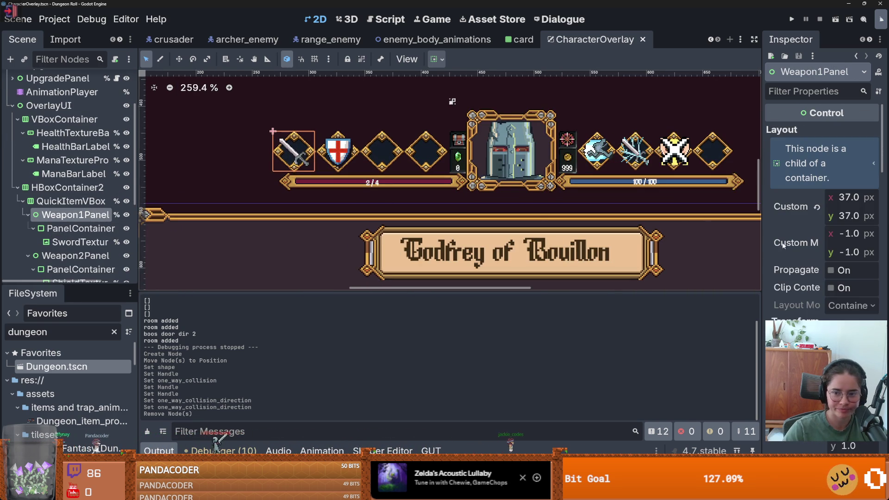
{"action": "left_click_drag", "start_coordinate": [763, 230], "coordinate": [621, 230]}
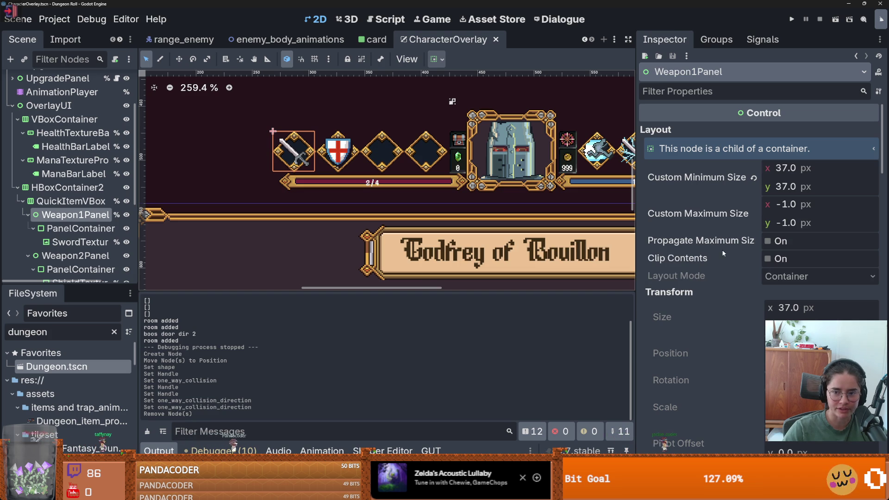
{"action": "left_click_drag", "start_coordinate": [637, 219], "coordinate": [556, 217]}
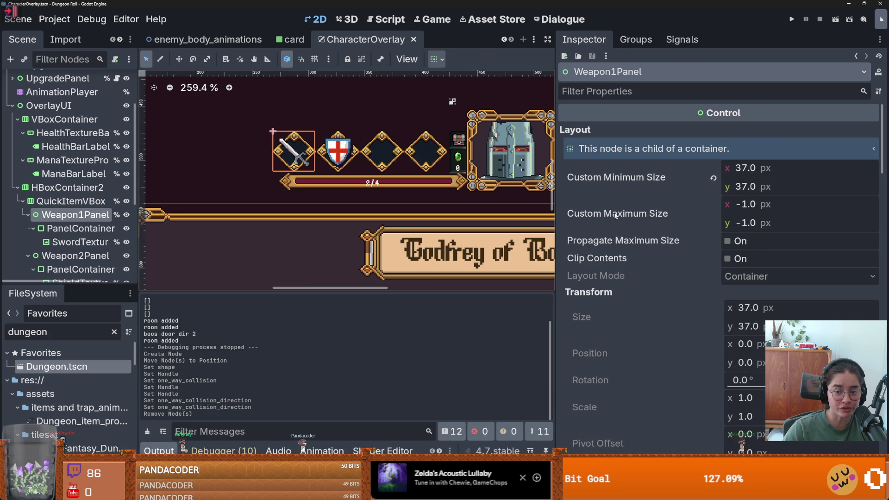
{"action": "mouse_move", "coordinate": [621, 214]}
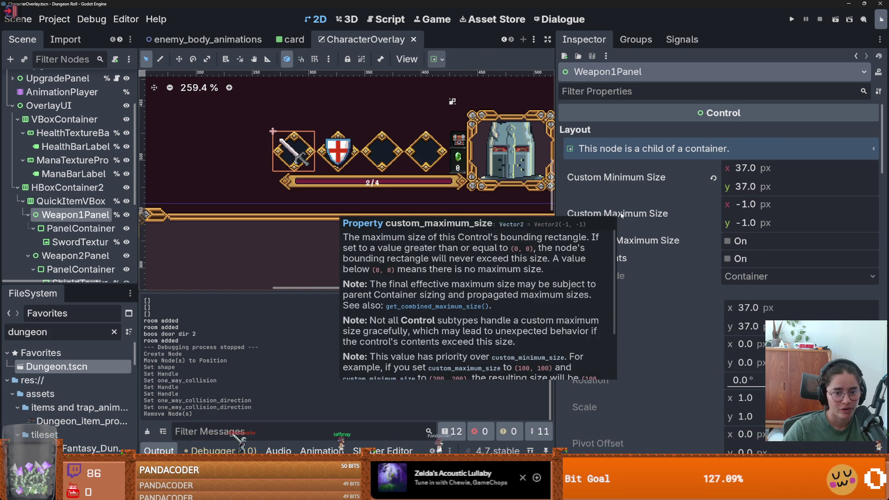
{"action": "scroll", "coordinate": [665, 237], "scroll_direction": "down", "scroll_amount": 3}
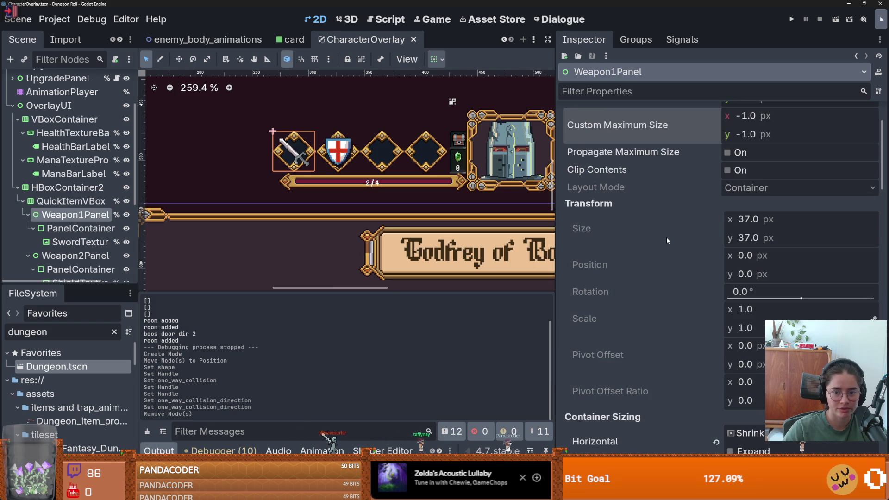
{"action": "scroll", "coordinate": [665, 237], "scroll_direction": "down", "scroll_amount": 10}
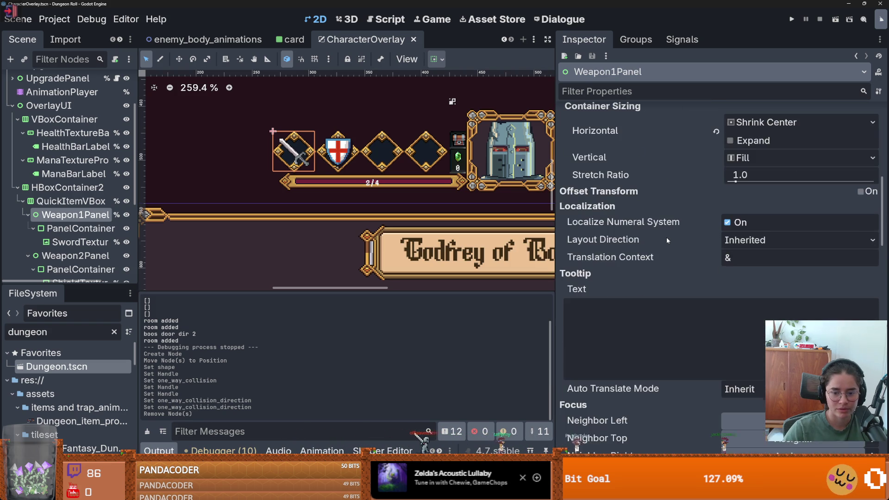
{"action": "scroll", "coordinate": [666, 237], "scroll_direction": "down", "scroll_amount": 2}
{"action": "scroll", "coordinate": [666, 238], "scroll_direction": "up", "scroll_amount": 10}
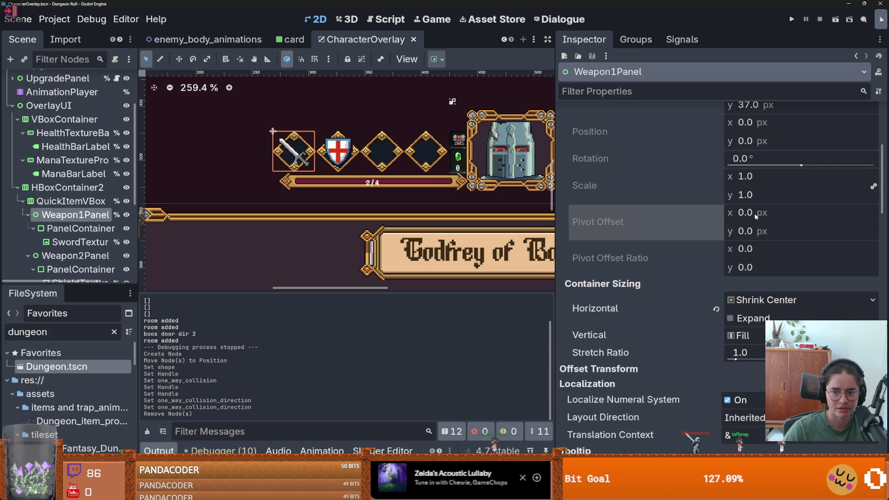
{"action": "mouse_move", "coordinate": [607, 229]}
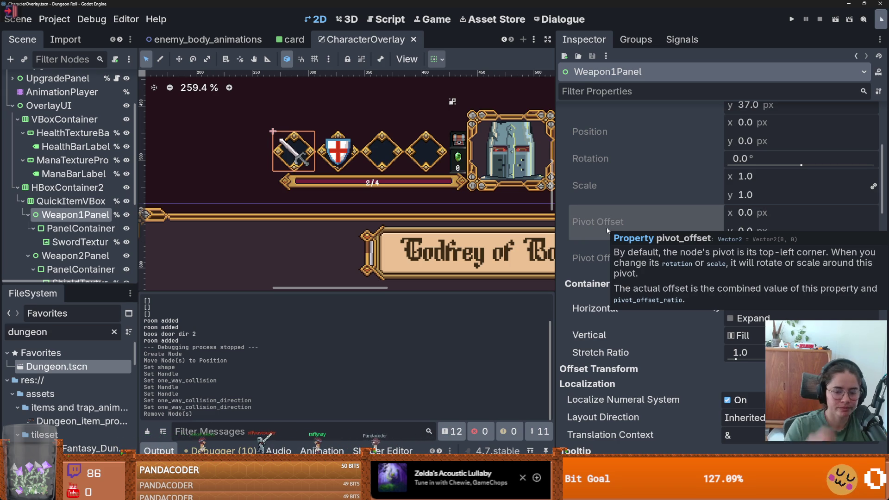
{"action": "scroll", "coordinate": [252, 235], "scroll_direction": "down", "scroll_amount": 5}
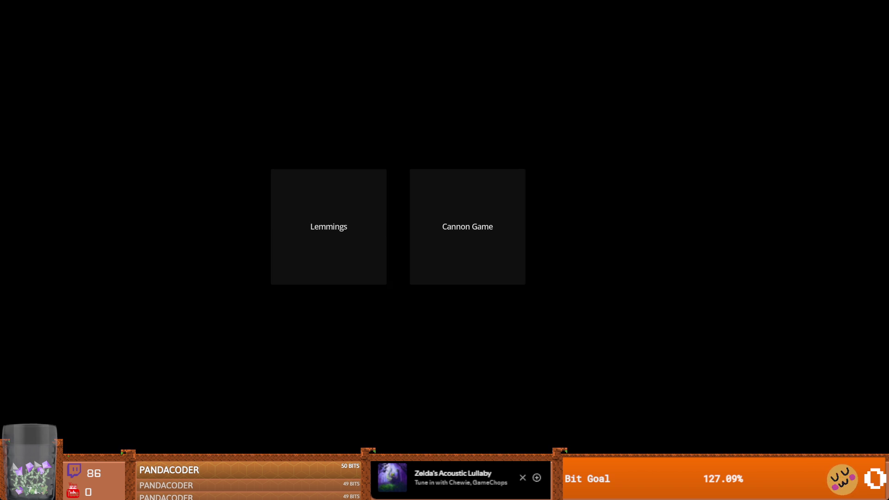
{"action": "left_click", "coordinate": [467, 226]}
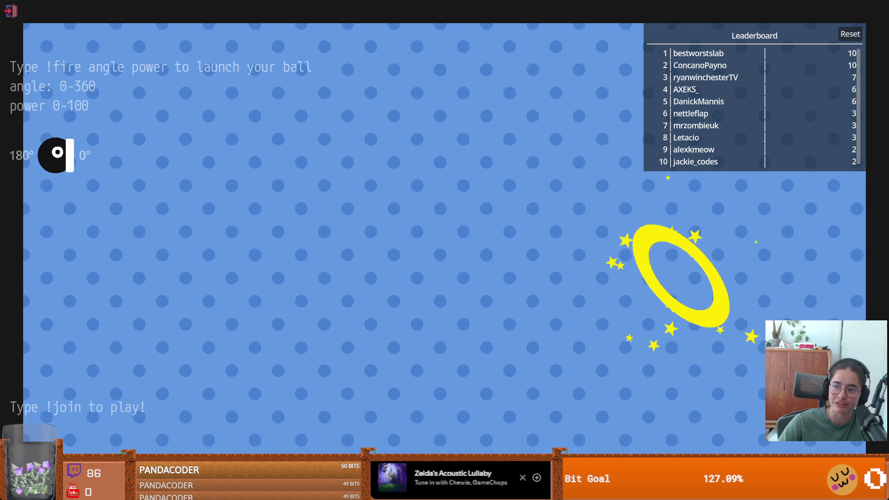
{"action": "key", "text": "Escape"}
{"action": "key", "text": "alt+Tab"}
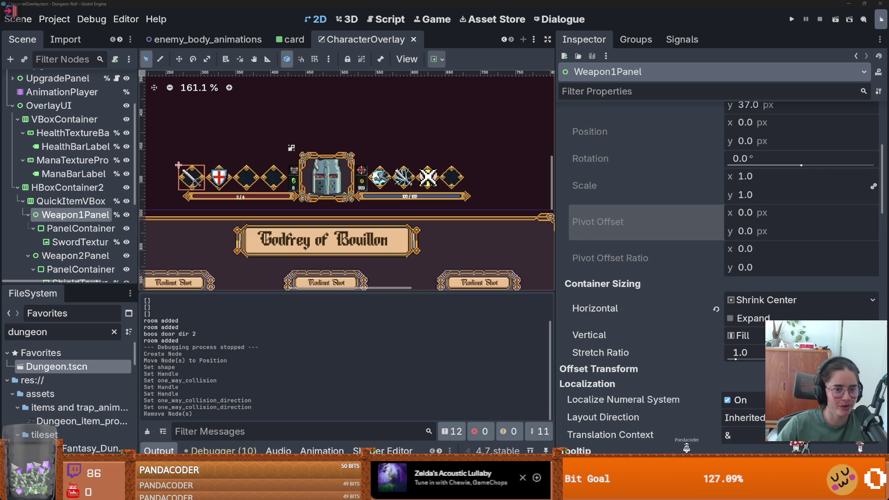
- Widen the canvas beside the Inspector, look over the HUD and save CharacterOverlay with Ctrl+S
{"action": "left_click_drag", "start_coordinate": [552, 207], "coordinate": [785, 207]}
{"action": "scroll", "coordinate": [405, 206], "scroll_direction": "down", "scroll_amount": 3}
{"action": "scroll", "coordinate": [405, 206], "scroll_direction": "up", "scroll_amount": 4}
{"action": "scroll", "coordinate": [405, 206], "scroll_direction": "down", "scroll_amount": 1}
{"action": "scroll", "coordinate": [406, 206], "scroll_direction": "down", "scroll_amount": 1}
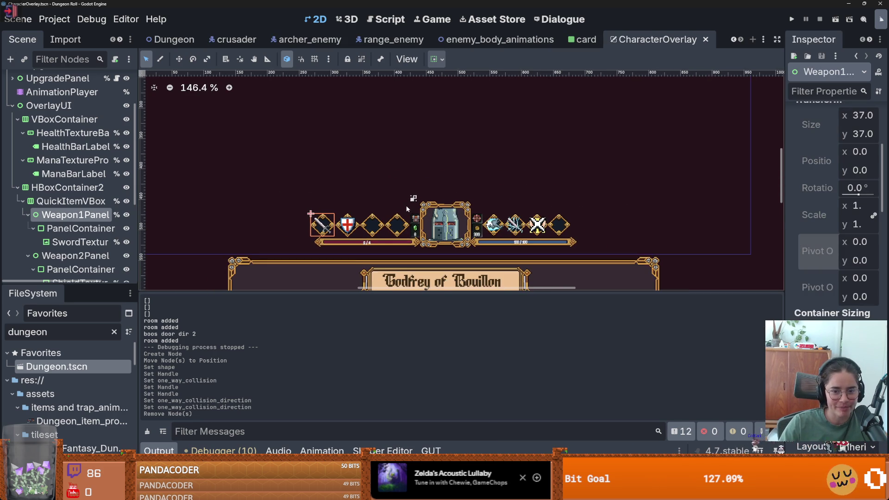
{"action": "scroll", "coordinate": [395, 210], "scroll_direction": "up", "scroll_amount": 1}
{"action": "scroll", "coordinate": [399, 208], "scroll_direction": "down", "scroll_amount": 1}
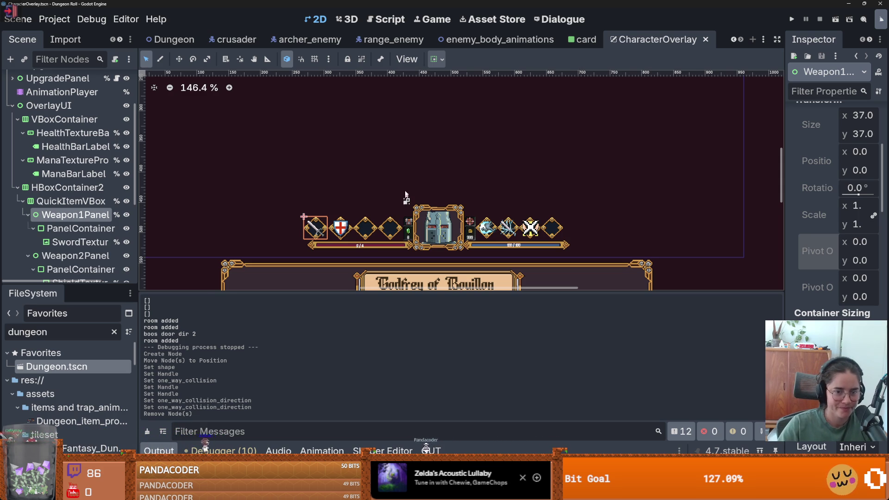
{"action": "scroll", "coordinate": [405, 196], "scroll_direction": "up", "scroll_amount": 1}
{"action": "key", "text": "ctrl+s"}
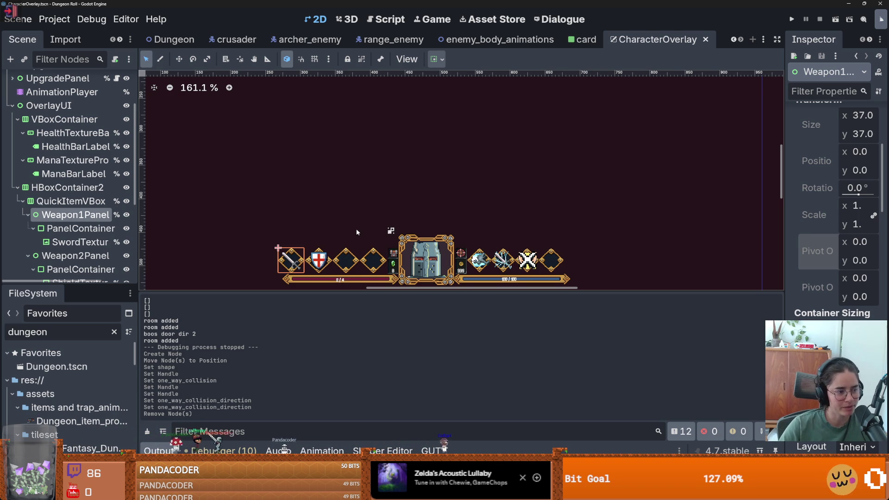
{"action": "scroll", "coordinate": [361, 226], "scroll_direction": "down", "scroll_amount": 1}
{"action": "key", "text": "ctrl+s"}
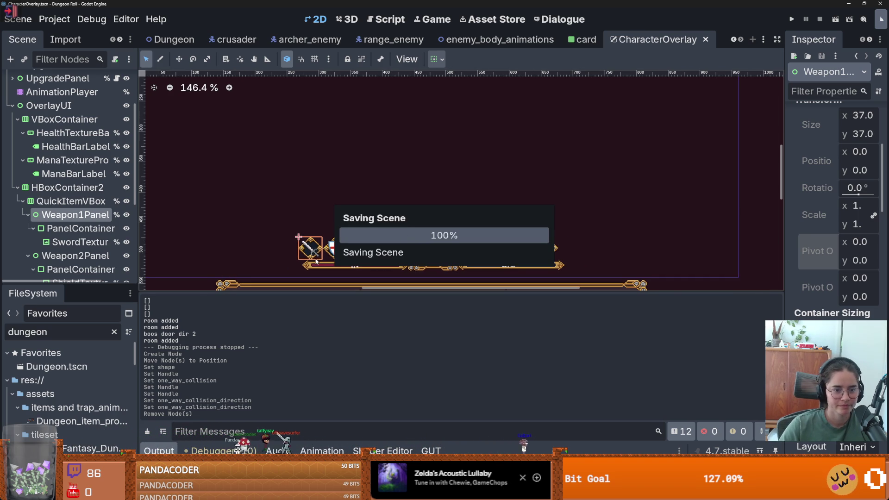
{"action": "scroll", "coordinate": [307, 253], "scroll_direction": "up", "scroll_amount": 3}
{"action": "scroll", "coordinate": [671, 205], "scroll_direction": "up", "scroll_amount": 5}
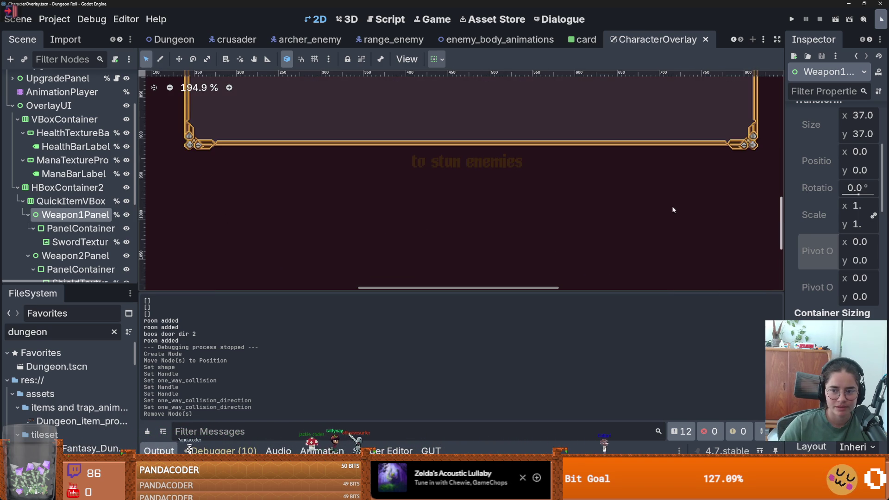
{"action": "scroll", "coordinate": [457, 189], "scroll_direction": "down", "scroll_amount": 6}
{"action": "scroll", "coordinate": [403, 228], "scroll_direction": "up", "scroll_amount": 3}
- Inspect the QuickItemVBox node's layout settings
{"action": "left_click", "coordinate": [79, 201]}
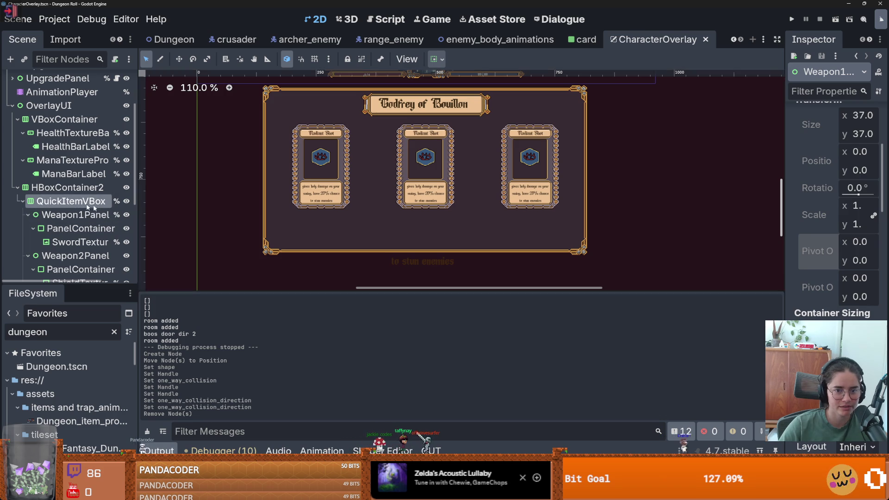
{"action": "left_click_drag", "start_coordinate": [784, 254], "coordinate": [697, 254]}
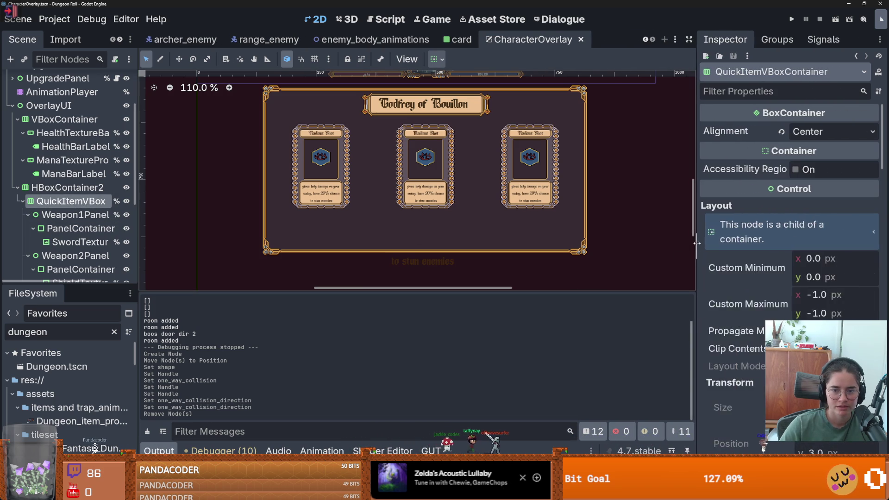
{"action": "scroll", "coordinate": [787, 208], "scroll_direction": "down", "scroll_amount": 5}
{"action": "scroll", "coordinate": [787, 208], "scroll_direction": "down", "scroll_amount": 3}
{"action": "scroll", "coordinate": [787, 208], "scroll_direction": "up", "scroll_amount": 4}
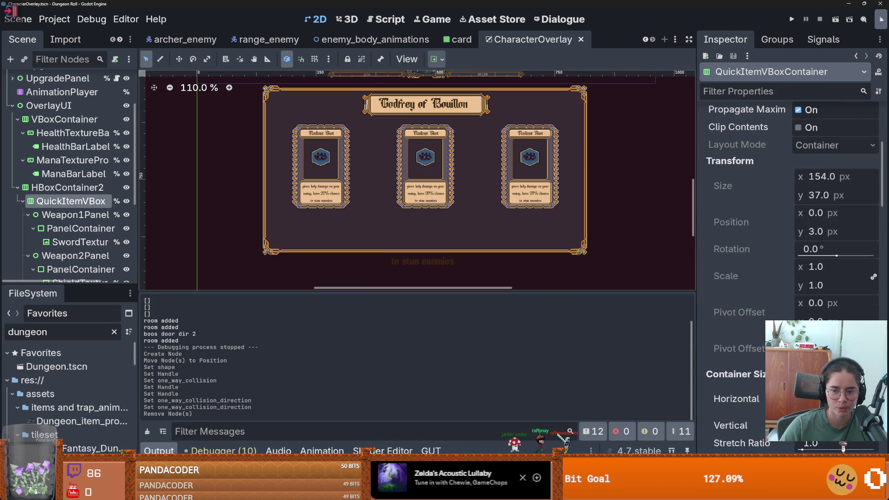
{"action": "scroll", "coordinate": [53, 207], "scroll_direction": "up", "scroll_amount": 1}
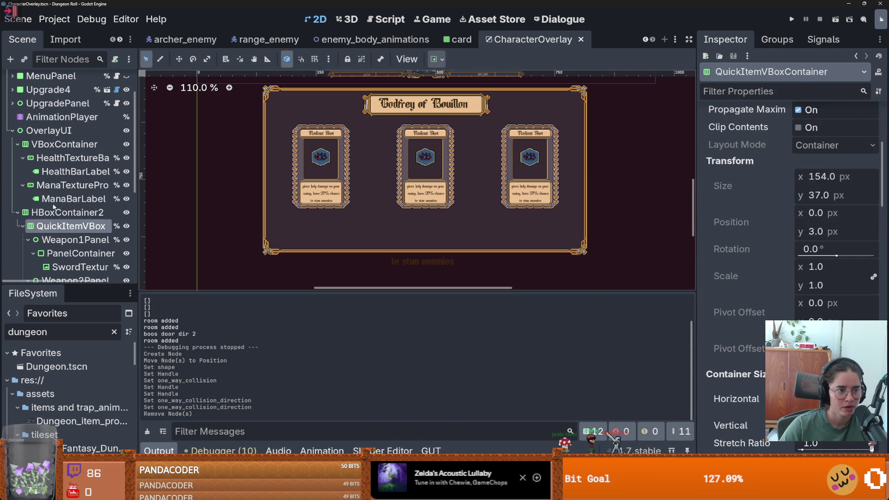
- Review the VBoxContainer's Center Bottom anchoring and separation of 75, undoing a pivot offset tweak
{"action": "left_click", "coordinate": [60, 144]}
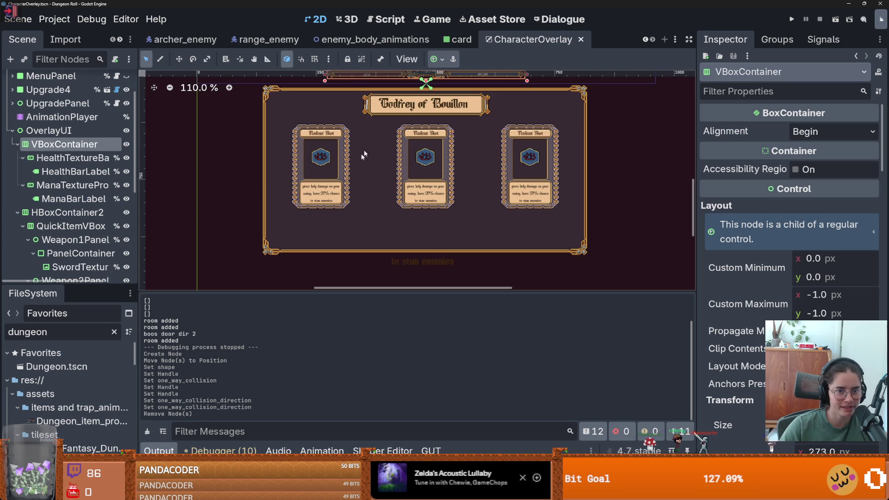
{"action": "scroll", "coordinate": [417, 185], "scroll_direction": "down", "scroll_amount": 3}
{"action": "scroll", "coordinate": [425, 180], "scroll_direction": "up", "scroll_amount": 5}
{"action": "scroll", "coordinate": [791, 283], "scroll_direction": "down", "scroll_amount": 6}
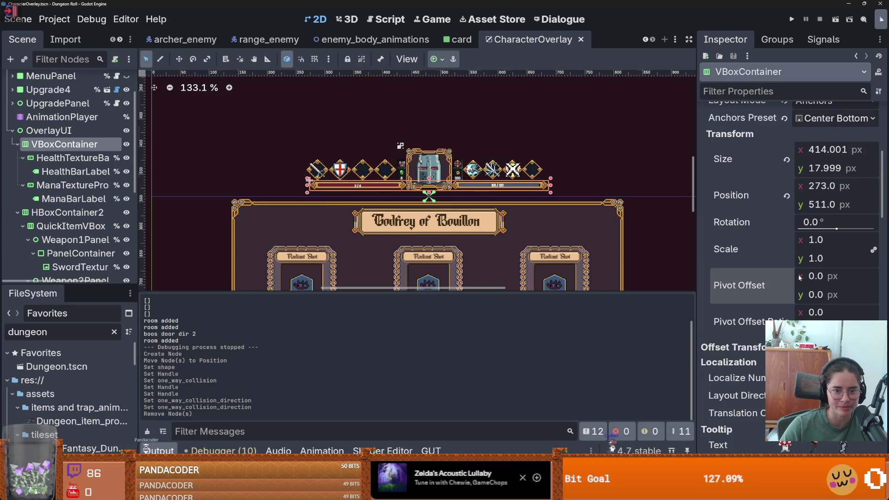
{"action": "mouse_move", "coordinate": [829, 276]}
{"action": "left_mouse_down"}
{"action": "mouse_move", "coordinate": [815, 276]}
{"action": "mouse_move", "coordinate": [842, 276]}
{"action": "mouse_move", "coordinate": [824, 276]}
{"action": "left_mouse_up"}
{"action": "key", "text": "ctrl+z"}
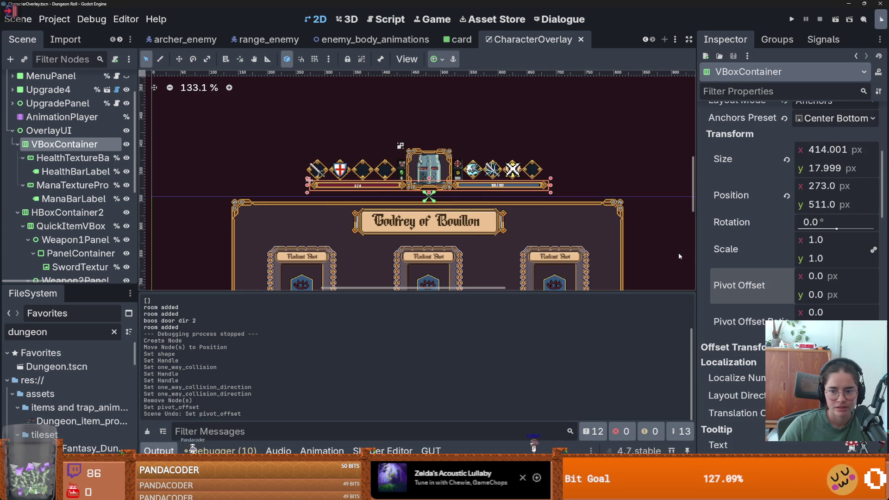
{"action": "scroll", "coordinate": [759, 309], "scroll_direction": "up", "scroll_amount": 5}
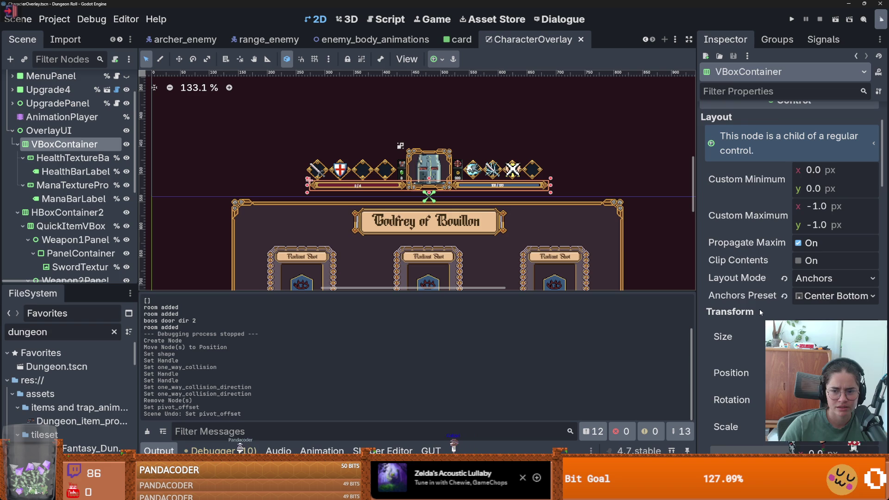
{"action": "scroll", "coordinate": [759, 311], "scroll_direction": "down", "scroll_amount": 15}
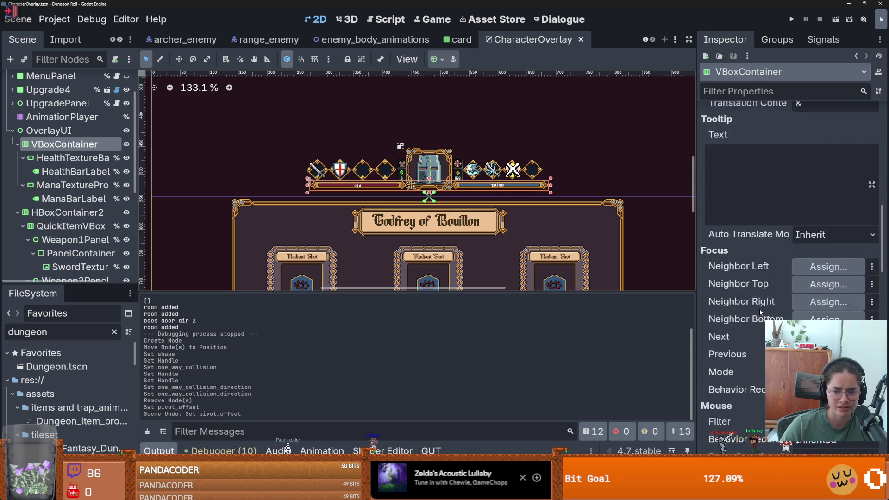
{"action": "scroll", "coordinate": [759, 312], "scroll_direction": "down", "scroll_amount": 15}
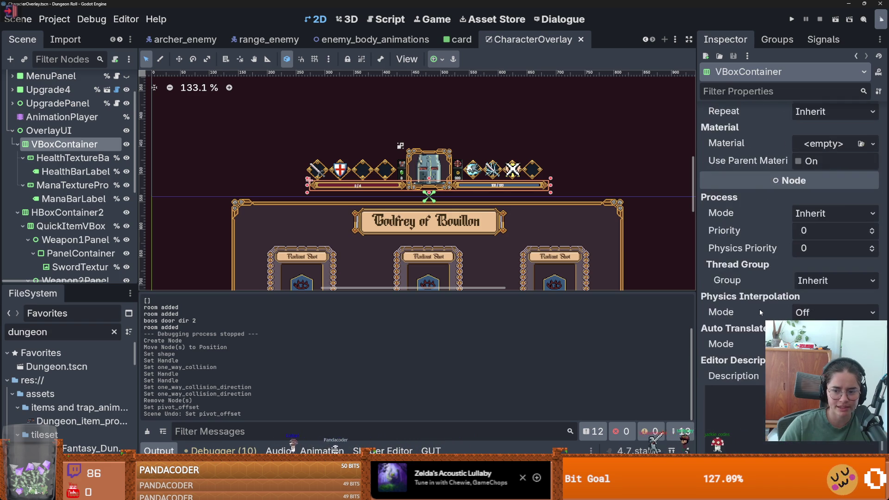
{"action": "scroll", "coordinate": [759, 312], "scroll_direction": "up", "scroll_amount": 5}
{"action": "scroll", "coordinate": [761, 312], "scroll_direction": "up", "scroll_amount": 5}
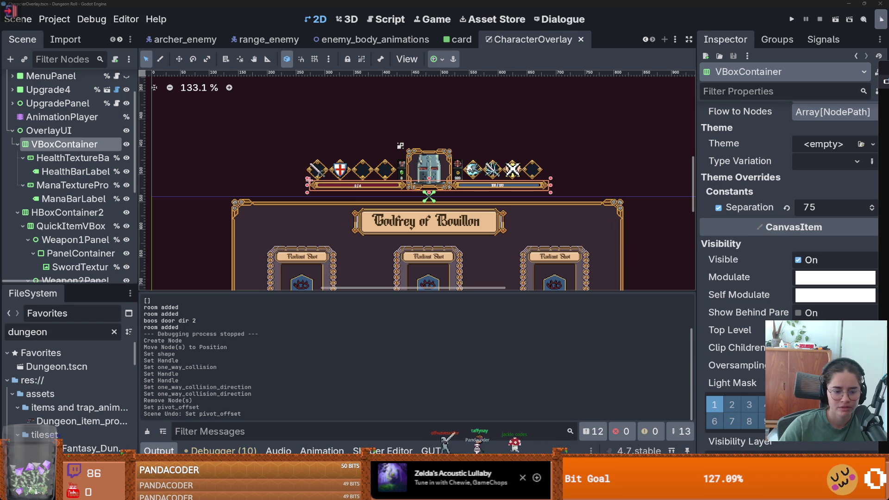
{"action": "key", "text": "alt+Tab"}
- Open the lobby channel and scroll back through its messages
{"action": "scroll", "coordinate": [69, 208], "scroll_direction": "up", "scroll_amount": 3}
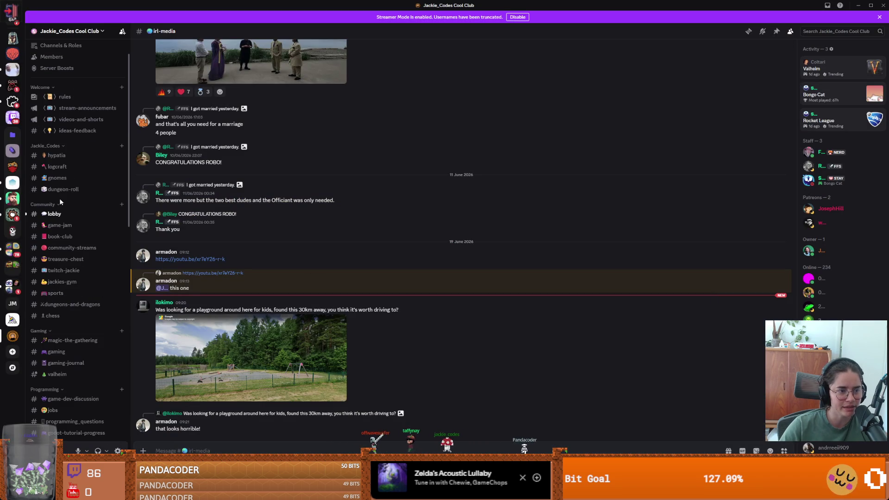
{"action": "left_click", "coordinate": [56, 216]}
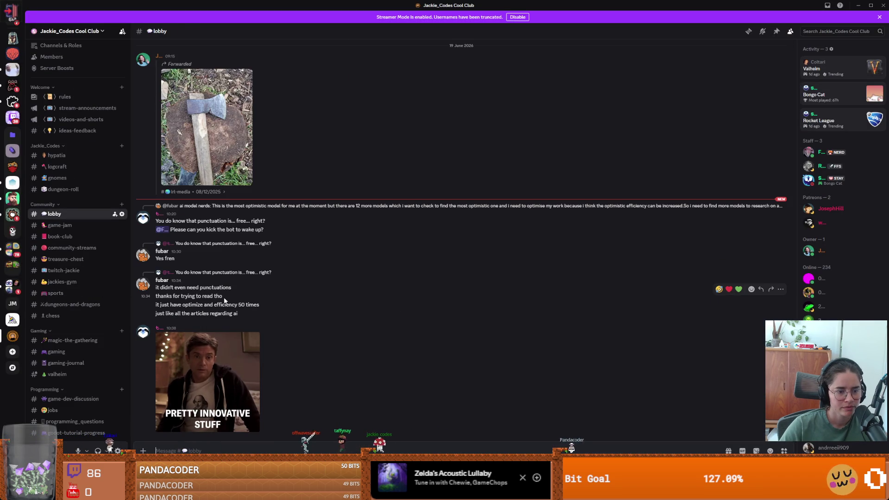
{"action": "scroll", "coordinate": [225, 301], "scroll_direction": "up", "scroll_amount": 3}
{"action": "scroll", "coordinate": [224, 301], "scroll_direction": "up", "scroll_amount": 15}
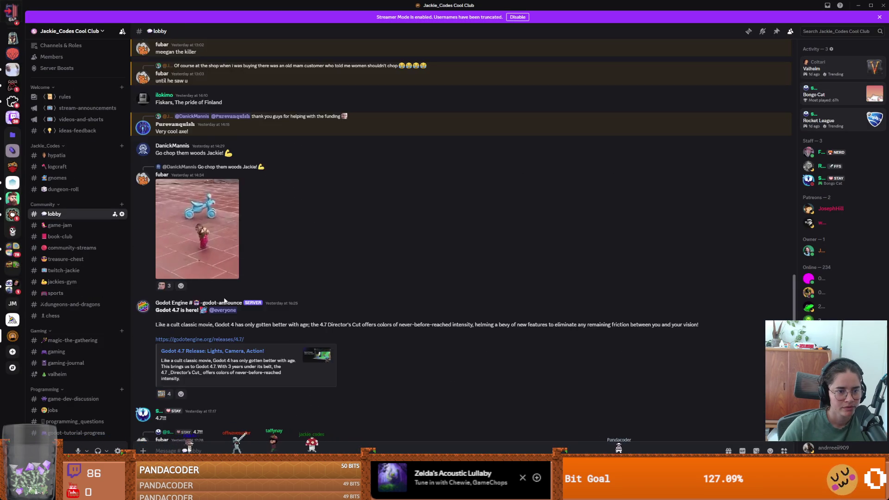
{"action": "scroll", "coordinate": [224, 300], "scroll_direction": "up", "scroll_amount": 15}
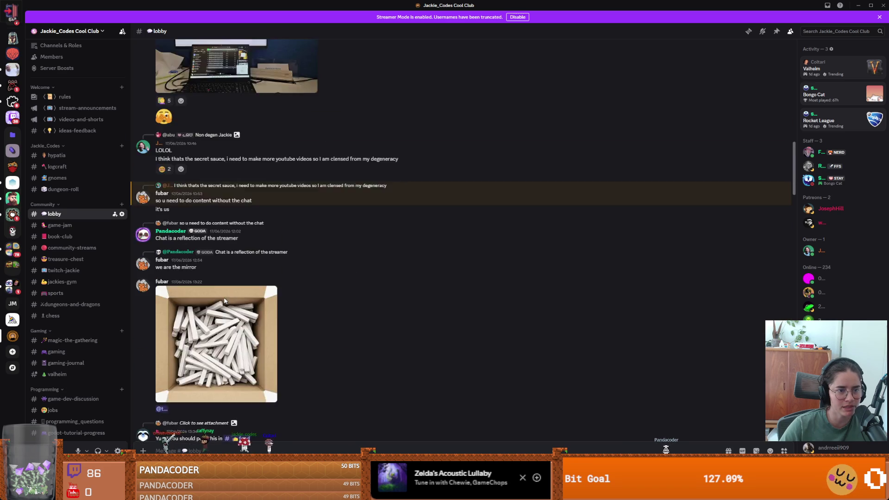
{"action": "scroll", "coordinate": [224, 299], "scroll_direction": "up", "scroll_amount": 10}
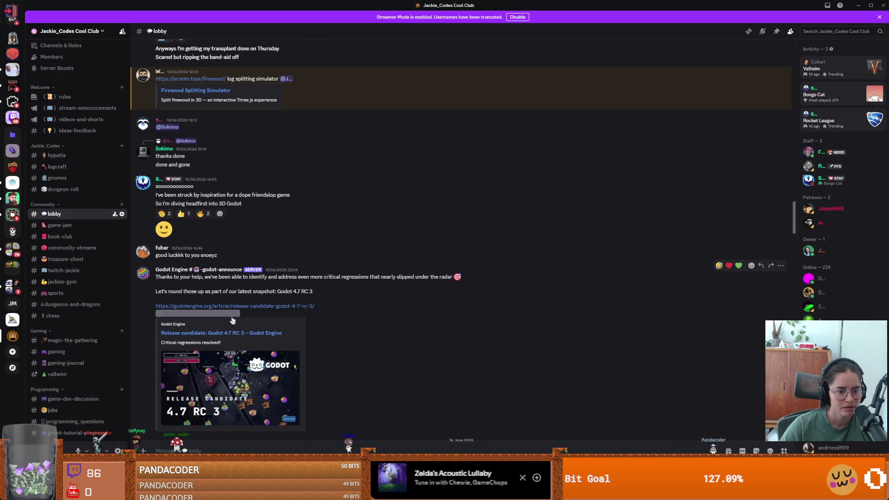
- Open the Godot 4.7 release link from the godot-announce post in the browser
{"action": "scroll", "coordinate": [240, 336], "scroll_direction": "down", "scroll_amount": 20}
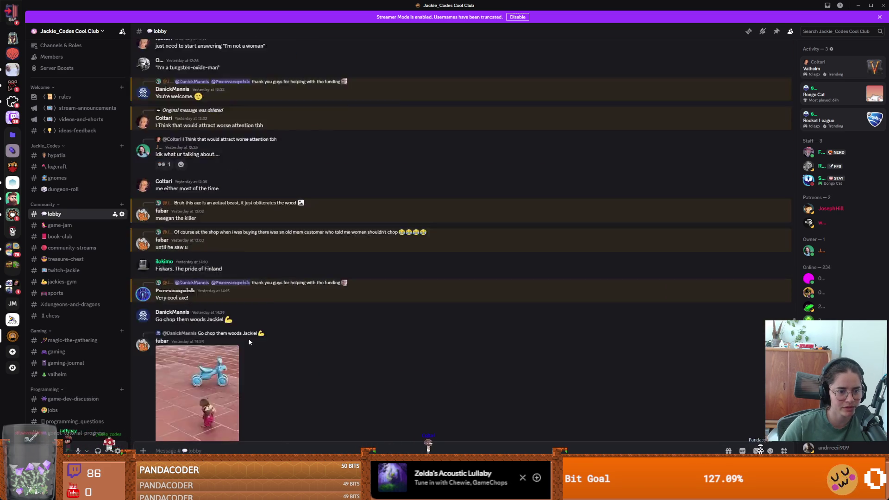
{"action": "scroll", "coordinate": [248, 342], "scroll_direction": "up", "scroll_amount": 3}
{"action": "scroll", "coordinate": [235, 293], "scroll_direction": "down", "scroll_amount": 8}
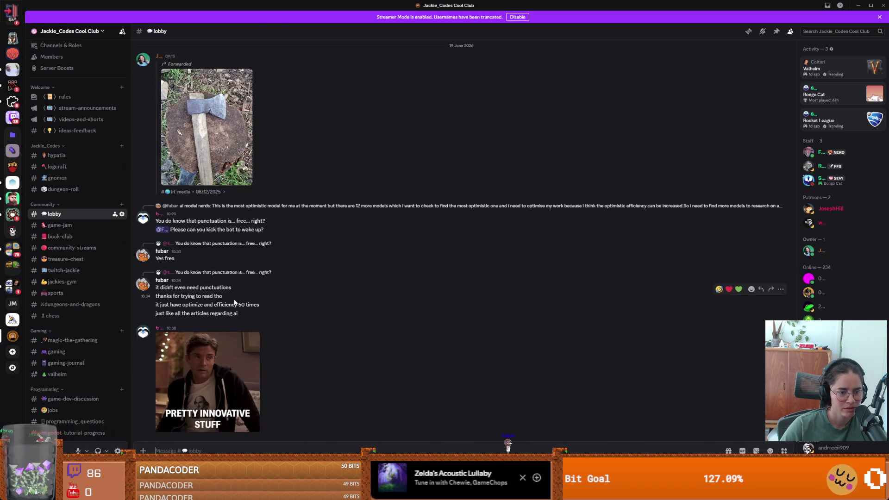
{"action": "scroll", "coordinate": [235, 308], "scroll_direction": "up", "scroll_amount": 6}
{"action": "scroll", "coordinate": [234, 309], "scroll_direction": "up", "scroll_amount": 9}
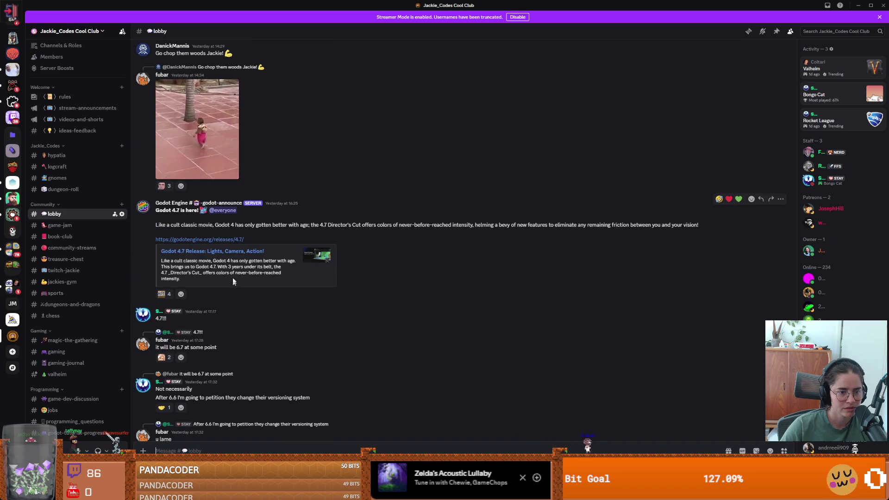
{"action": "left_click", "coordinate": [232, 241]}
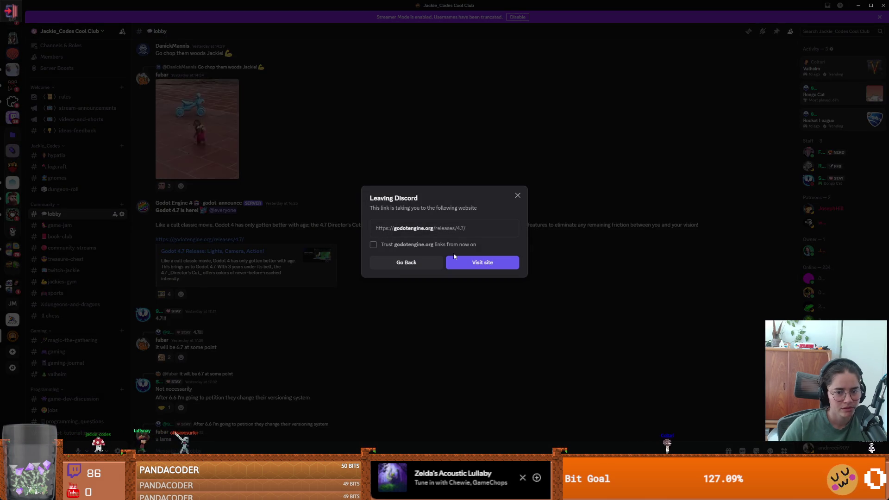
{"action": "left_click", "coordinate": [479, 264]}
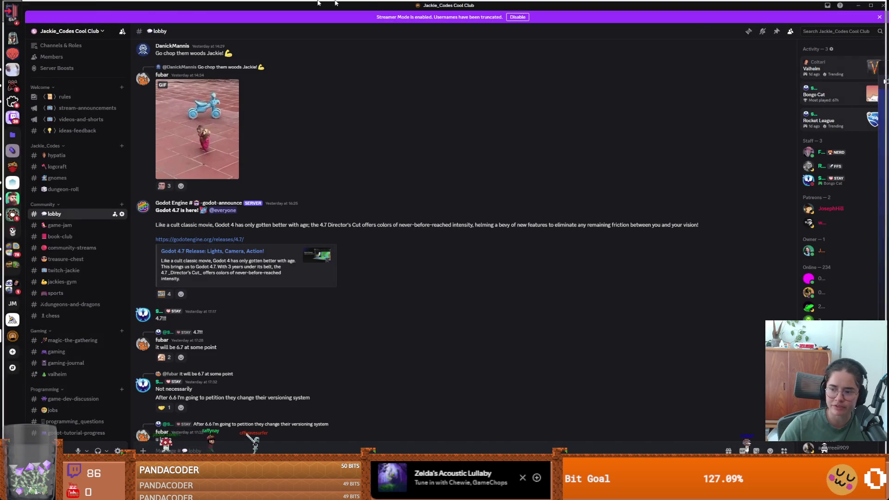
- Read the Godot 4.7 'Offset transform of Control nodes' notes, then return to the Dungeon Roll editor
{"action": "scroll", "coordinate": [323, 268], "scroll_direction": "down", "scroll_amount": 15}
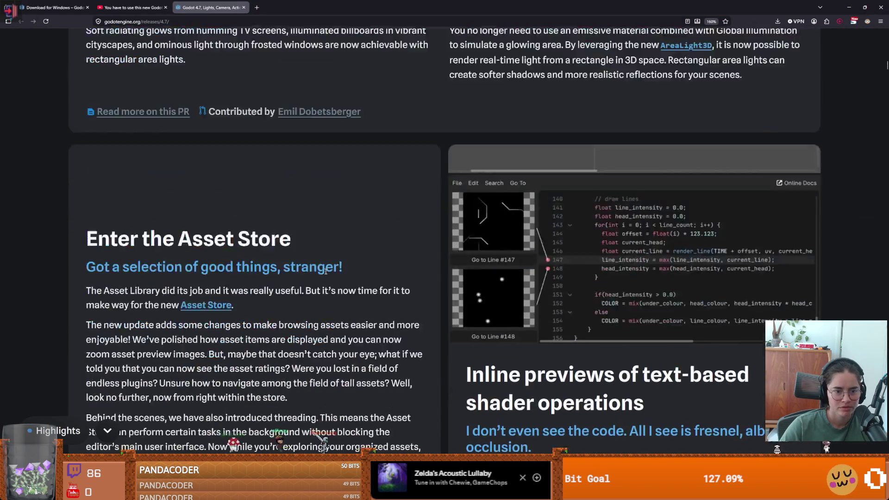
{"action": "scroll", "coordinate": [326, 271], "scroll_direction": "down", "scroll_amount": 12}
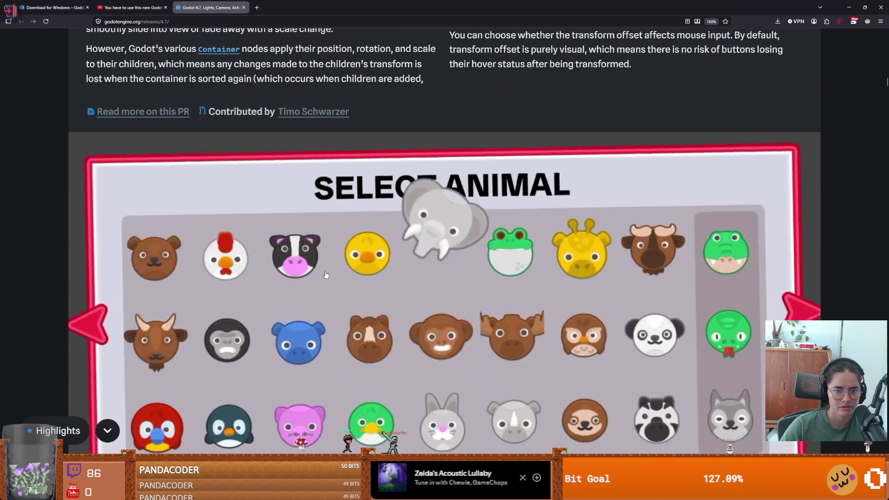
{"action": "scroll", "coordinate": [326, 275], "scroll_direction": "up", "scroll_amount": 5}
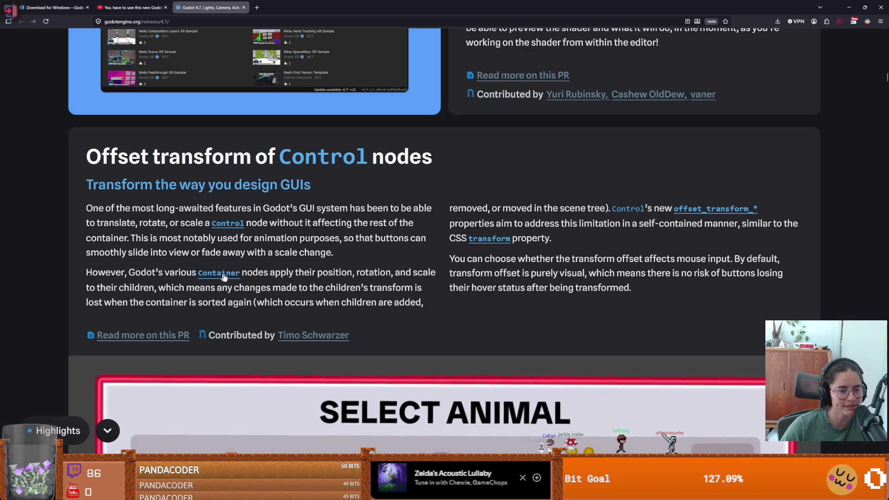
{"action": "key", "text": "alt+Tab"}
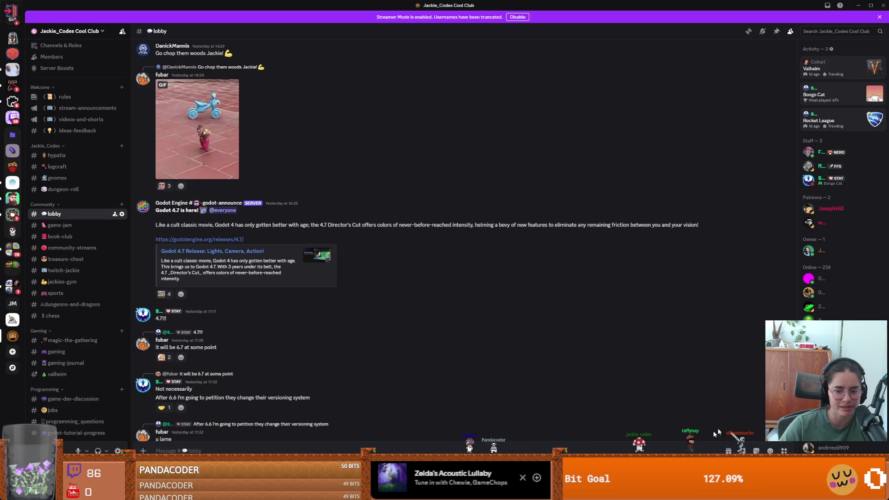
{"action": "key", "text": "alt+Tab"}
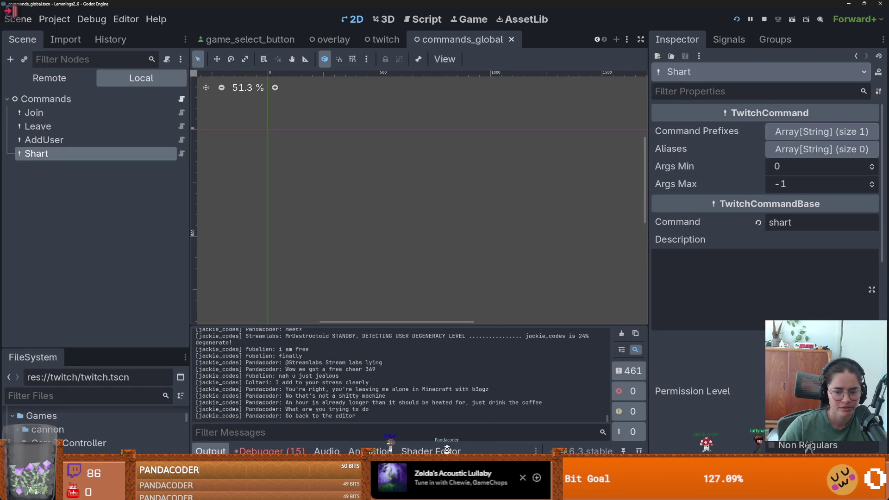
{"action": "key", "text": "alt+Tab"}
{"action": "key", "text": "alt+Tab"}
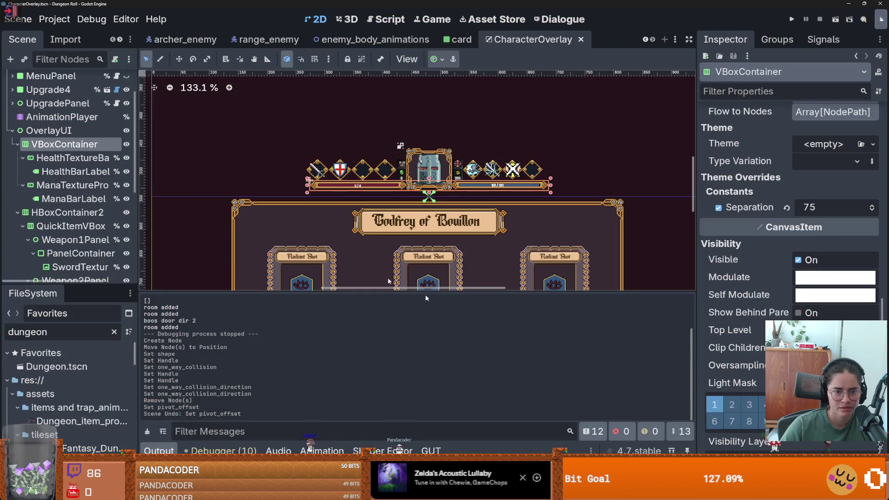
- Review Weapon1Panel's PanelContainer size and transform, undoing a stray pivot offset change
{"action": "scroll", "coordinate": [111, 201], "scroll_direction": "down", "scroll_amount": 2}
{"action": "left_click", "coordinate": [81, 204]}
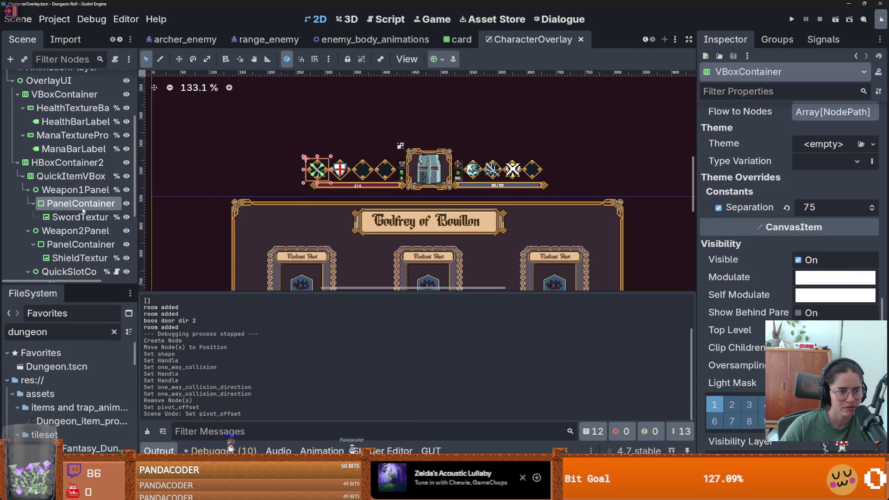
{"action": "scroll", "coordinate": [744, 263], "scroll_direction": "down", "scroll_amount": 3}
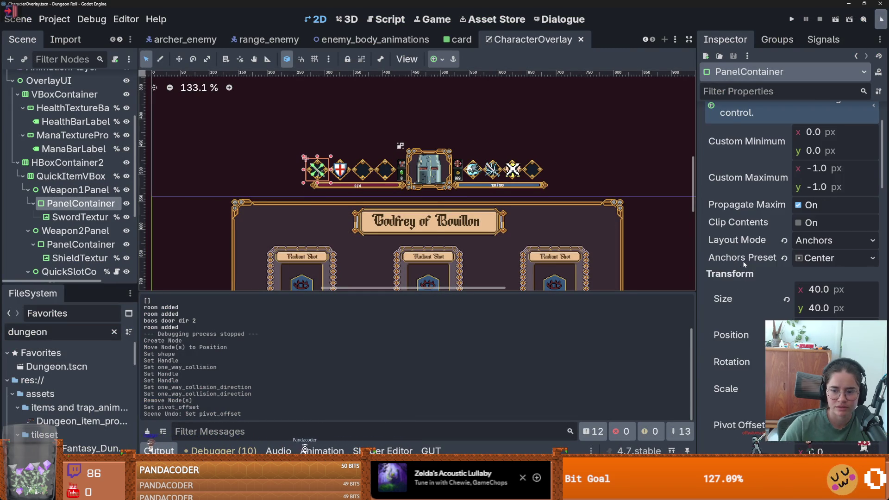
{"action": "scroll", "coordinate": [744, 263], "scroll_direction": "down", "scroll_amount": 2}
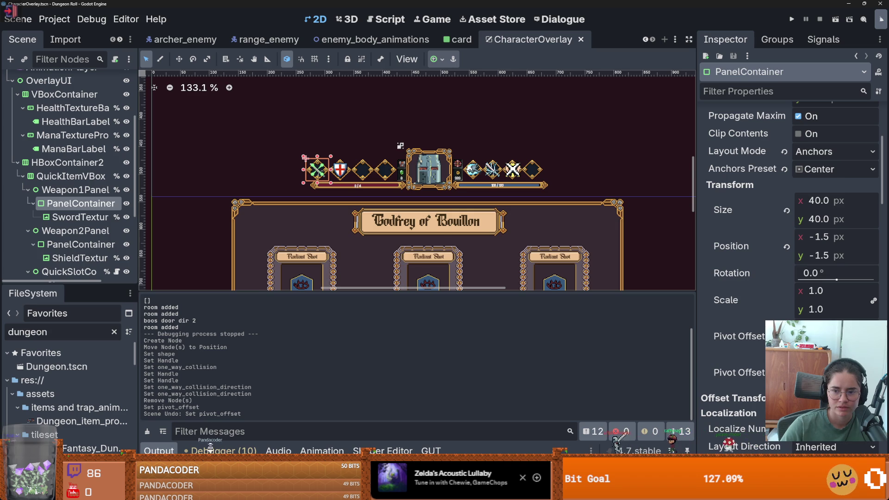
{"action": "scroll", "coordinate": [326, 134], "scroll_direction": "up", "scroll_amount": 3}
{"action": "scroll", "coordinate": [326, 133], "scroll_direction": "down", "scroll_amount": 4}
{"action": "scroll", "coordinate": [326, 134], "scroll_direction": "up", "scroll_amount": 4}
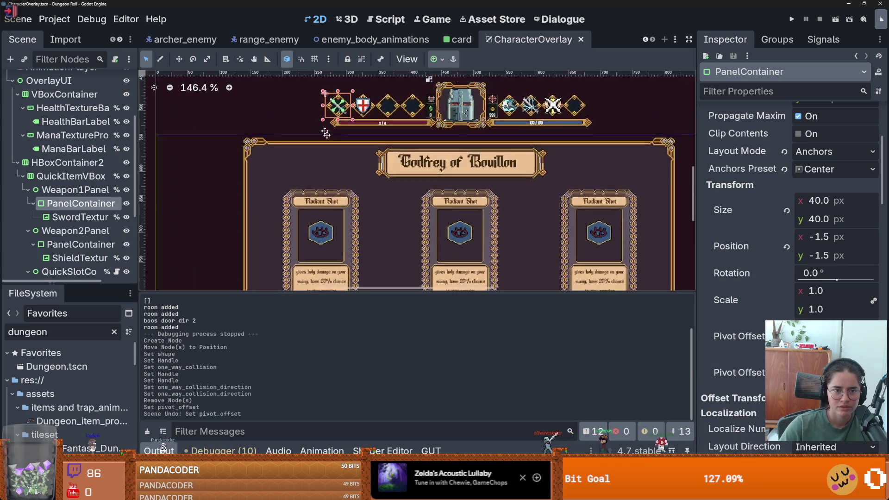
{"action": "scroll", "coordinate": [326, 133], "scroll_direction": "up", "scroll_amount": 3}
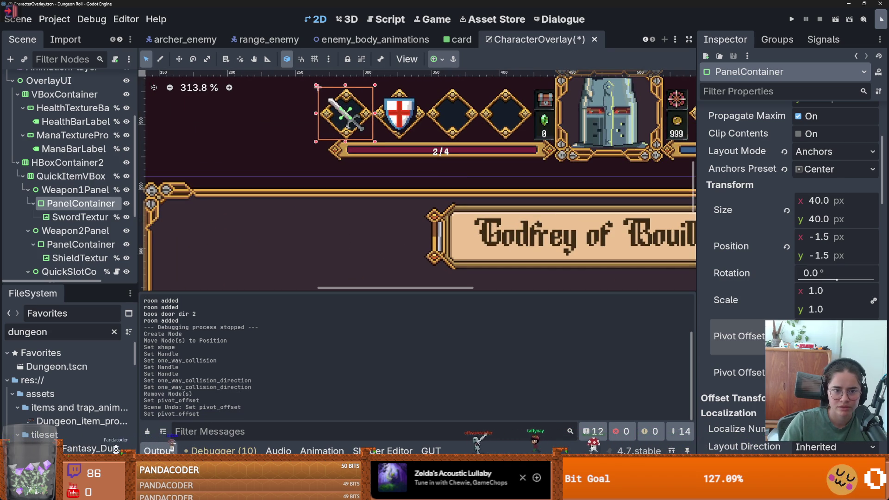
{"action": "key", "text": "ctrl+z"}
{"action": "scroll", "coordinate": [755, 263], "scroll_direction": "up", "scroll_amount": 8}
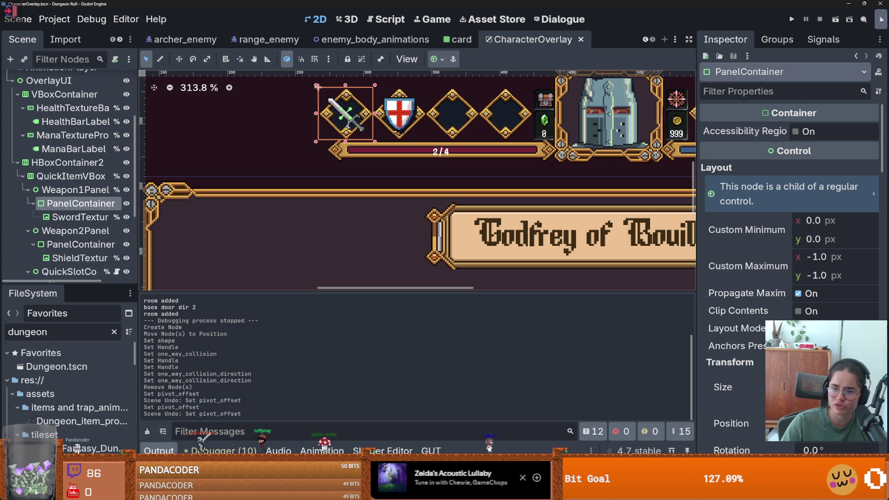
{"action": "key", "text": "alt+Tab"}
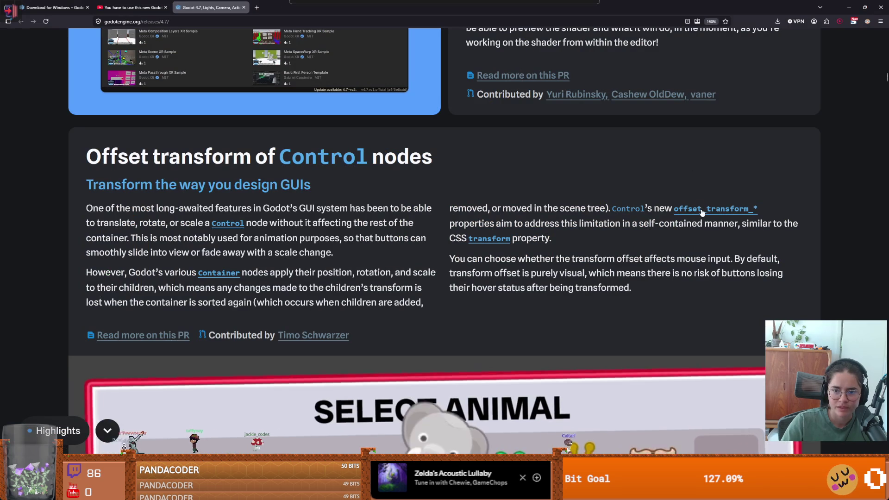
- Look up offset_transform_pivot and offset_transform_enabled in the Control class docs
{"action": "left_click", "coordinate": [755, 211]}
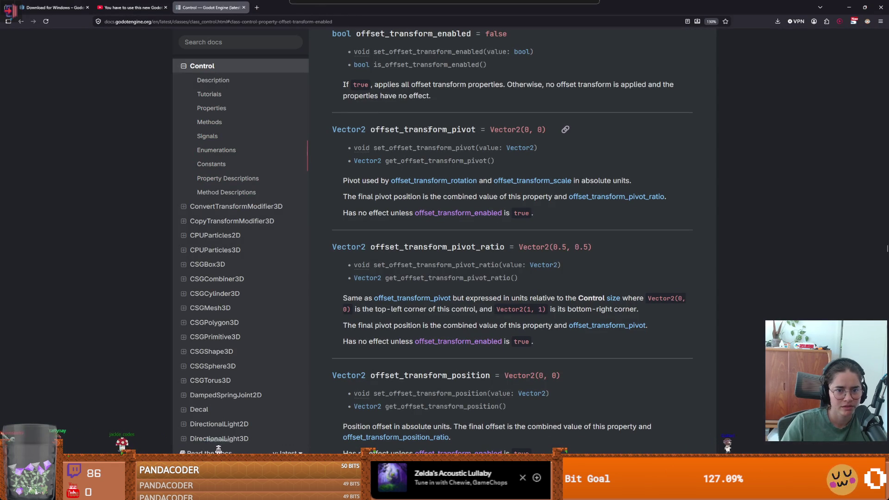
{"action": "double_click", "coordinate": [384, 130]}
{"action": "double_click", "coordinate": [412, 34]}
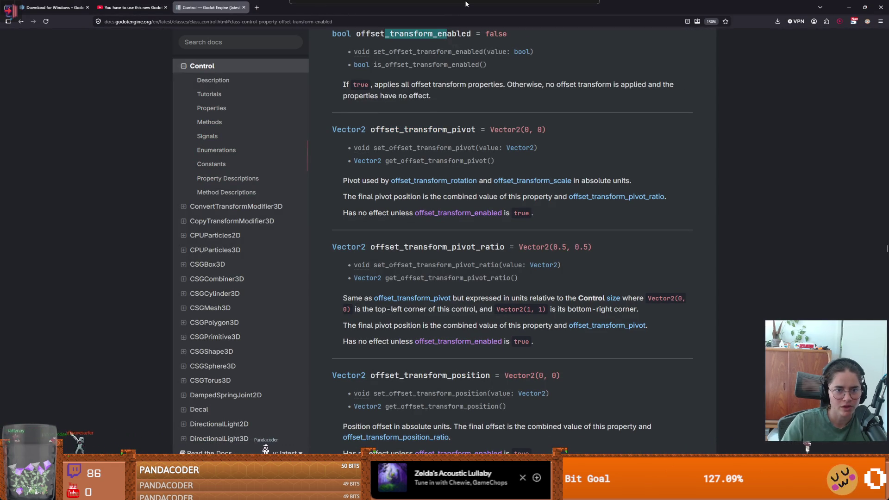
{"action": "key", "text": "alt+Tab"}
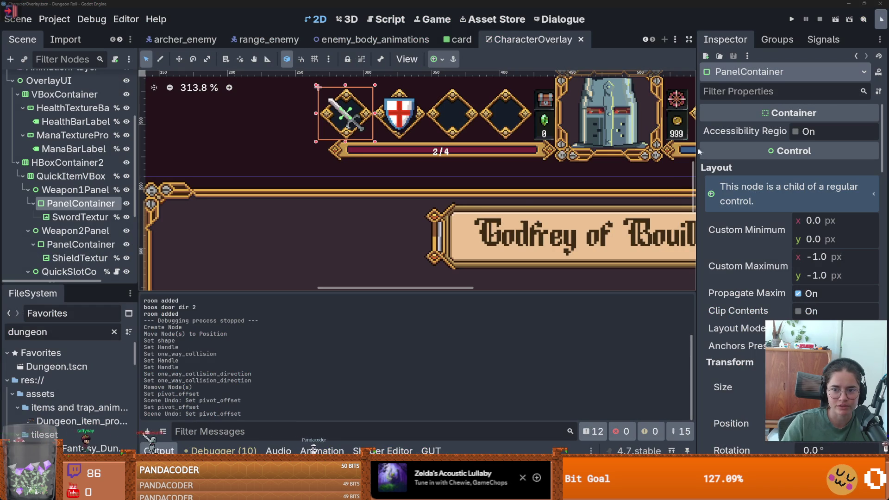
- Enable Offset Transform on the sword slot's PanelContainer, keeping its position at 0, 0
{"action": "left_click_drag", "start_coordinate": [696, 153], "coordinate": [626, 155]}
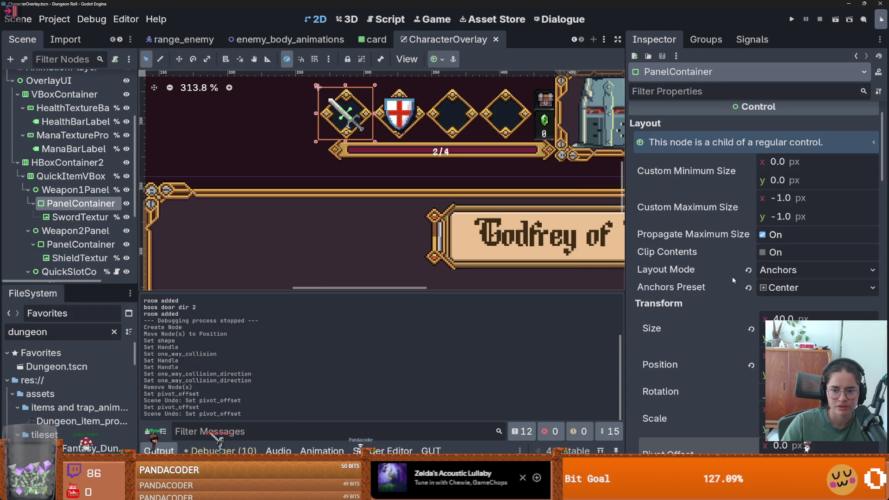
{"action": "scroll", "coordinate": [736, 264], "scroll_direction": "down", "scroll_amount": 3}
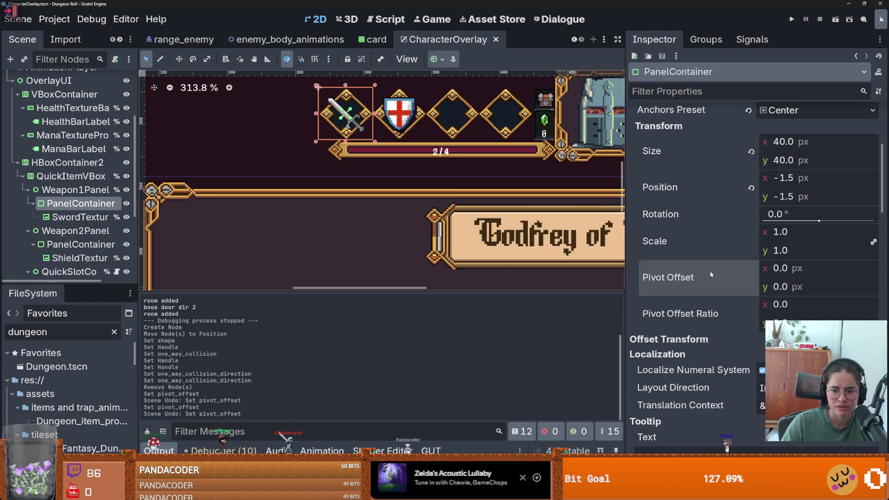
{"action": "left_click", "coordinate": [860, 339]}
{"action": "scroll", "coordinate": [741, 277], "scroll_direction": "down", "scroll_amount": 2}
{"action": "scroll", "coordinate": [392, 193], "scroll_direction": "down", "scroll_amount": 4}
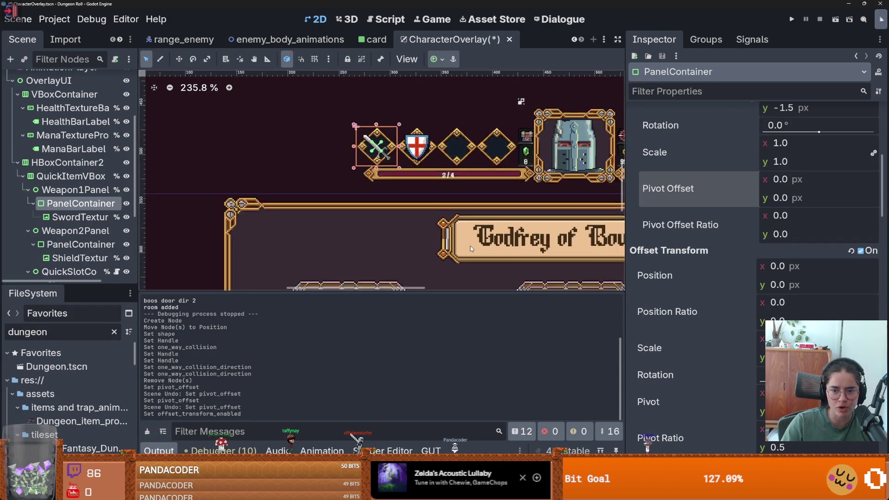
{"action": "scroll", "coordinate": [379, 203], "scroll_direction": "up", "scroll_amount": 4}
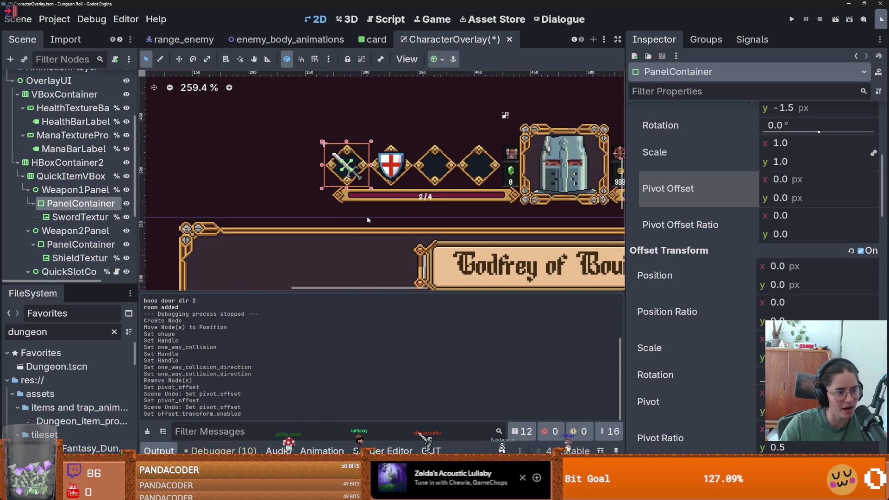
{"action": "left_click_drag", "start_coordinate": [777, 266], "coordinate": [762, 266]}
{"action": "key", "text": "ctrl+z"}
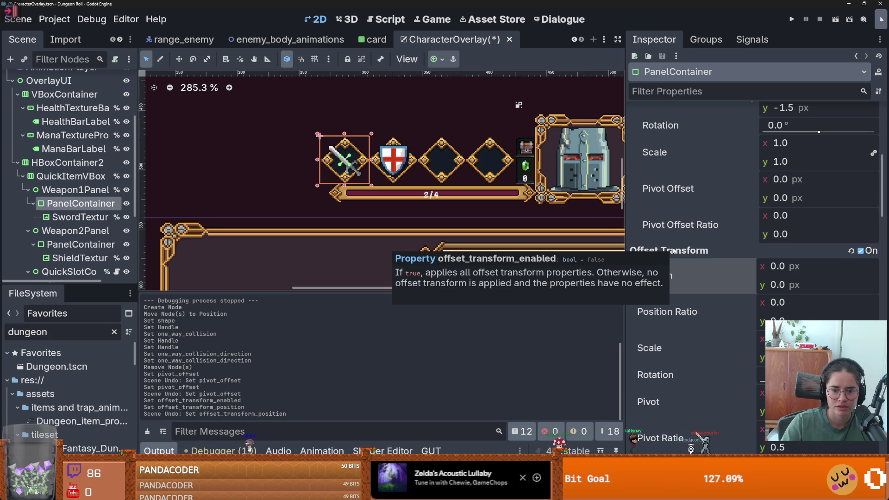
- Try out the offset scale, then restore it to 1.0
{"action": "scroll", "coordinate": [364, 148], "scroll_direction": "up", "scroll_amount": 6}
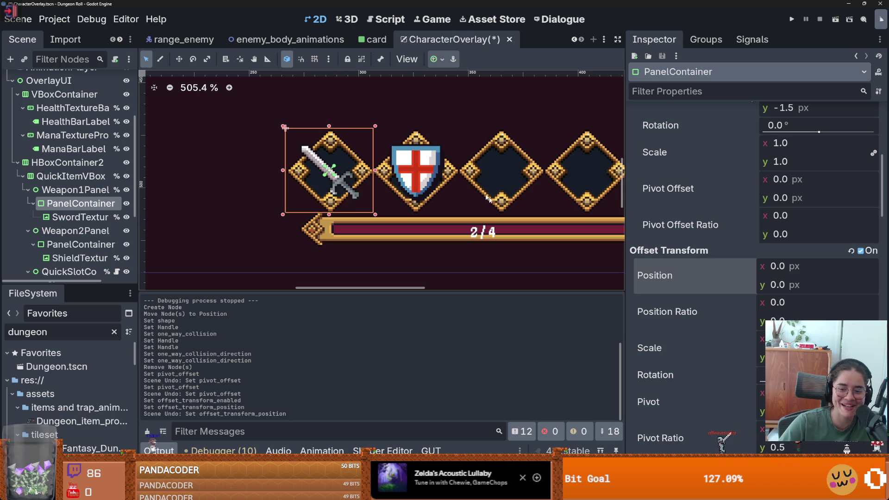
{"action": "scroll", "coordinate": [730, 335], "scroll_direction": "down", "scroll_amount": 2}
{"action": "mouse_move", "coordinate": [764, 299]}
{"action": "left_mouse_down"}
{"action": "mouse_move", "coordinate": [722, 298]}
{"action": "mouse_move", "coordinate": [789, 298]}
{"action": "mouse_move", "coordinate": [749, 298]}
{"action": "left_mouse_up"}
{"action": "key", "text": "ctrl+z"}
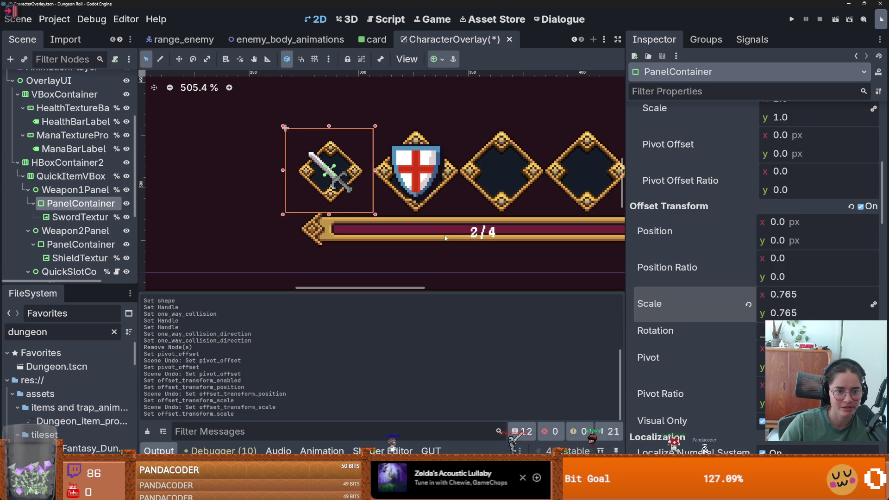
{"action": "key", "text": "ctrl+z"}
{"action": "scroll", "coordinate": [665, 317], "scroll_direction": "down", "scroll_amount": 2}
{"action": "scroll", "coordinate": [665, 317], "scroll_direction": "down", "scroll_amount": 2}
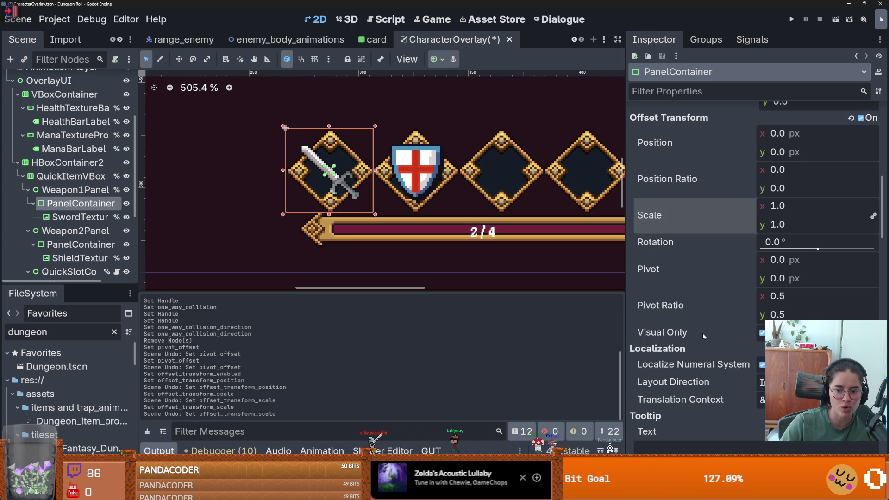
{"action": "mouse_move", "coordinate": [702, 332]}
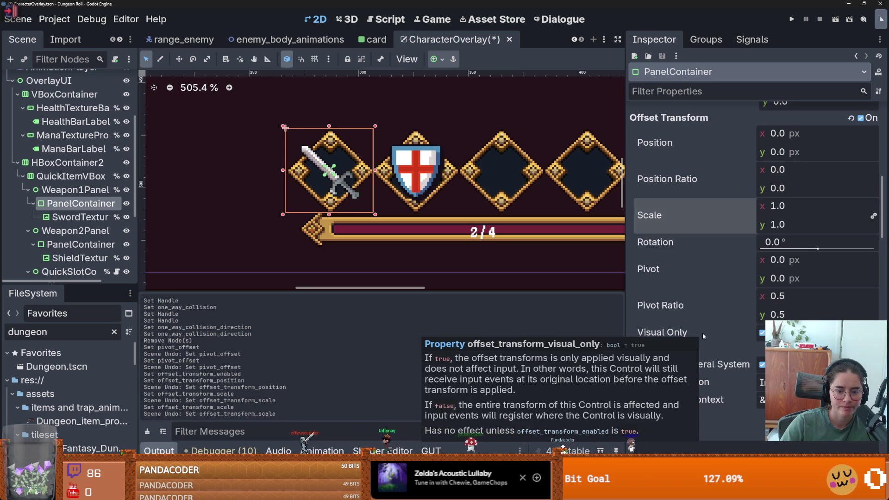
{"action": "scroll", "coordinate": [702, 332], "scroll_direction": "up", "scroll_amount": 4}
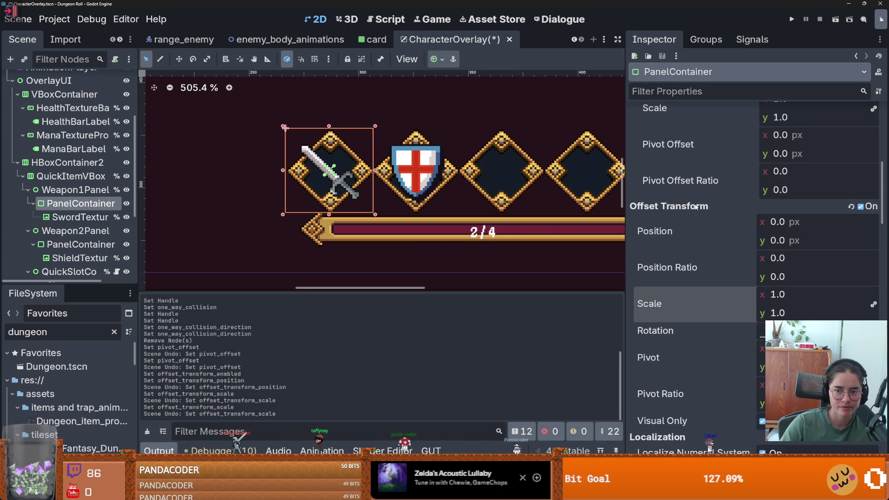
{"action": "mouse_move", "coordinate": [696, 207]}
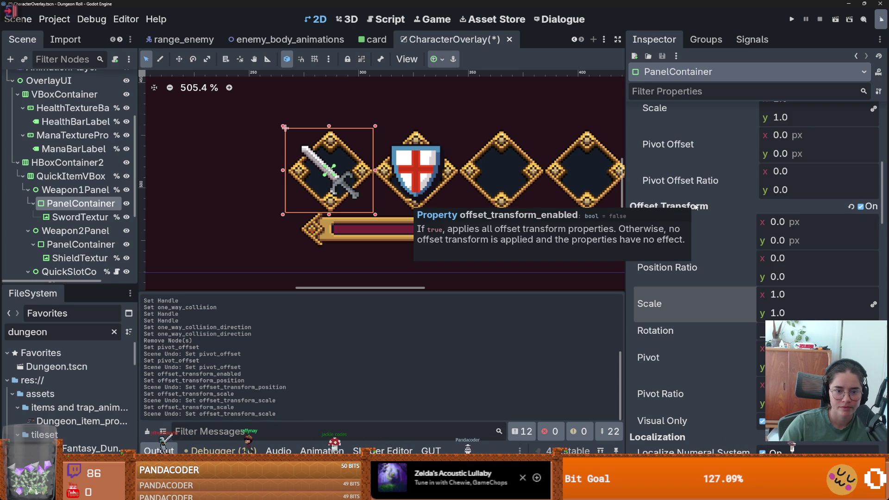
{"action": "scroll", "coordinate": [410, 233], "scroll_direction": "down", "scroll_amount": 4}
{"action": "scroll", "coordinate": [393, 236], "scroll_direction": "right", "scroll_amount": 5}
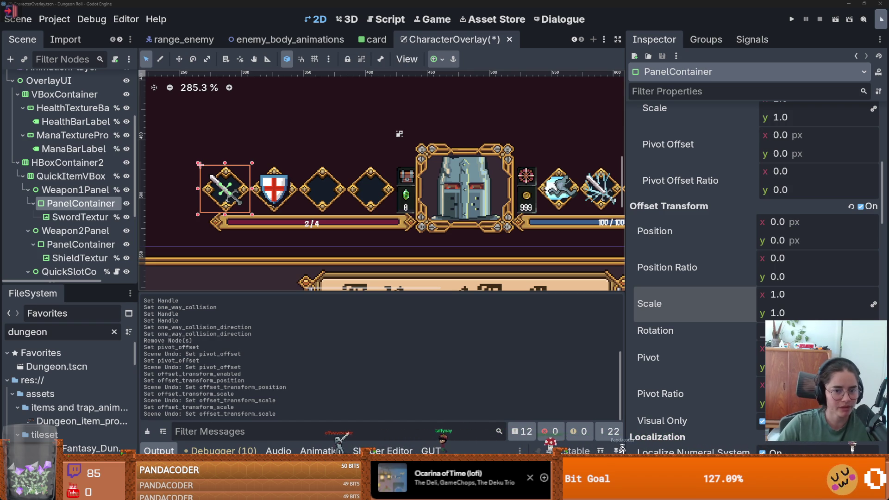
- Inspect an empty quick-item slot, then select the dash skill icon's progress bar
{"action": "scroll", "coordinate": [329, 214], "scroll_direction": "up", "scroll_amount": 2}
{"action": "left_click", "coordinate": [330, 214]}
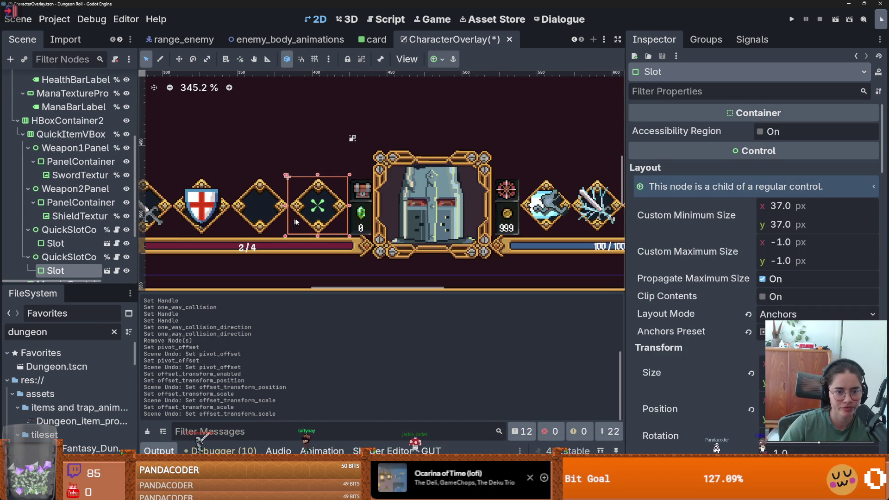
{"action": "scroll", "coordinate": [453, 224], "scroll_direction": "down", "scroll_amount": 8}
{"action": "scroll", "coordinate": [453, 224], "scroll_direction": "up", "scroll_amount": 1}
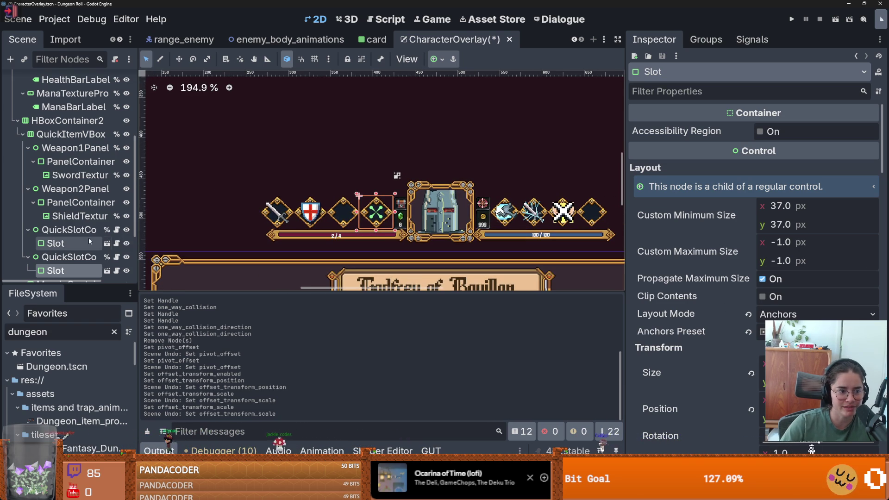
{"action": "scroll", "coordinate": [75, 235], "scroll_direction": "down", "scroll_amount": 3}
{"action": "left_click", "coordinate": [490, 199]}
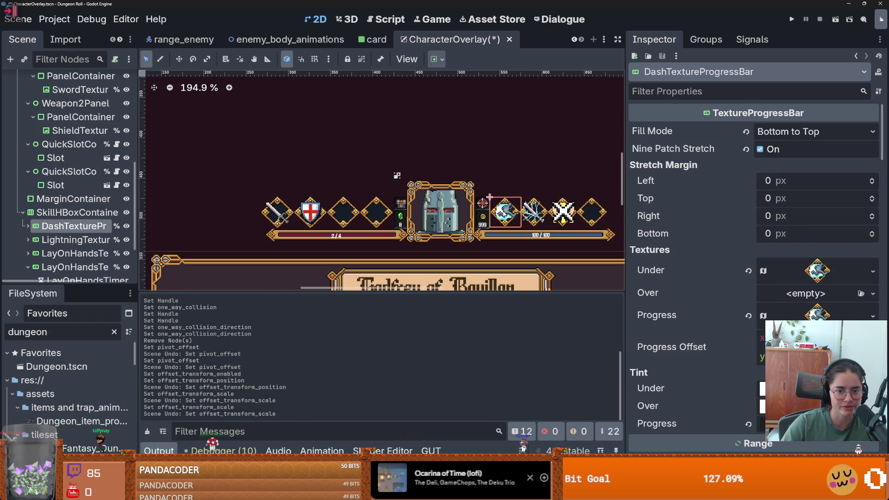
{"action": "scroll", "coordinate": [62, 227], "scroll_direction": "down", "scroll_amount": 2}
{"action": "left_click", "coordinate": [30, 177]}
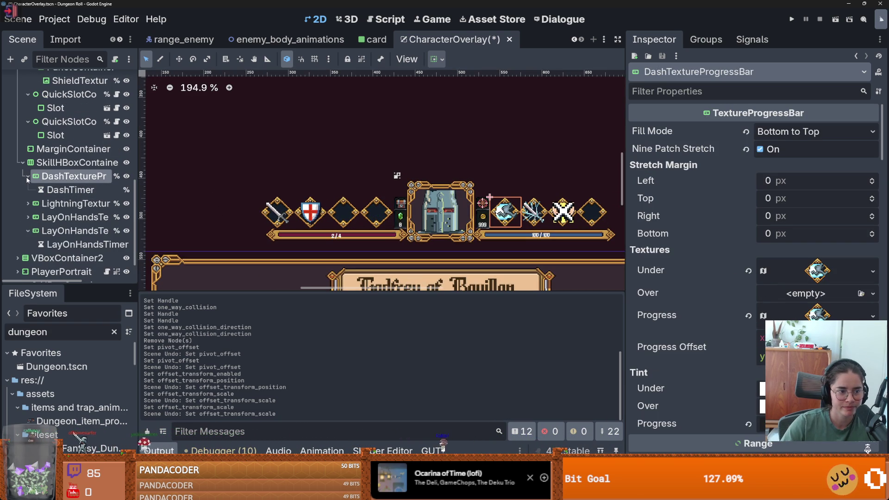
{"action": "left_click", "coordinate": [30, 177]}
{"action": "scroll", "coordinate": [695, 330], "scroll_direction": "down", "scroll_amount": 10}
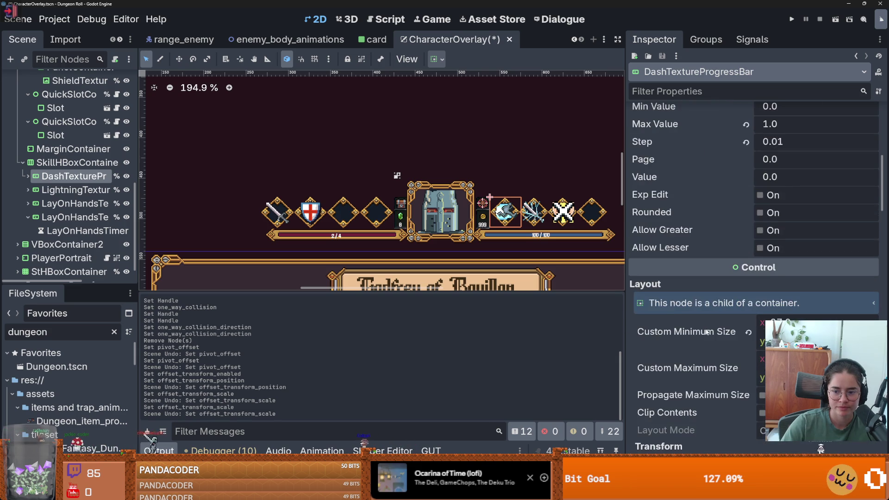
- Set the dash icon's Custom Minimum Size to 40 × 40 px
{"action": "left_click", "coordinate": [811, 278]}
{"action": "type", "text": "40"}
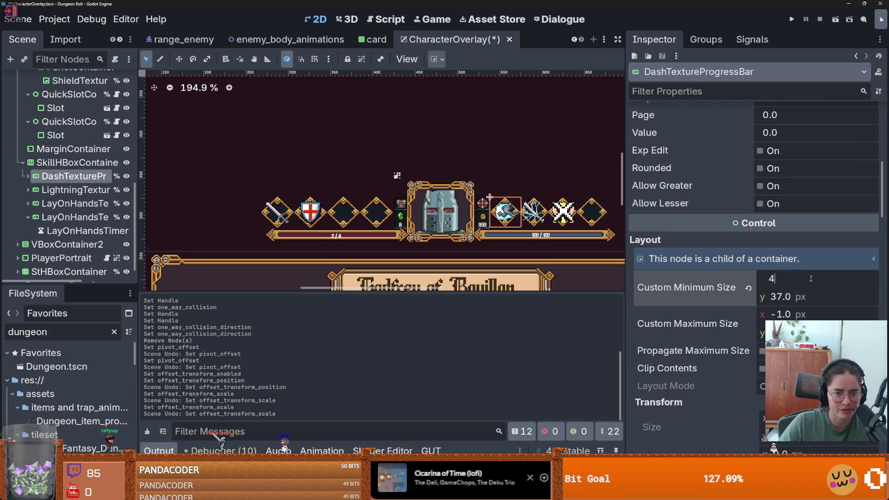
{"action": "key", "text": "Return"}
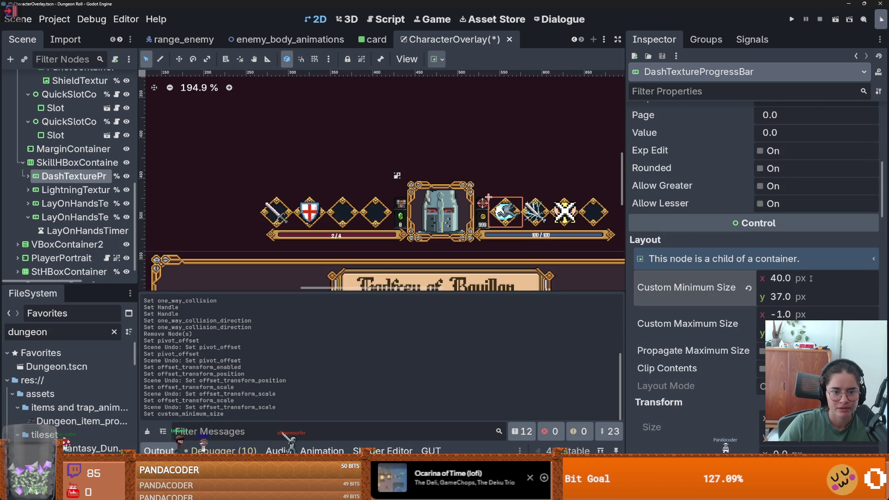
{"action": "key", "text": "ctrl+z"}
{"action": "left_click", "coordinate": [810, 278]}
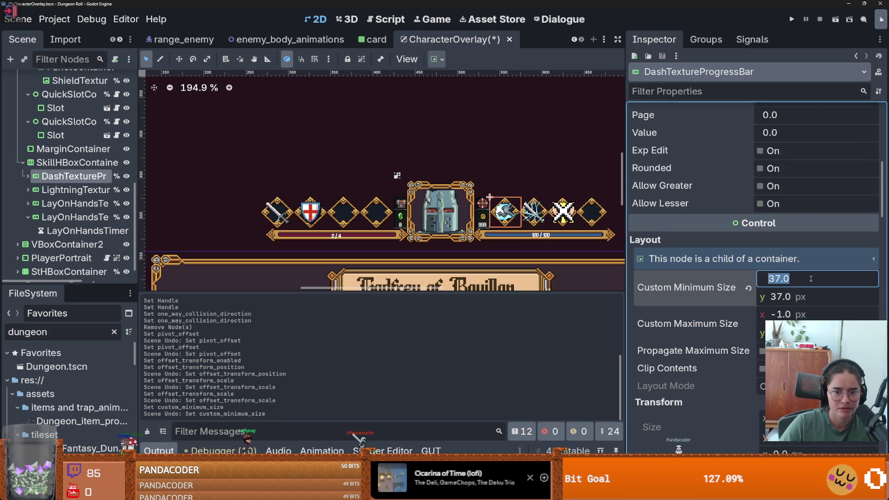
{"action": "key", "text": "Escape"}
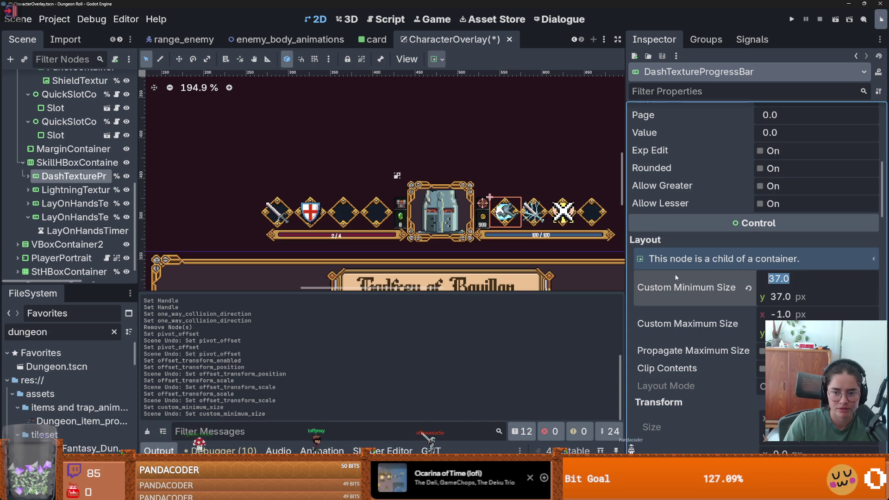
{"action": "type", "text": "40"}
{"action": "key", "text": "Return"}
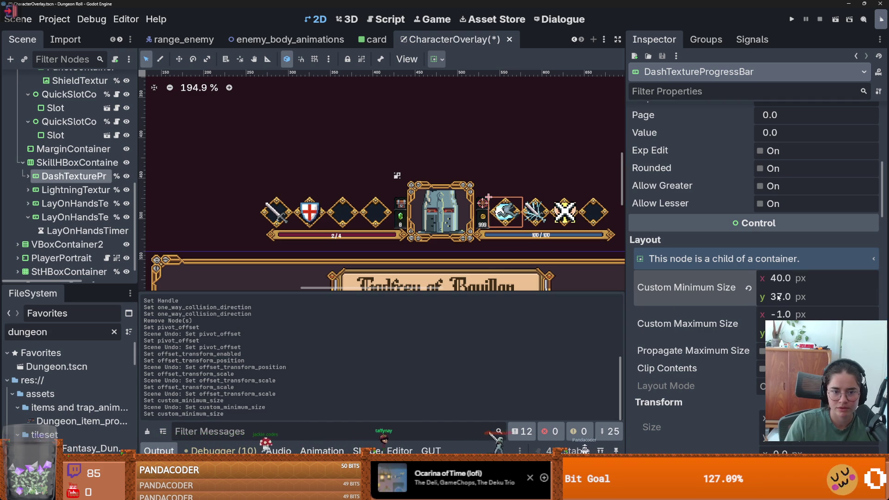
{"action": "left_click", "coordinate": [779, 297]}
{"action": "type", "text": "40"}
{"action": "key", "text": "Return"}
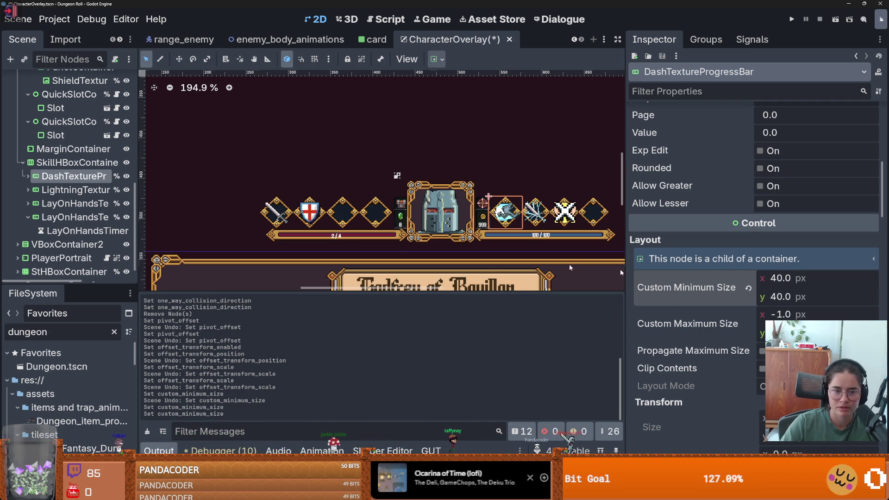
- Give the lightning icon and both lay-on-hands icons a 40 × 40 px minimum size
{"action": "left_click", "coordinate": [35, 190]}
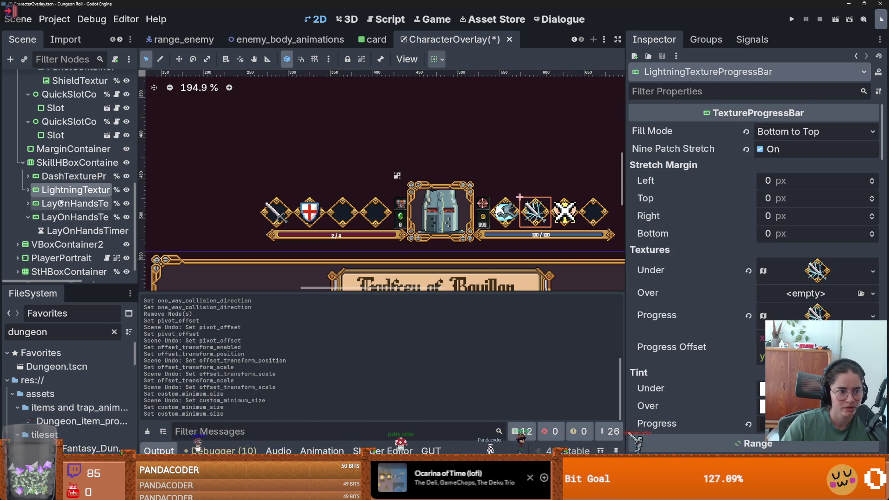
{"action": "left_click", "coordinate": [58, 204], "text": "ctrl"}
{"action": "left_click", "coordinate": [58, 217], "text": "ctrl"}
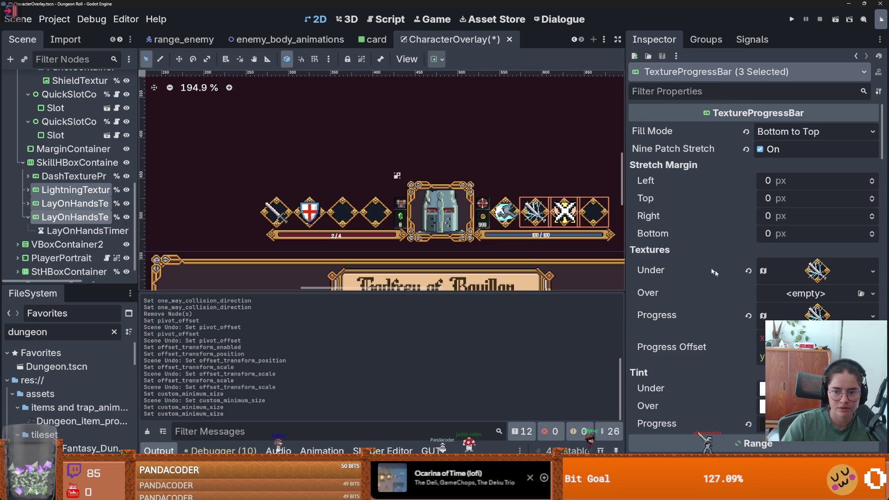
{"action": "scroll", "coordinate": [721, 294], "scroll_direction": "down", "scroll_amount": 10}
{"action": "left_click", "coordinate": [787, 211]}
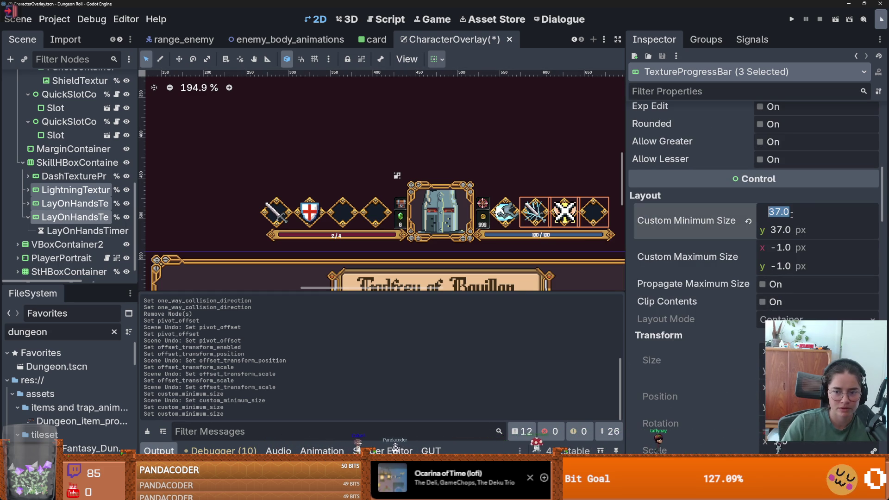
{"action": "type", "text": "40"}
{"action": "key", "text": "Tab"}
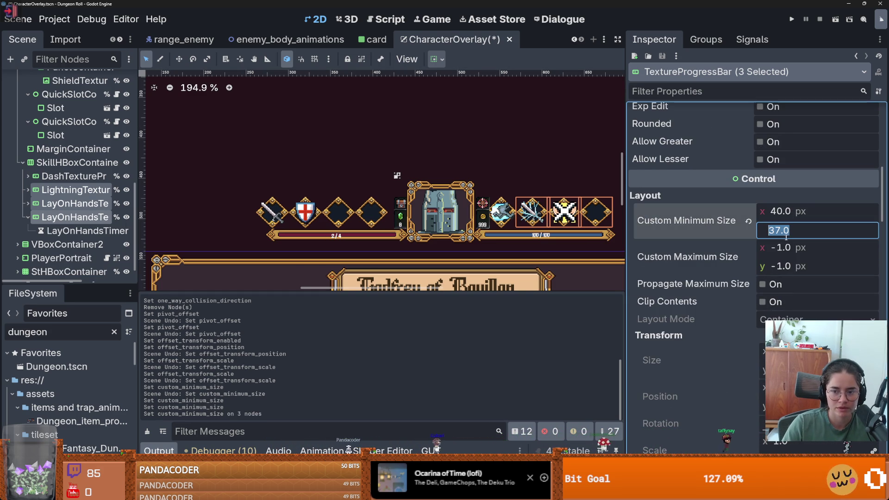
{"action": "key", "text": "Return"}
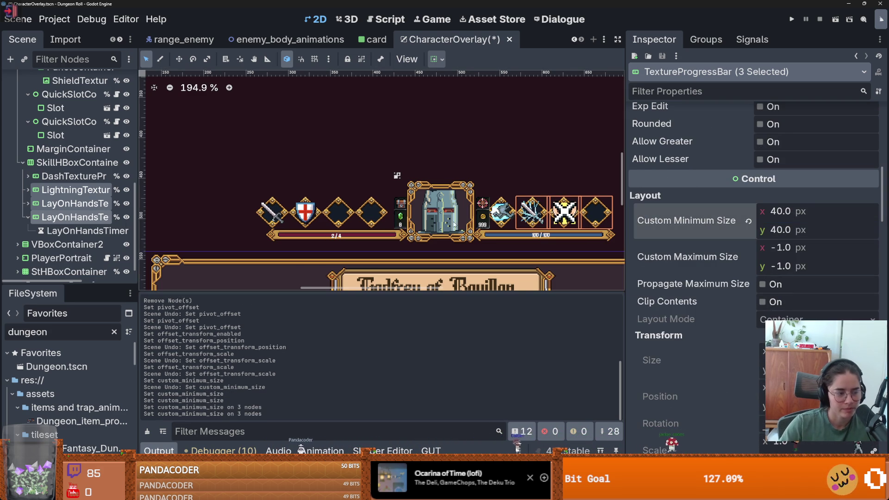
{"action": "scroll", "coordinate": [509, 180], "scroll_direction": "right", "scroll_amount": 2}
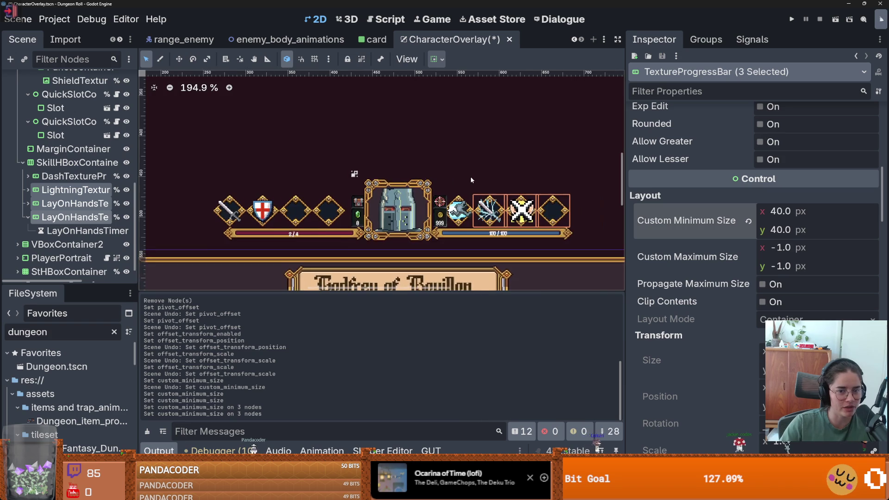
{"action": "scroll", "coordinate": [470, 176], "scroll_direction": "up", "scroll_amount": 1}
- Select the HUD bar container HBoxContainer2 in the scene tree
{"action": "left_click", "coordinate": [533, 160]}
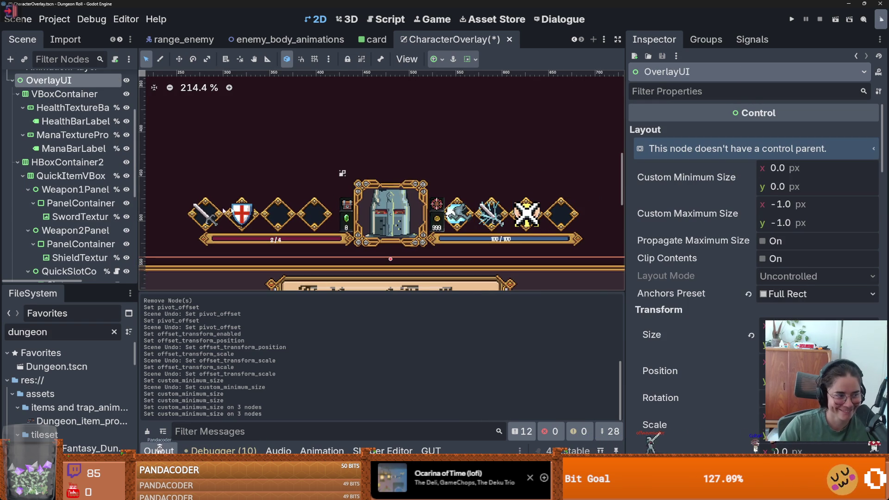
{"action": "scroll", "coordinate": [73, 157], "scroll_direction": "up", "scroll_amount": 1}
{"action": "left_click", "coordinate": [63, 121]}
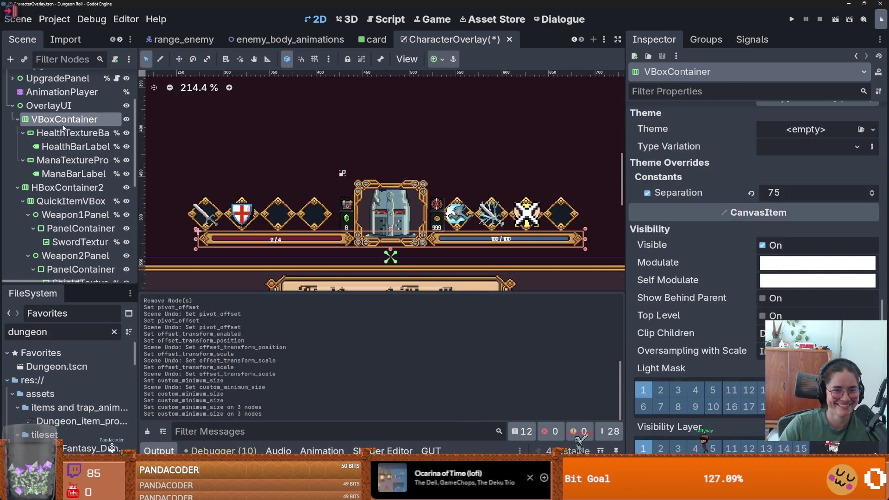
{"action": "key", "text": "Left"}
{"action": "left_click", "coordinate": [32, 134]}
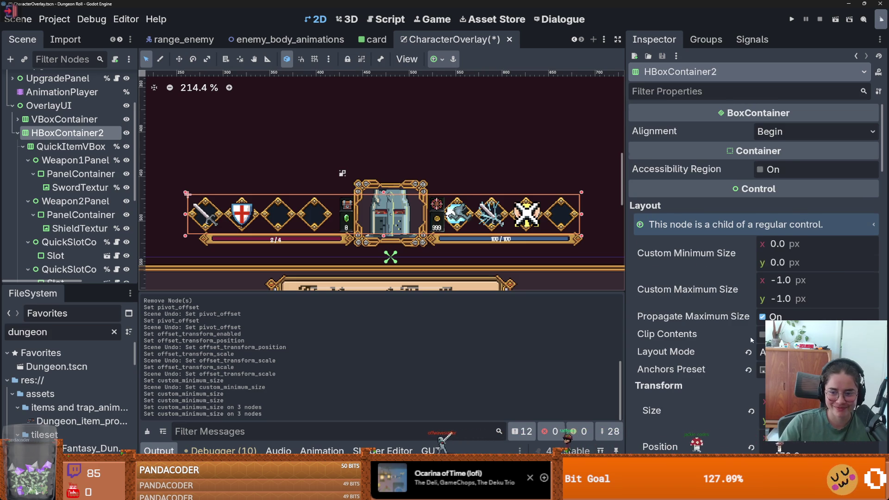
- Try resizing HBoxContainer2 in the Inspector, then undo to keep it at 421 × 44
{"action": "scroll", "coordinate": [751, 340], "scroll_direction": "down", "scroll_amount": 3}
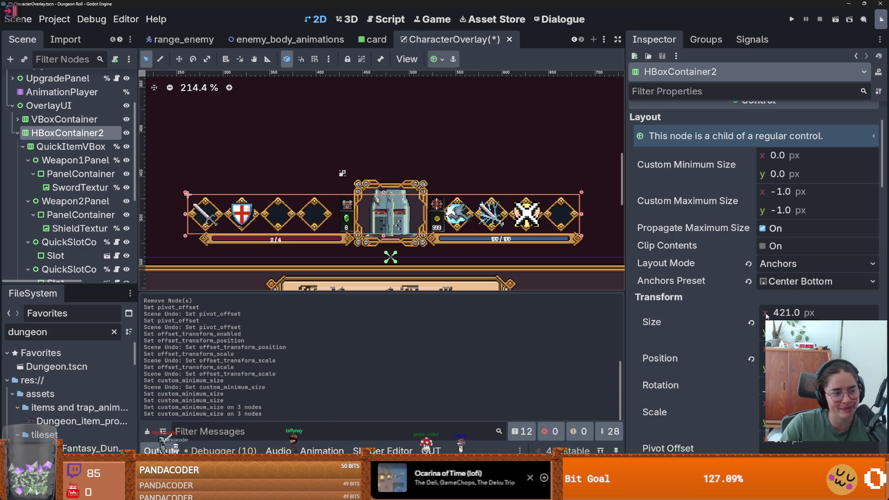
{"action": "left_click_drag", "start_coordinate": [766, 316], "coordinate": [778, 309]}
{"action": "key", "text": "ctrl+z"}
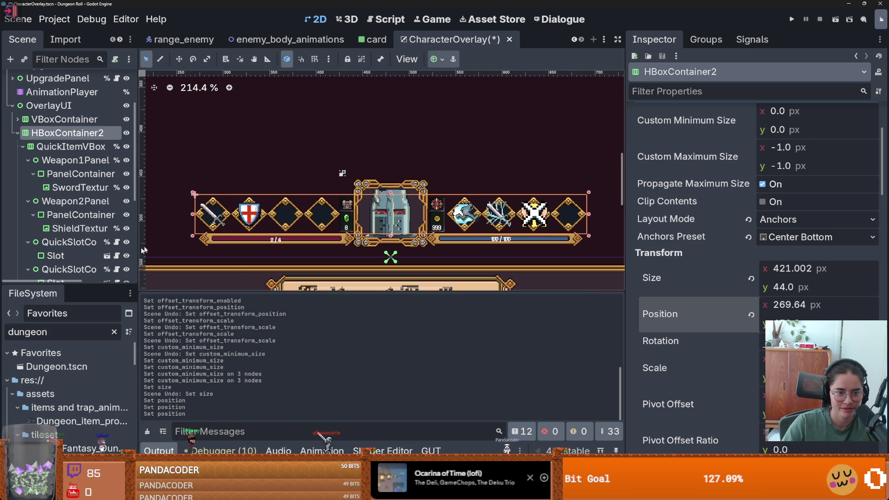
{"action": "scroll", "coordinate": [231, 257], "scroll_direction": "down", "scroll_amount": 3}
{"action": "left_click", "coordinate": [162, 223]}
{"action": "scroll", "coordinate": [178, 240], "scroll_direction": "down", "scroll_amount": 3}
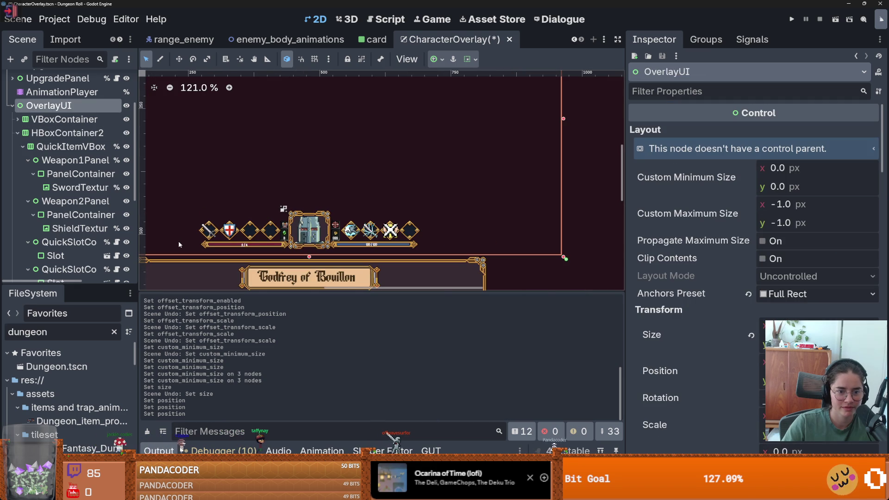
{"action": "scroll", "coordinate": [179, 241], "scroll_direction": "up", "scroll_amount": 7}
{"action": "scroll", "coordinate": [160, 257], "scroll_direction": "up", "scroll_amount": 10}
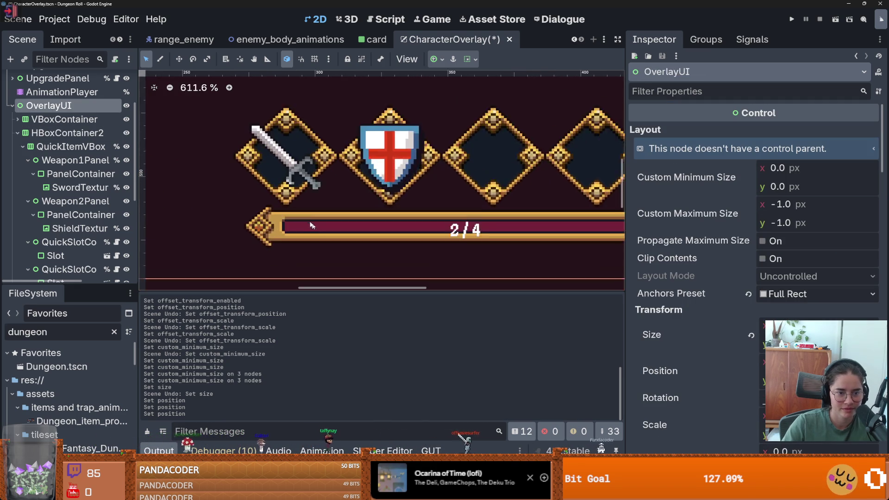
{"action": "scroll", "coordinate": [271, 204], "scroll_direction": "down", "scroll_amount": 5}
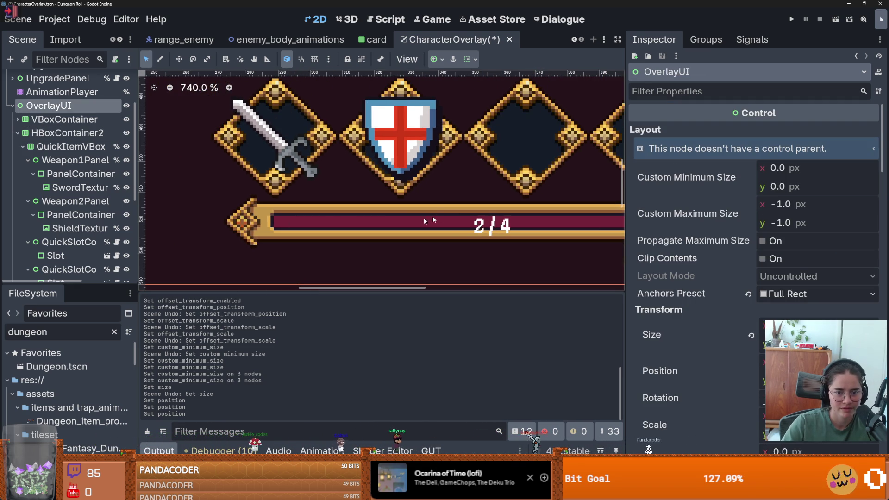
{"action": "scroll", "coordinate": [212, 235], "scroll_direction": "right", "scroll_amount": 5}
{"action": "scroll", "coordinate": [213, 235], "scroll_direction": "down", "scroll_amount": 2}
{"action": "scroll", "coordinate": [213, 235], "scroll_direction": "right", "scroll_amount": 5}
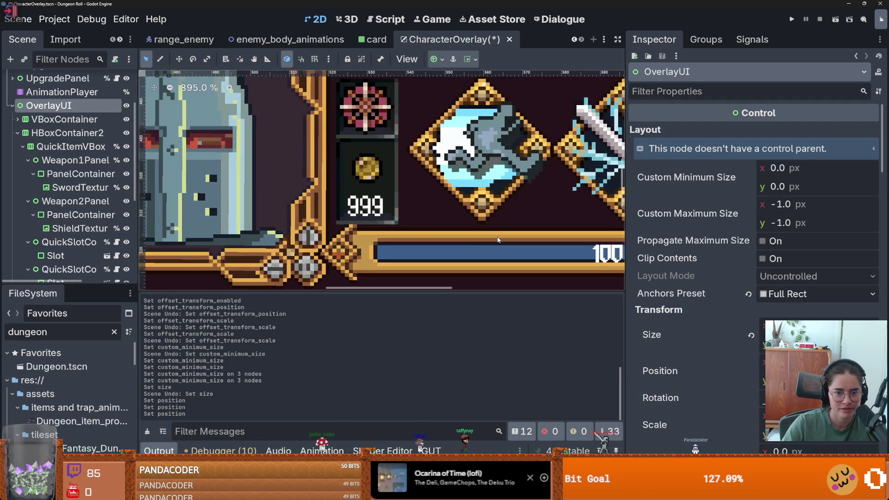
{"action": "scroll", "coordinate": [466, 237], "scroll_direction": "down", "scroll_amount": 1}
{"action": "scroll", "coordinate": [466, 237], "scroll_direction": "left", "scroll_amount": 3}
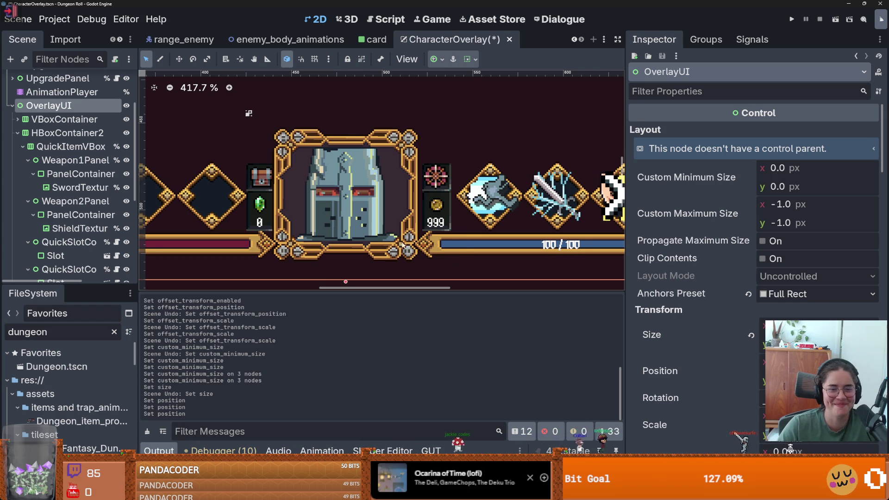
{"action": "scroll", "coordinate": [402, 235], "scroll_direction": "down", "scroll_amount": 2}
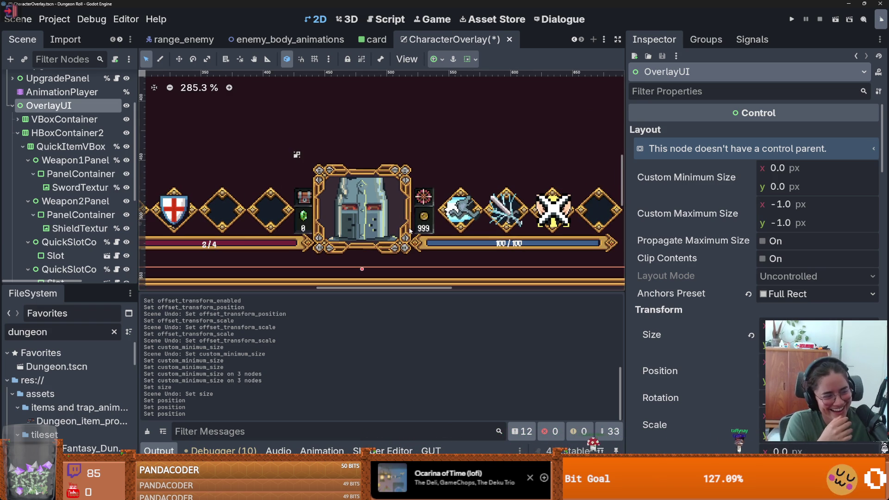
{"action": "scroll", "coordinate": [604, 234], "scroll_direction": "up", "scroll_amount": 12}
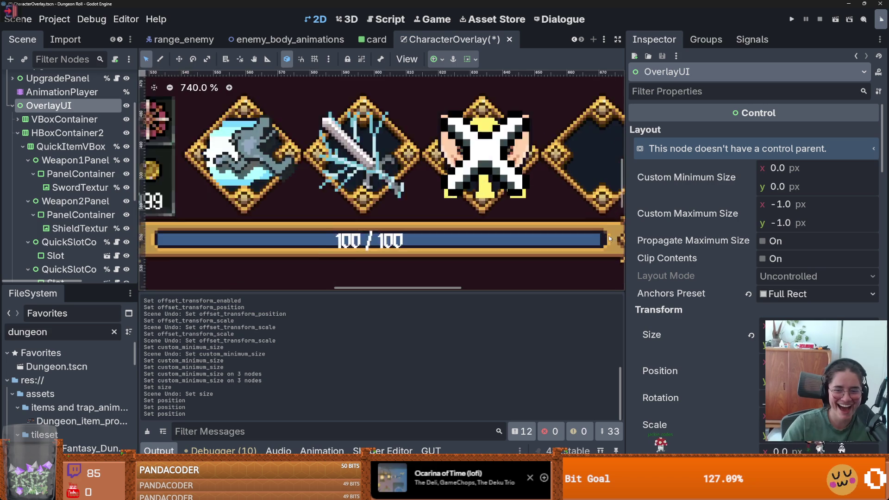
{"action": "scroll", "coordinate": [604, 234], "scroll_direction": "up", "scroll_amount": 1}
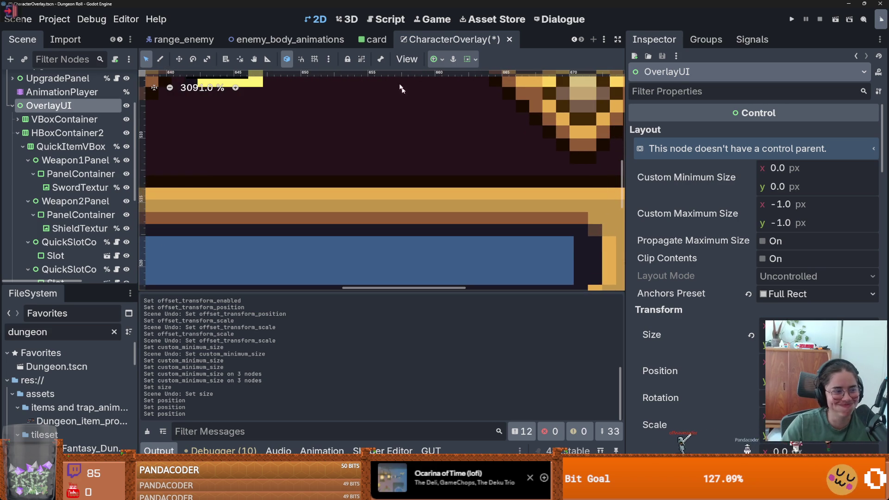
{"action": "left_click", "coordinate": [267, 59]}
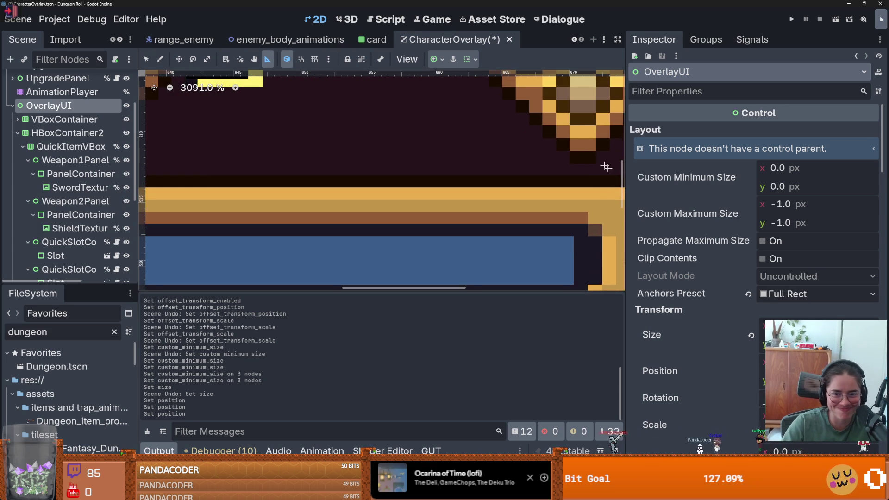
{"action": "left_click_drag", "start_coordinate": [596, 152], "coordinate": [599, 245]}
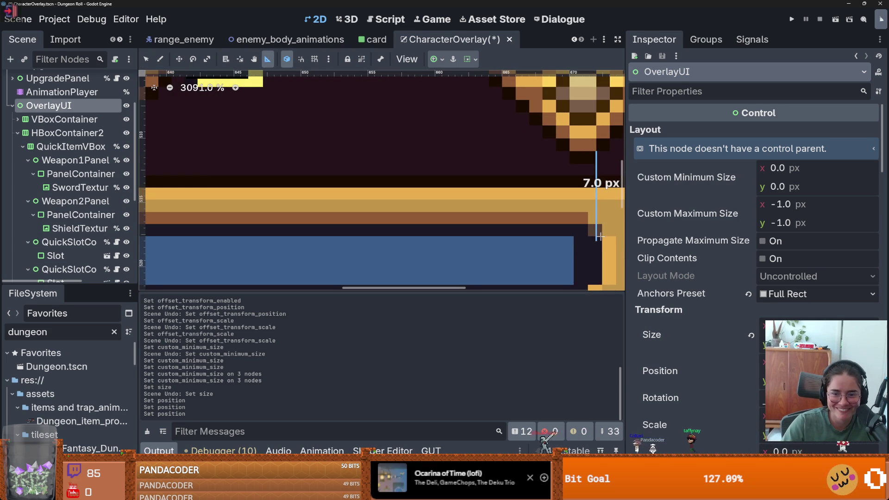
{"action": "scroll", "coordinate": [590, 227], "scroll_direction": "down", "scroll_amount": 4}
{"action": "scroll", "coordinate": [591, 227], "scroll_direction": "up", "scroll_amount": 2}
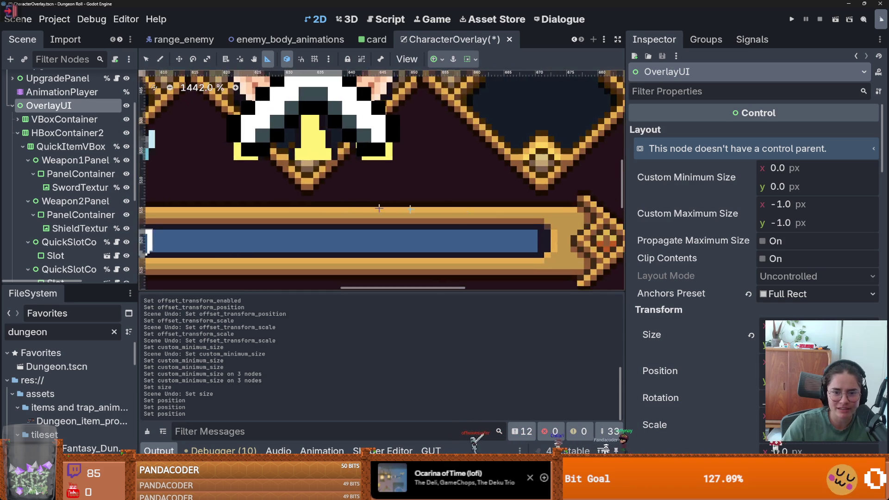
{"action": "scroll", "coordinate": [587, 225], "scroll_direction": "right", "scroll_amount": 3}
{"action": "left_click_drag", "start_coordinate": [569, 179], "coordinate": [571, 248]}
{"action": "scroll", "coordinate": [532, 240], "scroll_direction": "down", "scroll_amount": 2}
{"action": "scroll", "coordinate": [365, 233], "scroll_direction": "left", "scroll_amount": 3}
{"action": "scroll", "coordinate": [365, 233], "scroll_direction": "left", "scroll_amount": 10}
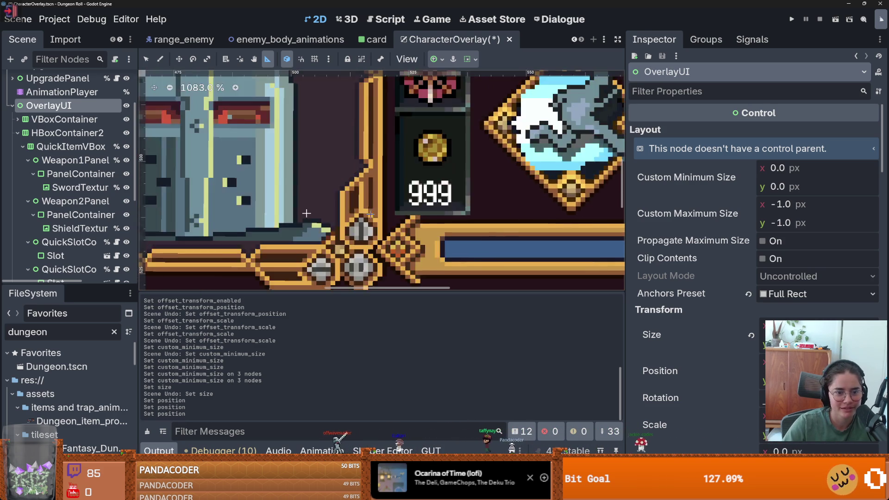
{"action": "scroll", "coordinate": [273, 191], "scroll_direction": "left", "scroll_amount": 5}
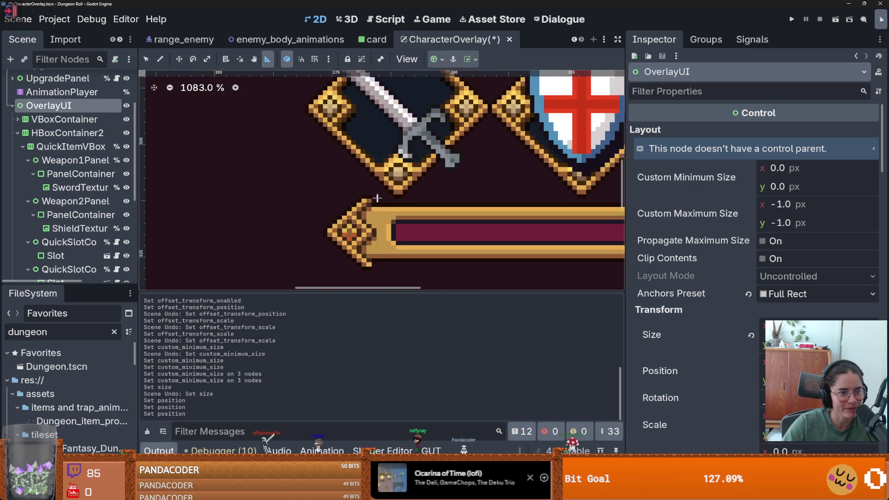
{"action": "scroll", "coordinate": [401, 200], "scroll_direction": "up", "scroll_amount": 4}
{"action": "left_click_drag", "start_coordinate": [400, 200], "coordinate": [398, 263]}
{"action": "scroll", "coordinate": [399, 263], "scroll_direction": "down", "scroll_amount": 8}
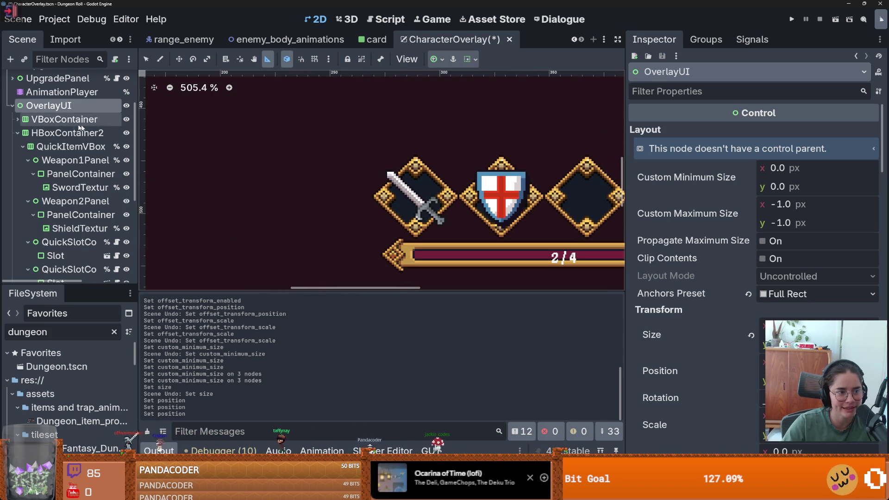
{"action": "scroll", "coordinate": [79, 175], "scroll_direction": "down", "scroll_amount": 5}
{"action": "scroll", "coordinate": [375, 199], "scroll_direction": "down", "scroll_amount": 1}
{"action": "scroll", "coordinate": [375, 199], "scroll_direction": "down", "scroll_amount": 10}
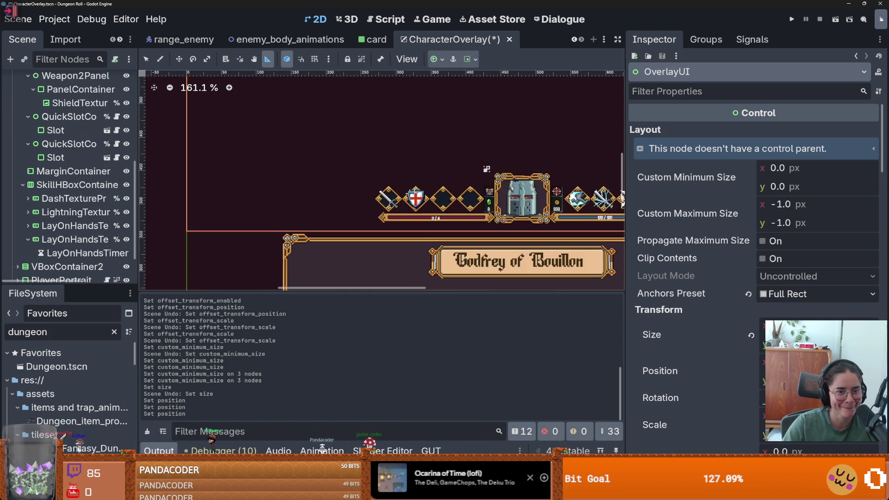
{"action": "scroll", "coordinate": [375, 199], "scroll_direction": "right", "scroll_amount": 3}
{"action": "scroll", "coordinate": [79, 165], "scroll_direction": "up", "scroll_amount": 8}
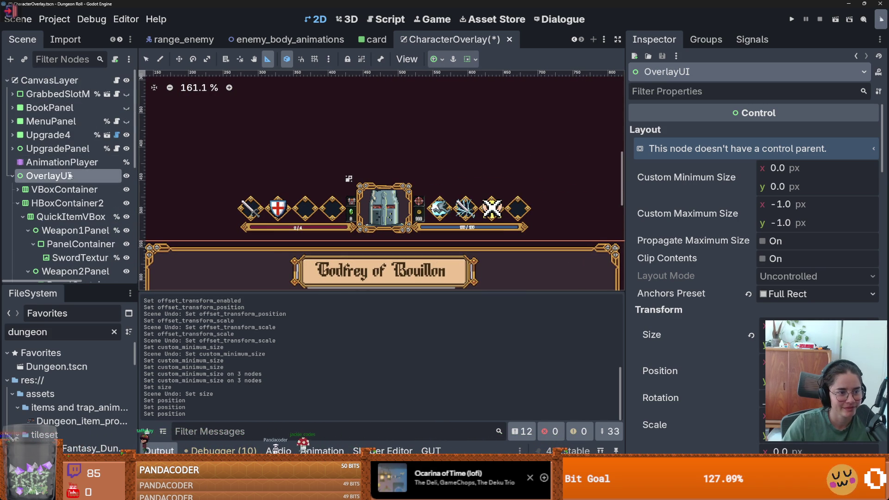
- Change HBoxContainer2's x position from 269.64 to 269.5 px
{"action": "left_click", "coordinate": [68, 203]}
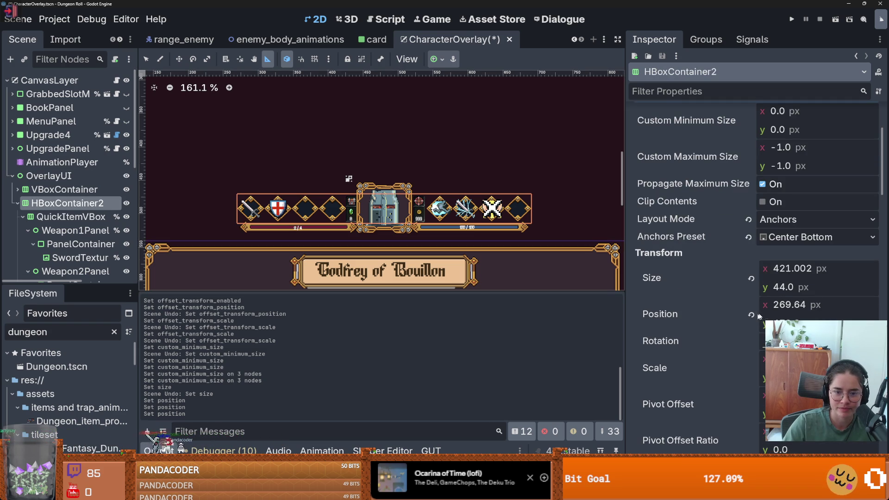
{"action": "left_click", "coordinate": [789, 309]}
{"action": "left_click_drag", "start_coordinate": [804, 305], "coordinate": [779, 308]}
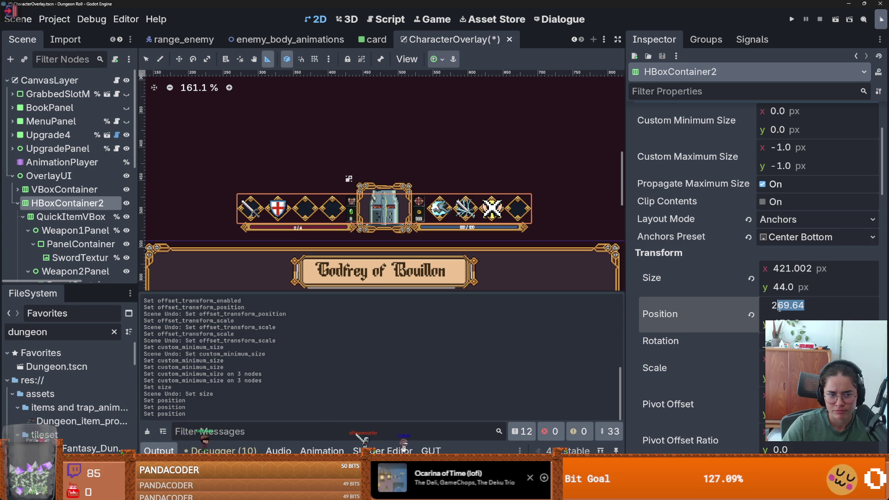
{"action": "type", "text": "70"}
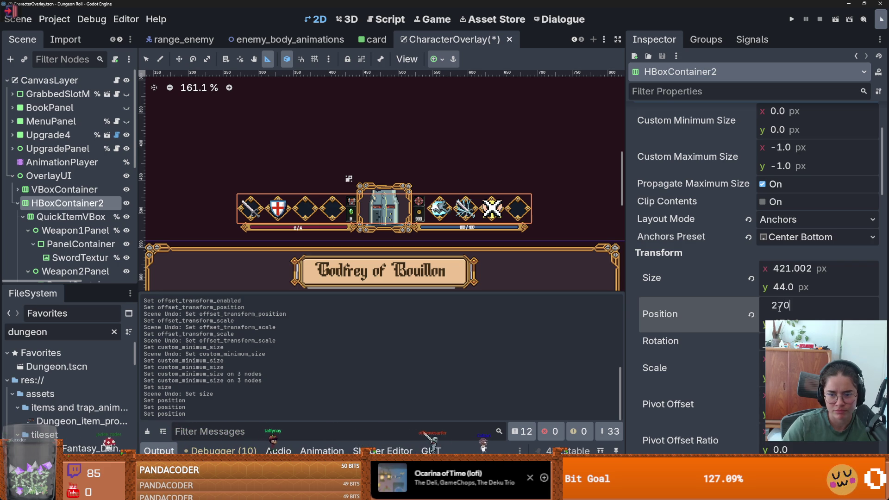
{"action": "key", "text": "Return"}
- Measure the gaps above and beside the 2/4 bar with the Ruler tool
{"action": "scroll", "coordinate": [345, 253], "scroll_direction": "up", "scroll_amount": 10}
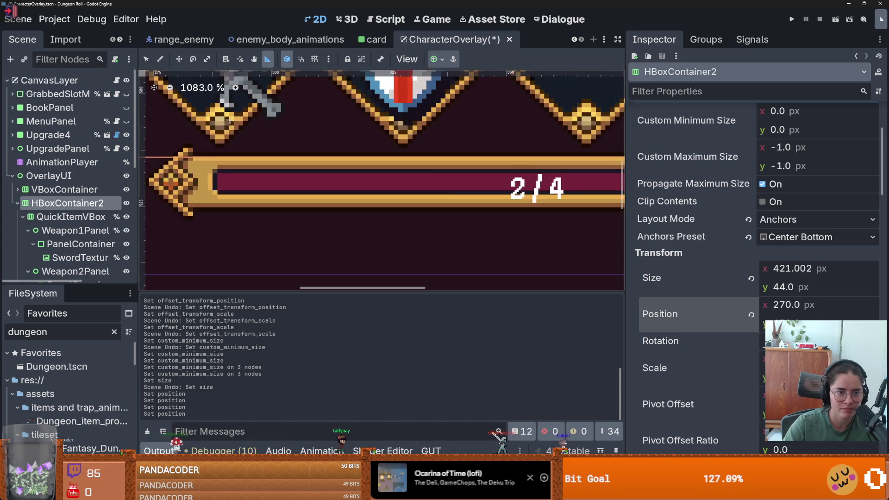
{"action": "left_click_drag", "start_coordinate": [200, 154], "coordinate": [202, 218]}
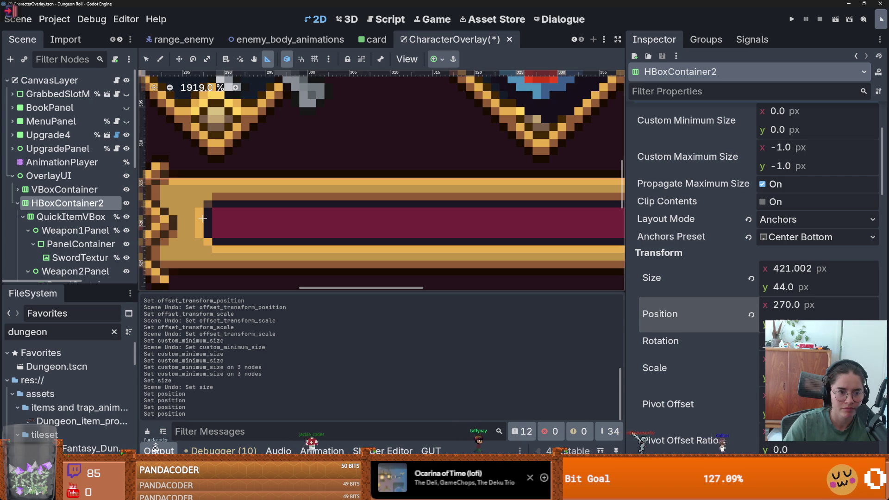
{"action": "scroll", "coordinate": [214, 174], "scroll_direction": "up", "scroll_amount": 2}
{"action": "left_click_drag", "start_coordinate": [204, 147], "coordinate": [202, 234]}
{"action": "scroll", "coordinate": [468, 224], "scroll_direction": "down", "scroll_amount": 15}
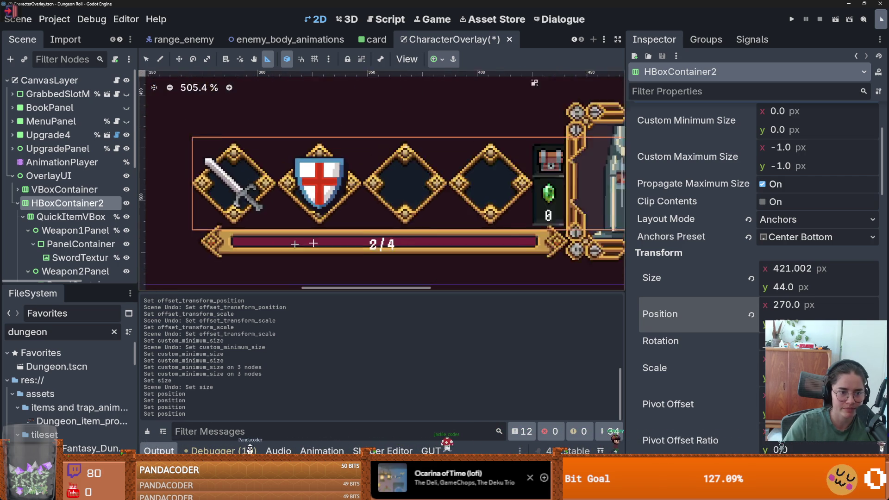
{"action": "scroll", "coordinate": [468, 224], "scroll_direction": "up", "scroll_amount": 10}
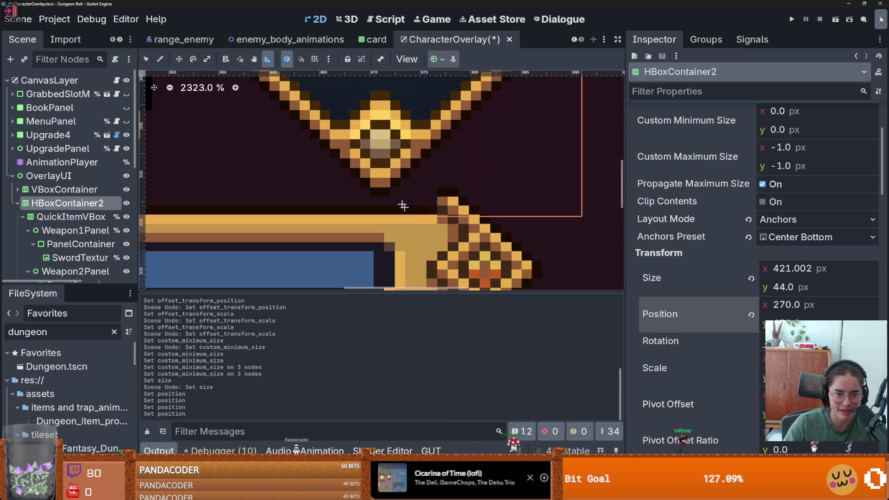
{"action": "left_click_drag", "start_coordinate": [400, 188], "coordinate": [390, 265]}
{"action": "scroll", "coordinate": [390, 265], "scroll_direction": "down", "scroll_amount": 4}
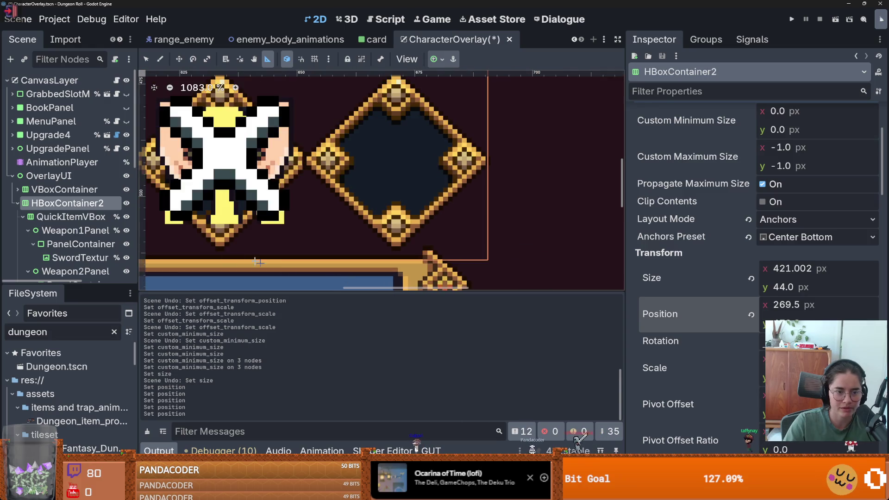
{"action": "scroll", "coordinate": [357, 240], "scroll_direction": "down", "scroll_amount": 12}
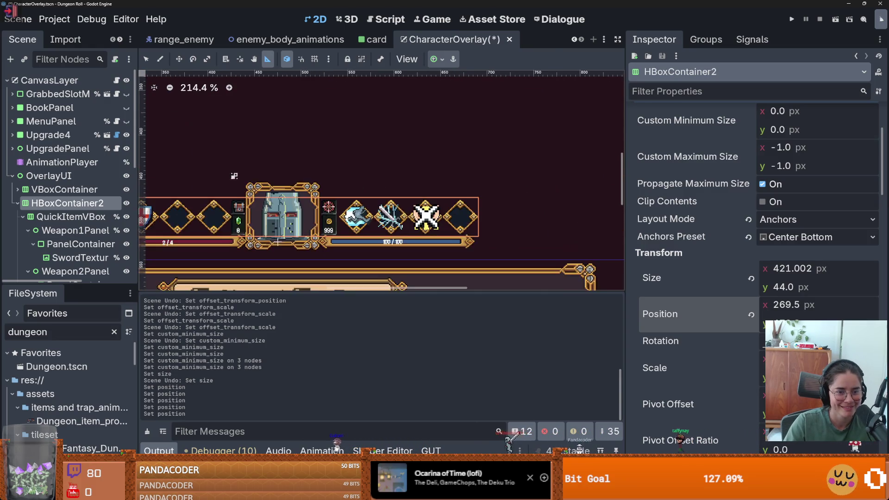
{"action": "scroll", "coordinate": [357, 239], "scroll_direction": "up", "scroll_amount": 8}
{"action": "scroll", "coordinate": [357, 239], "scroll_direction": "up", "scroll_amount": 8}
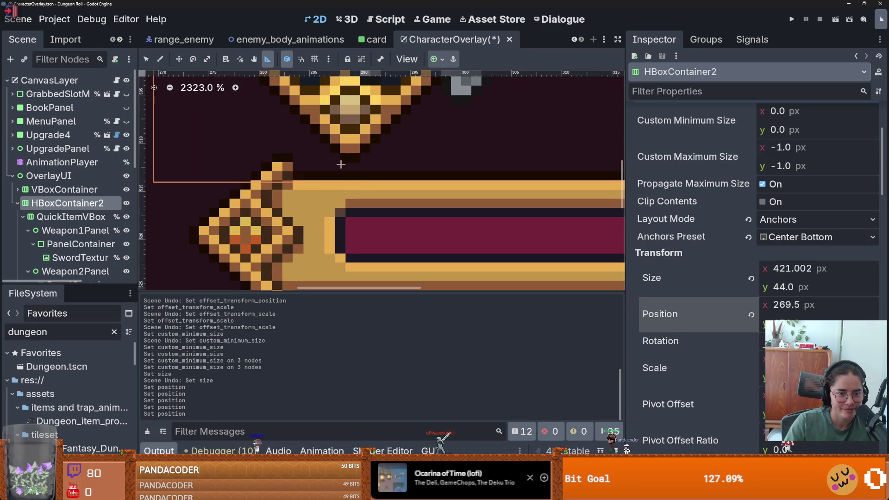
{"action": "left_click_drag", "start_coordinate": [340, 163], "coordinate": [341, 222]}
{"action": "scroll", "coordinate": [391, 258], "scroll_direction": "down", "scroll_amount": 3}
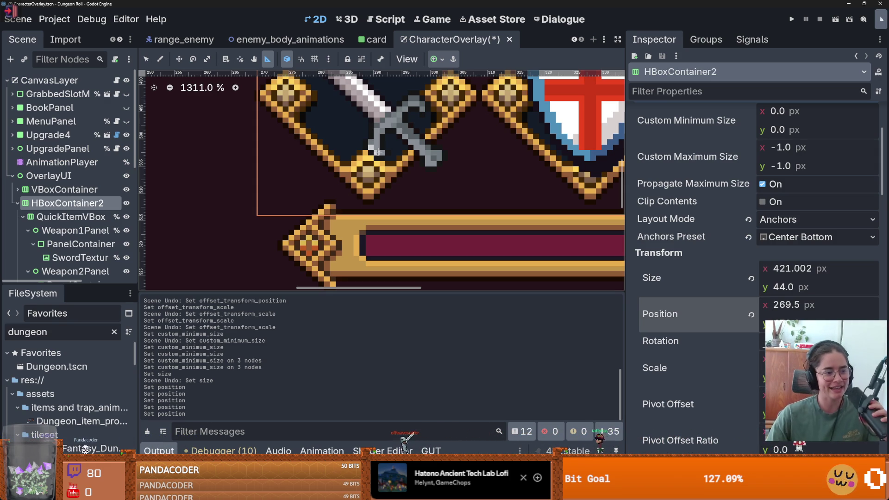
- Zoom in on the HUD bar's left edge to confirm pixel alignment, then zoom back out
{"action": "scroll", "coordinate": [384, 166], "scroll_direction": "up", "scroll_amount": 4}
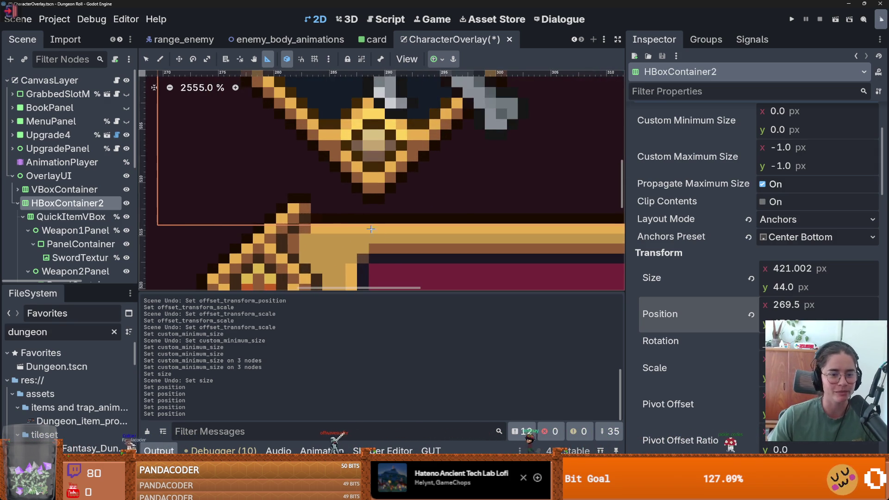
{"action": "scroll", "coordinate": [389, 215], "scroll_direction": "up", "scroll_amount": 1}
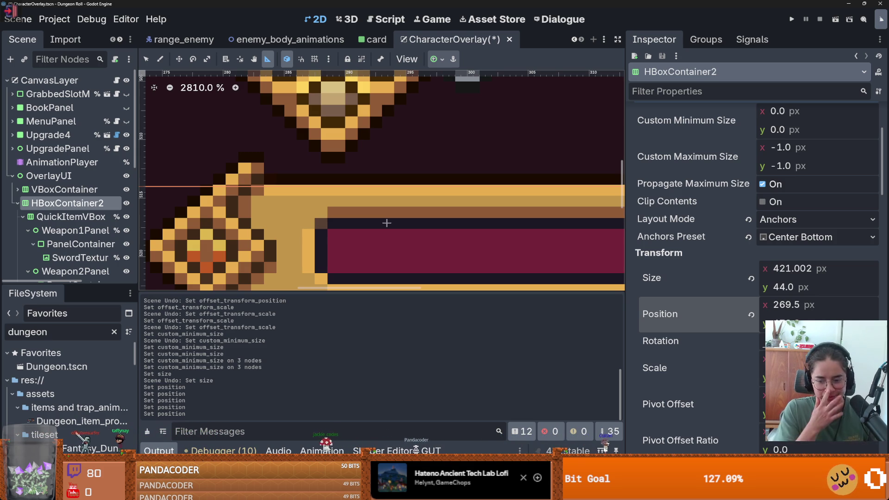
{"action": "scroll", "coordinate": [323, 135], "scroll_direction": "up", "scroll_amount": 1}
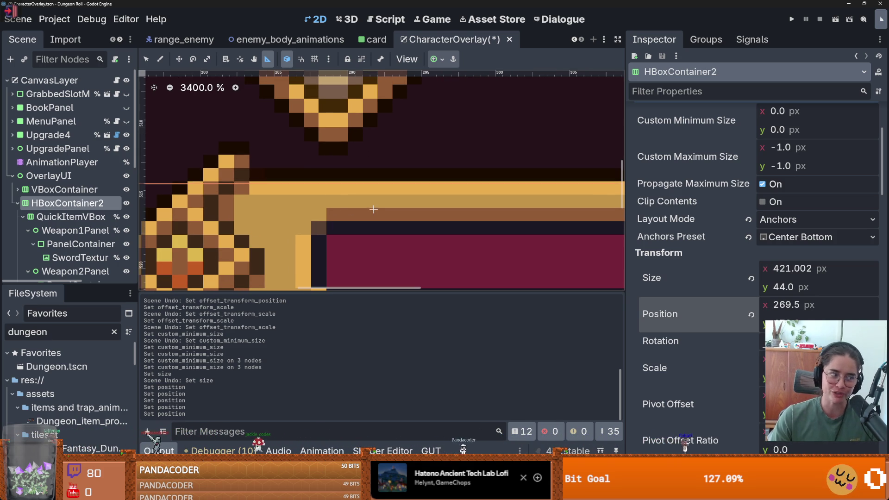
{"action": "scroll", "coordinate": [351, 228], "scroll_direction": "up", "scroll_amount": 1}
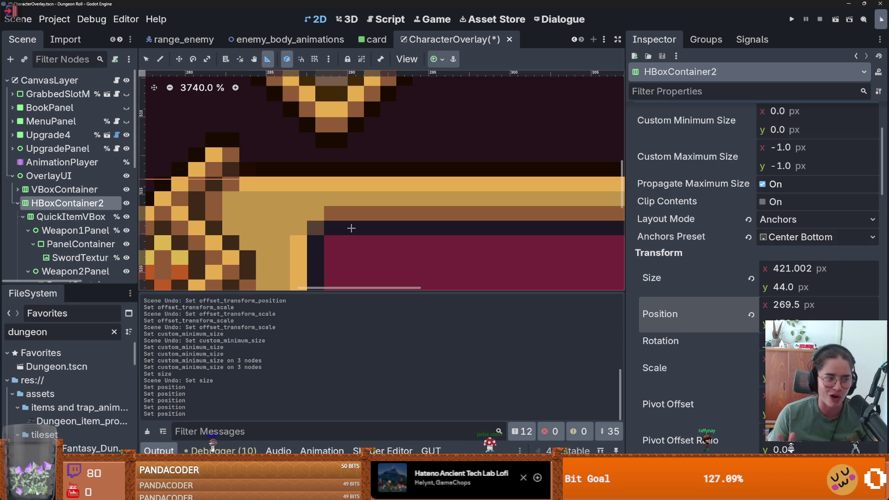
{"action": "scroll", "coordinate": [321, 151], "scroll_direction": "up", "scroll_amount": 1}
{"action": "scroll", "coordinate": [321, 170], "scroll_direction": "down", "scroll_amount": 12}
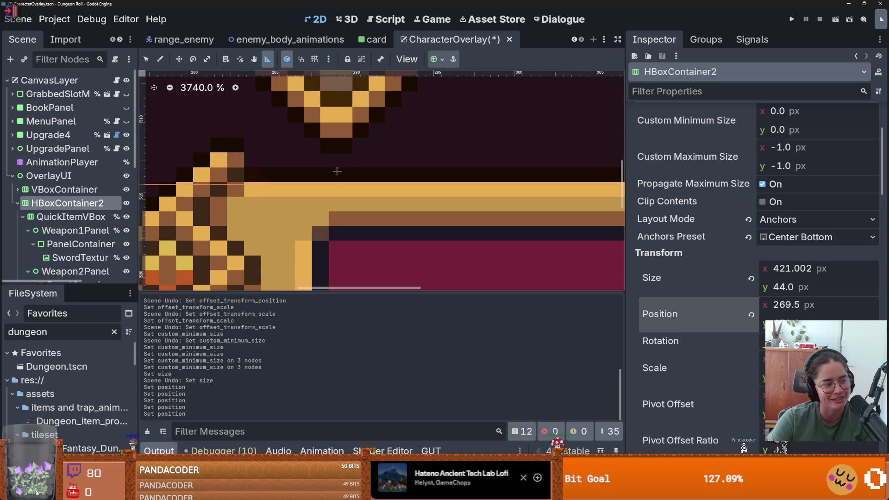
{"action": "scroll", "coordinate": [358, 184], "scroll_direction": "down", "scroll_amount": 5}
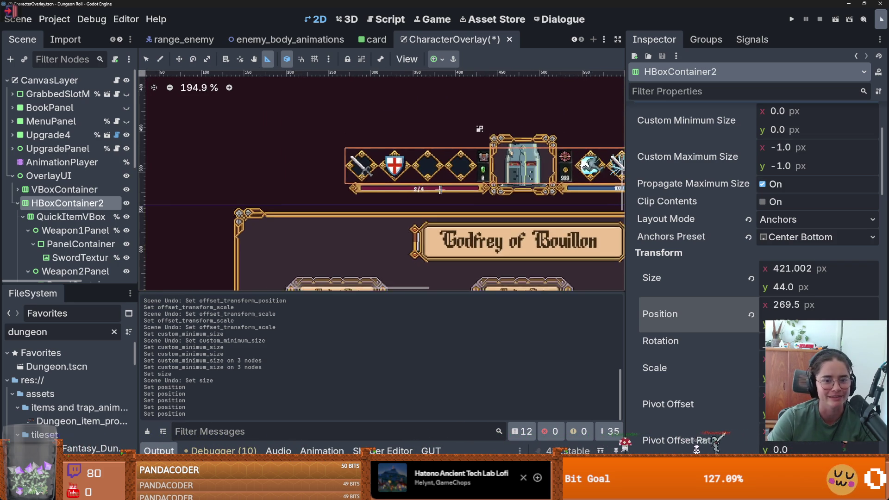
{"action": "scroll", "coordinate": [311, 194], "scroll_direction": "up", "scroll_amount": 4}
{"action": "scroll", "coordinate": [312, 194], "scroll_direction": "down", "scroll_amount": 4}
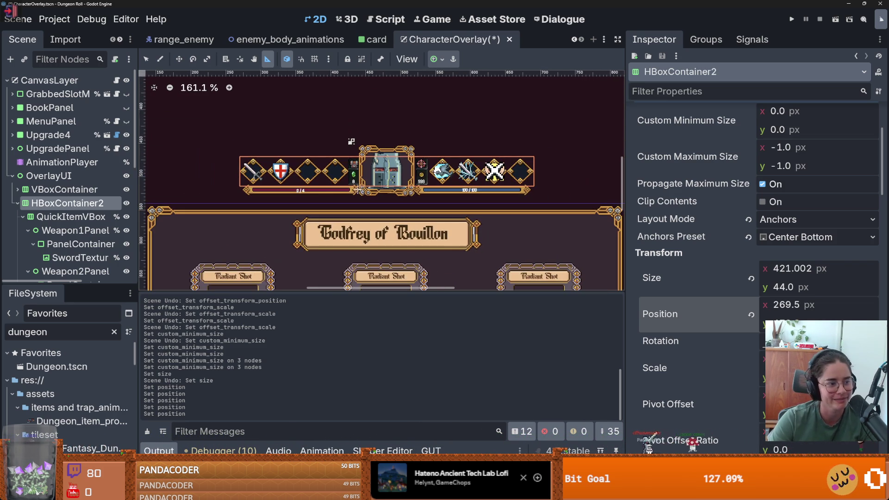
{"action": "scroll", "coordinate": [325, 191], "scroll_direction": "up", "scroll_amount": 1}
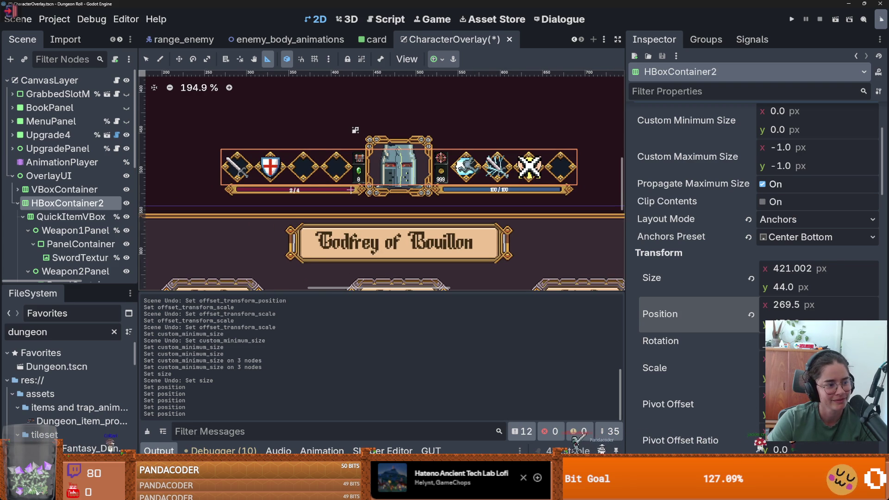
{"action": "scroll", "coordinate": [352, 190], "scroll_direction": "up", "scroll_amount": 8}
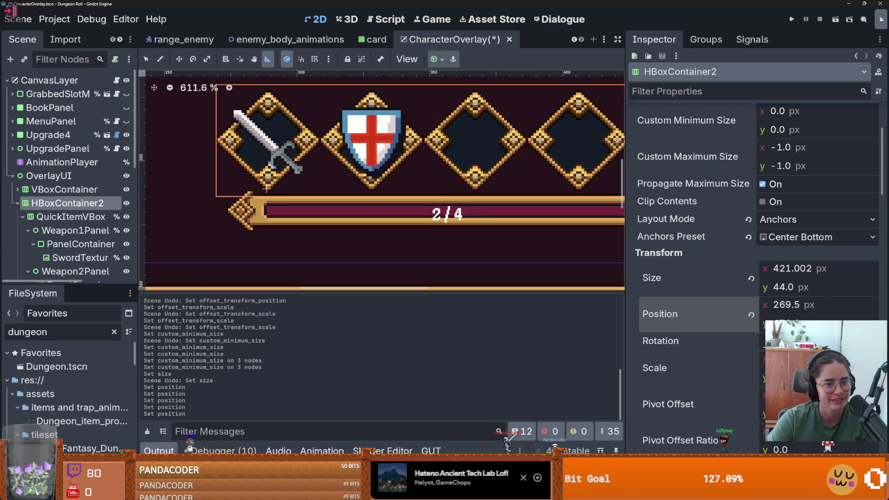
{"action": "scroll", "coordinate": [235, 202], "scroll_direction": "left", "scroll_amount": 1}
{"action": "scroll", "coordinate": [276, 206], "scroll_direction": "down", "scroll_amount": 3}
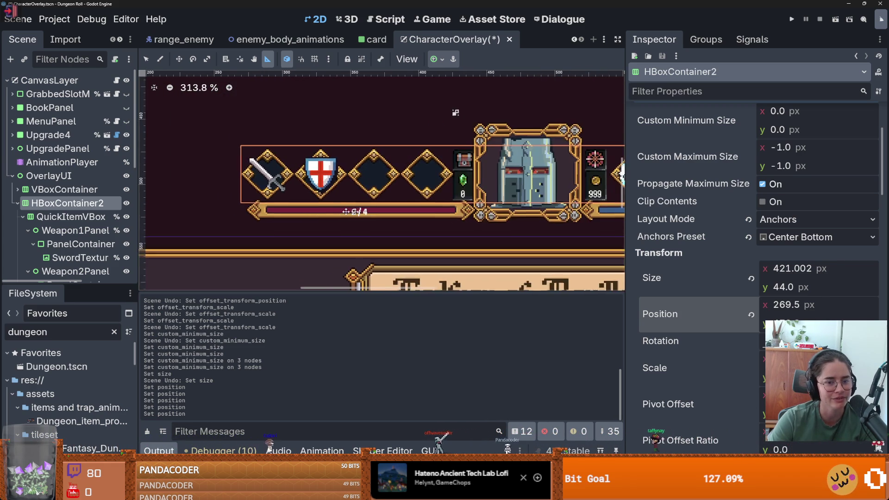
- Nudge HBoxContainer2's position on the canvas and save the CharacterOverlay scene
{"action": "left_click", "coordinate": [14, 202]}
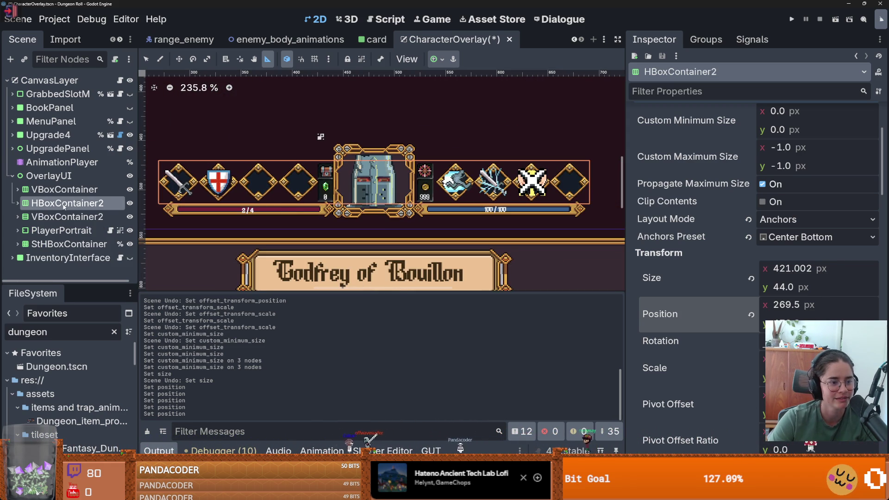
{"action": "left_click", "coordinate": [24, 203]}
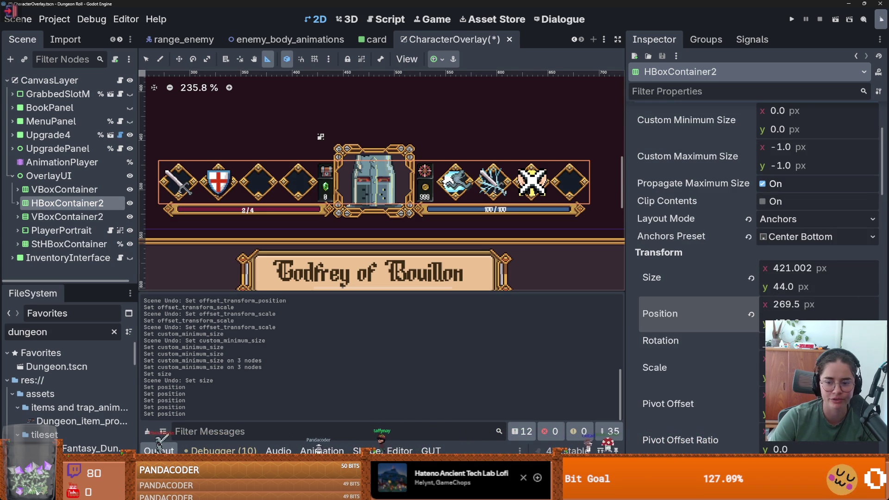
{"action": "scroll", "coordinate": [182, 172], "scroll_direction": "up", "scroll_amount": 2}
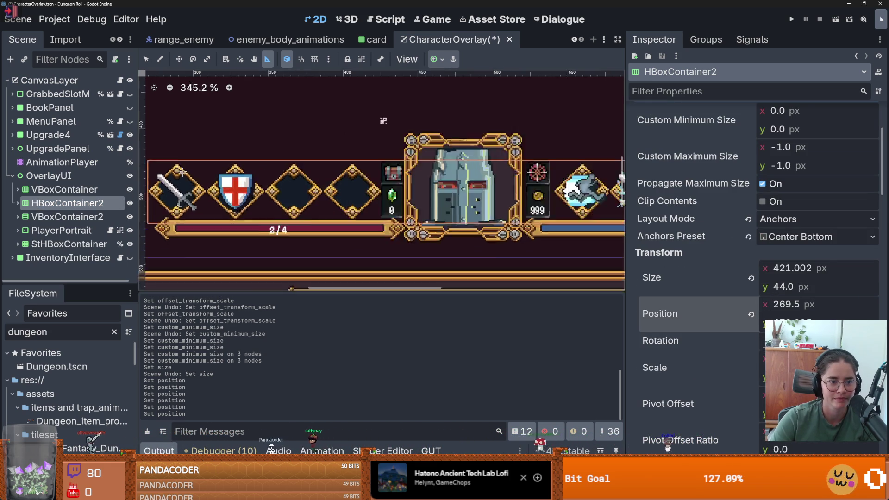
{"action": "scroll", "coordinate": [437, 243], "scroll_direction": "up", "scroll_amount": 8}
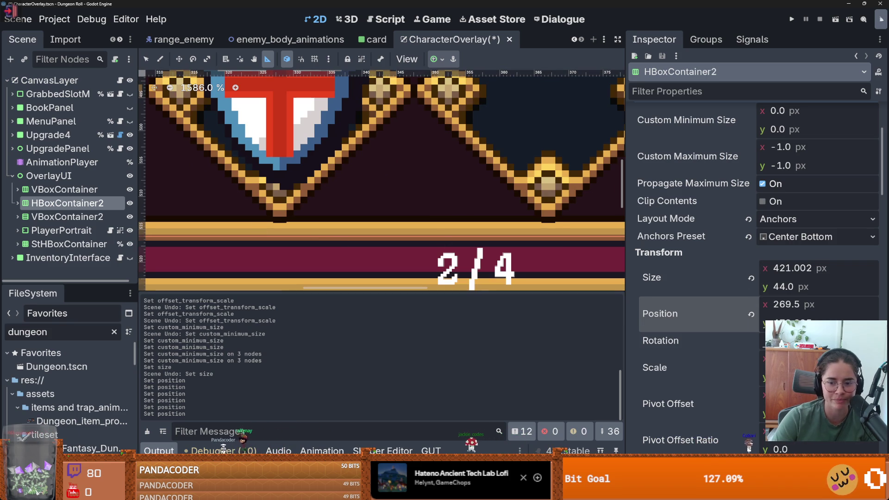
{"action": "left_click", "coordinate": [751, 314]}
{"action": "scroll", "coordinate": [417, 253], "scroll_direction": "down", "scroll_amount": 2}
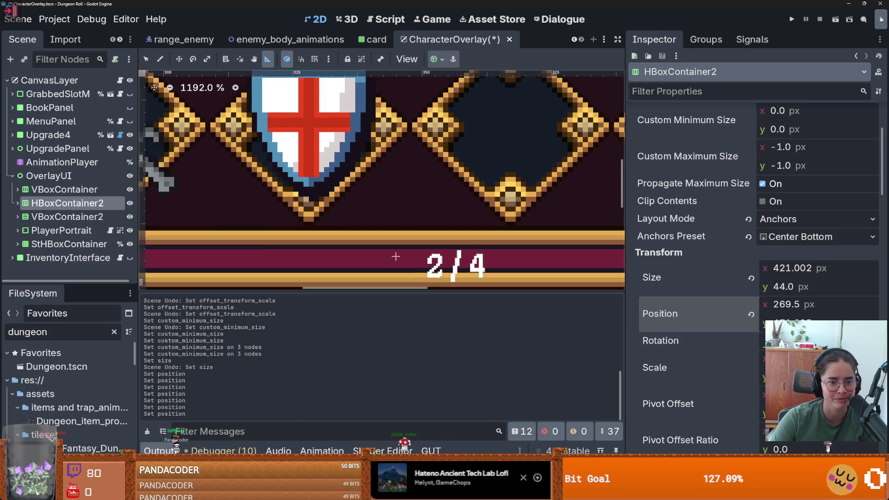
{"action": "key", "text": "ctrl+s"}
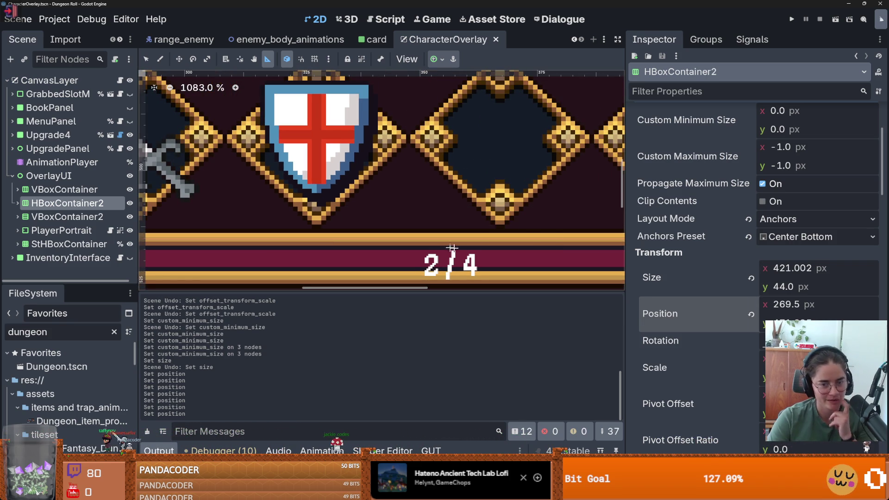
- Make the scene tree panel taller, return to Select mode, and save again
{"action": "scroll", "coordinate": [452, 249], "scroll_direction": "down", "scroll_amount": 5}
{"action": "scroll", "coordinate": [371, 185], "scroll_direction": "up", "scroll_amount": 2}
{"action": "scroll", "coordinate": [358, 125], "scroll_direction": "down", "scroll_amount": 2}
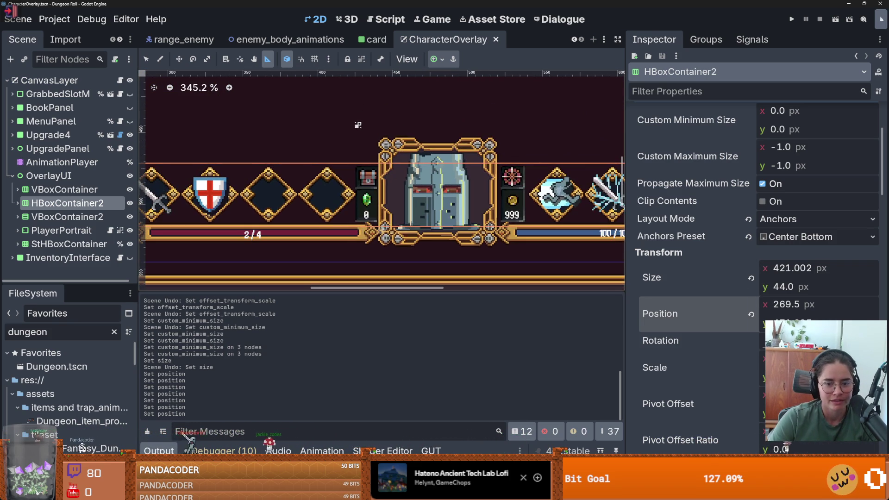
{"action": "scroll", "coordinate": [385, 226], "scroll_direction": "up", "scroll_amount": 3}
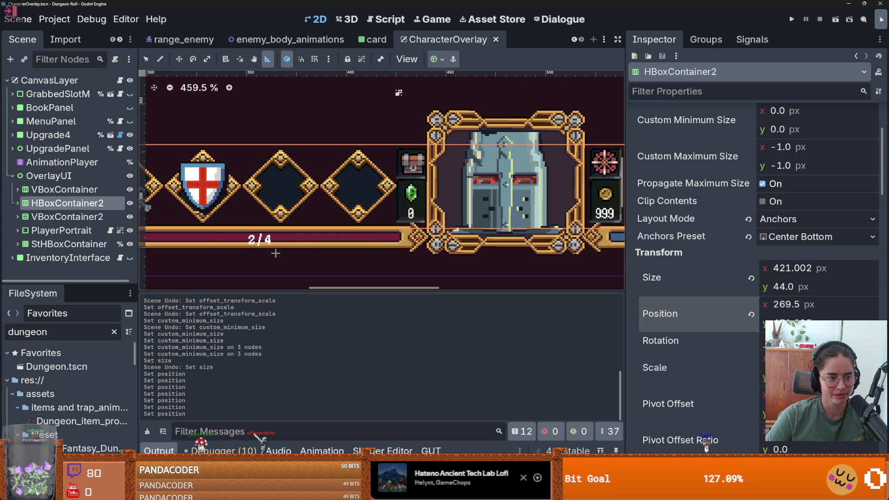
{"action": "left_click_drag", "start_coordinate": [70, 281], "coordinate": [69, 303]}
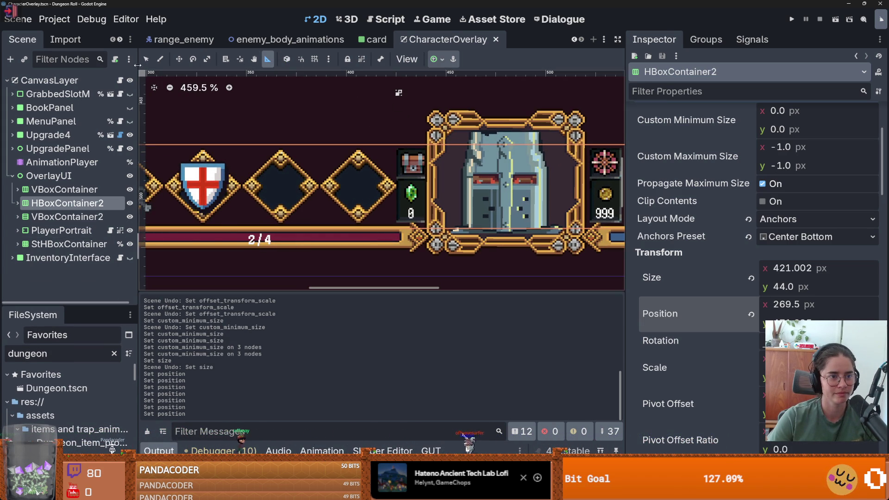
{"action": "key", "text": "q"}
{"action": "scroll", "coordinate": [316, 219], "scroll_direction": "down", "scroll_amount": 6}
{"action": "key", "text": "ctrl+s"}
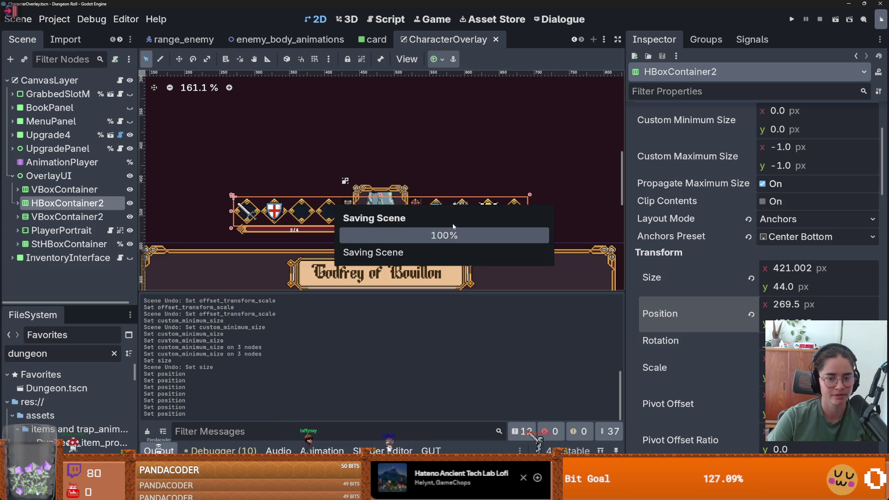
- Collapse OverlayUI in the scene tree and save CharacterOverlay once more
{"action": "scroll", "coordinate": [453, 227], "scroll_direction": "up", "scroll_amount": 12}
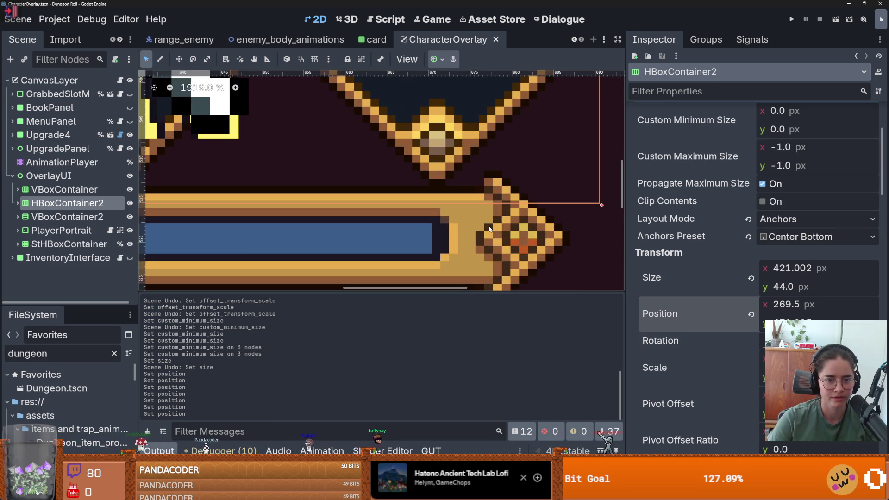
{"action": "scroll", "coordinate": [489, 228], "scroll_direction": "down", "scroll_amount": 7}
{"action": "scroll", "coordinate": [357, 184], "scroll_direction": "down", "scroll_amount": 1}
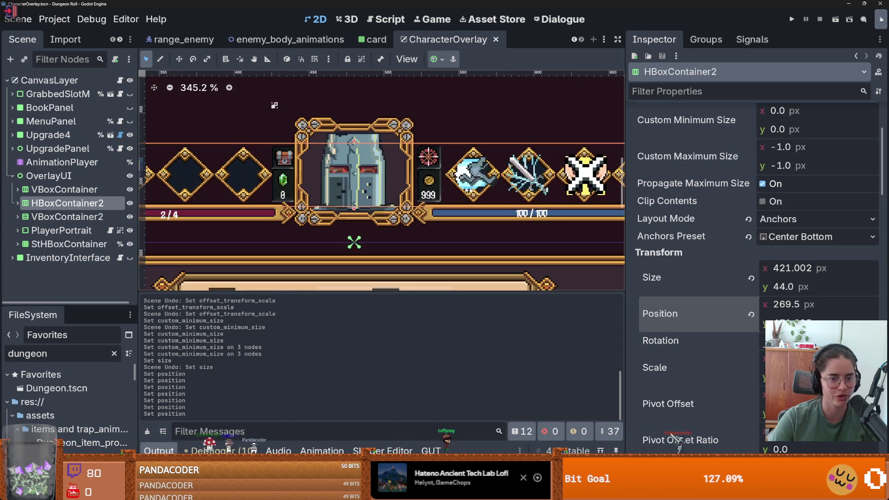
{"action": "scroll", "coordinate": [352, 180], "scroll_direction": "left", "scroll_amount": 3}
{"action": "scroll", "coordinate": [347, 175], "scroll_direction": "down", "scroll_amount": 2}
{"action": "scroll", "coordinate": [346, 175], "scroll_direction": "down", "scroll_amount": 1}
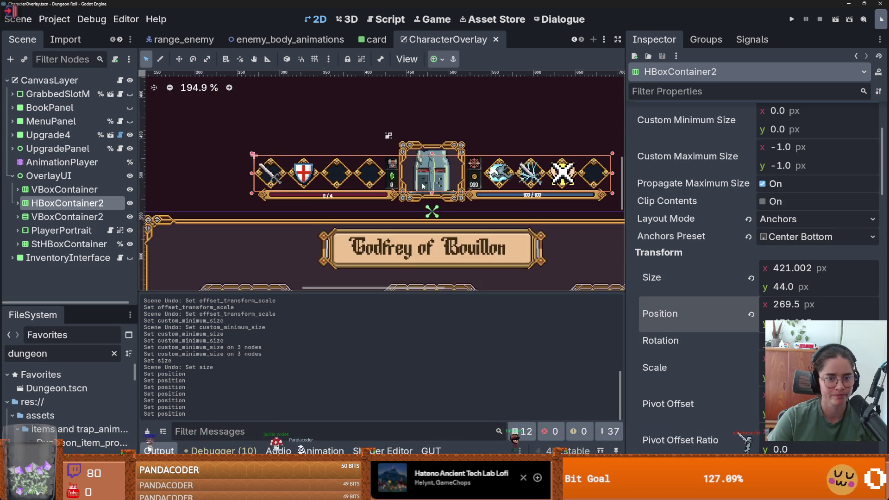
{"action": "scroll", "coordinate": [462, 164], "scroll_direction": "up", "scroll_amount": 1}
{"action": "key", "text": "ctrl+s"}
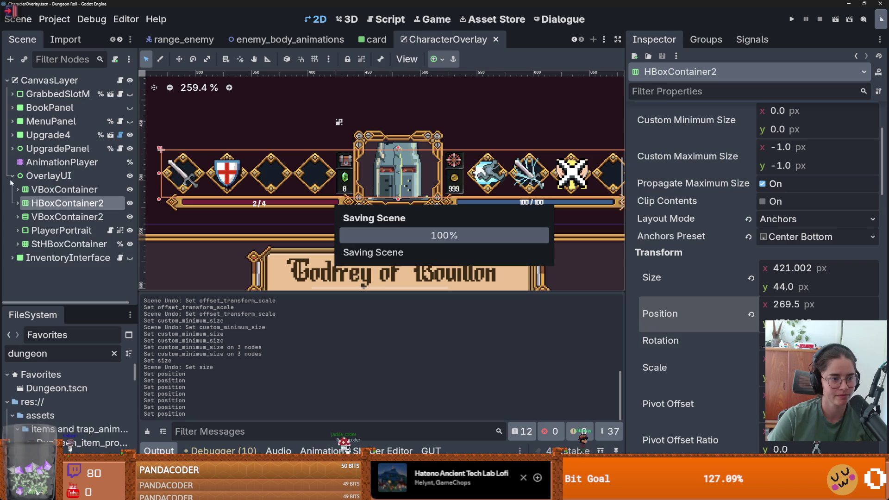
{"action": "left_click", "coordinate": [11, 176]}
{"action": "key", "text": "ctrl+s"}
{"action": "scroll", "coordinate": [358, 196], "scroll_direction": "down", "scroll_amount": 1}
- Pan and zoom the canvas to look over the HUD bar row
{"action": "scroll", "coordinate": [358, 196], "scroll_direction": "up", "scroll_amount": 1}
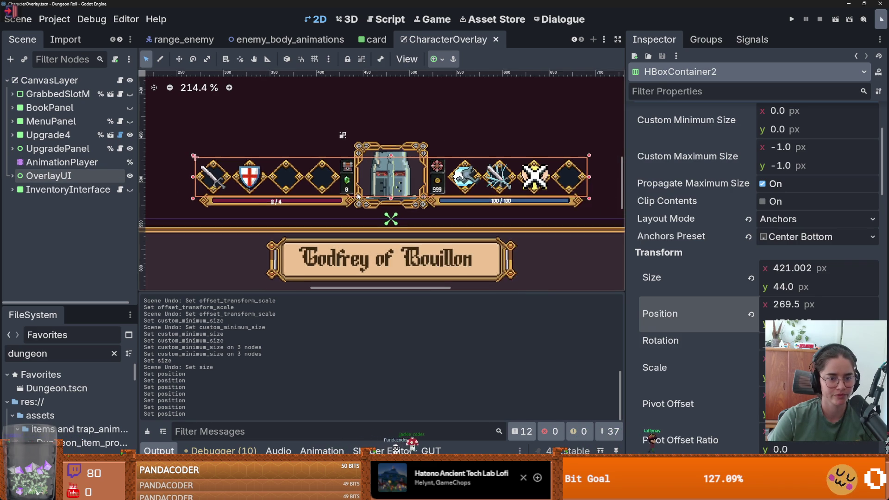
{"action": "scroll", "coordinate": [333, 196], "scroll_direction": "up", "scroll_amount": 2}
{"action": "scroll", "coordinate": [333, 196], "scroll_direction": "right", "scroll_amount": 2}
{"action": "scroll", "coordinate": [295, 195], "scroll_direction": "down", "scroll_amount": 1}
{"action": "scroll", "coordinate": [308, 191], "scroll_direction": "up", "scroll_amount": 12}
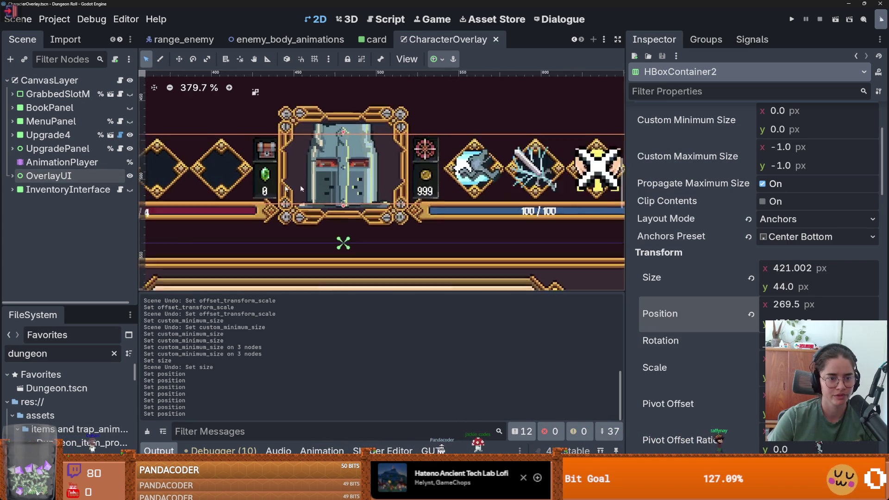
{"action": "scroll", "coordinate": [182, 191], "scroll_direction": "right", "scroll_amount": 8}
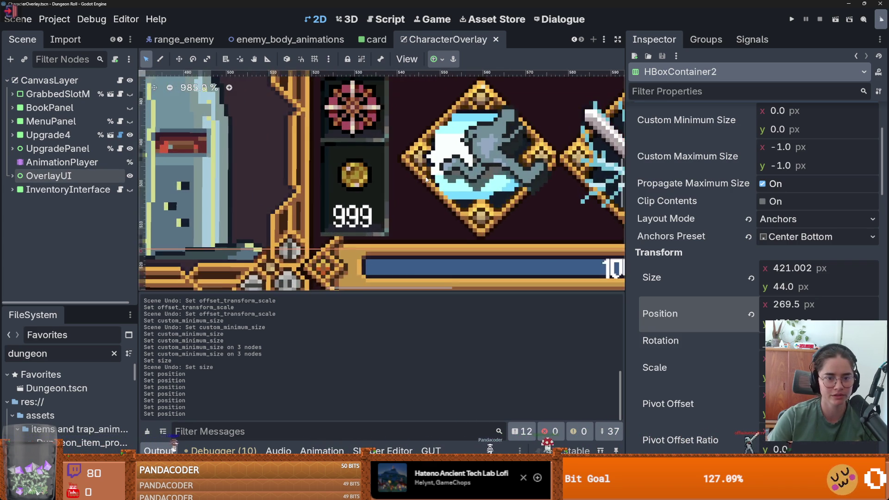
{"action": "scroll", "coordinate": [390, 160], "scroll_direction": "down", "scroll_amount": 2}
{"action": "scroll", "coordinate": [390, 160], "scroll_direction": "up", "scroll_amount": 1}
{"action": "scroll", "coordinate": [287, 179], "scroll_direction": "left", "scroll_amount": 4}
{"action": "scroll", "coordinate": [461, 177], "scroll_direction": "down", "scroll_amount": 5}
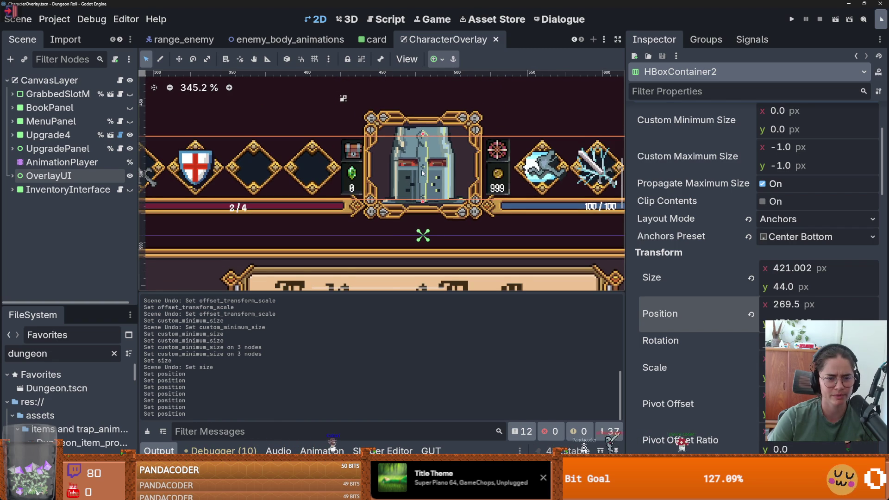
{"action": "scroll", "coordinate": [422, 173], "scroll_direction": "down", "scroll_amount": 3}
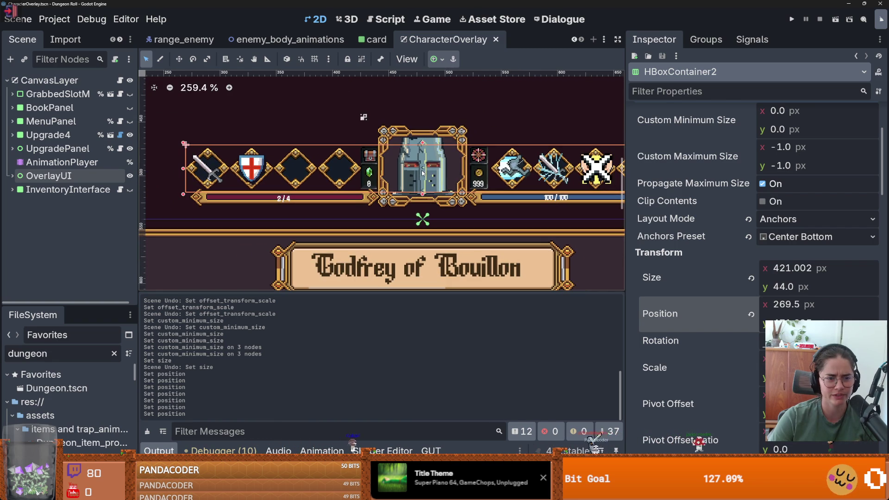
- Expand OverlayUI and make the Scene dock wider and taller
{"action": "left_click", "coordinate": [5, 174]}
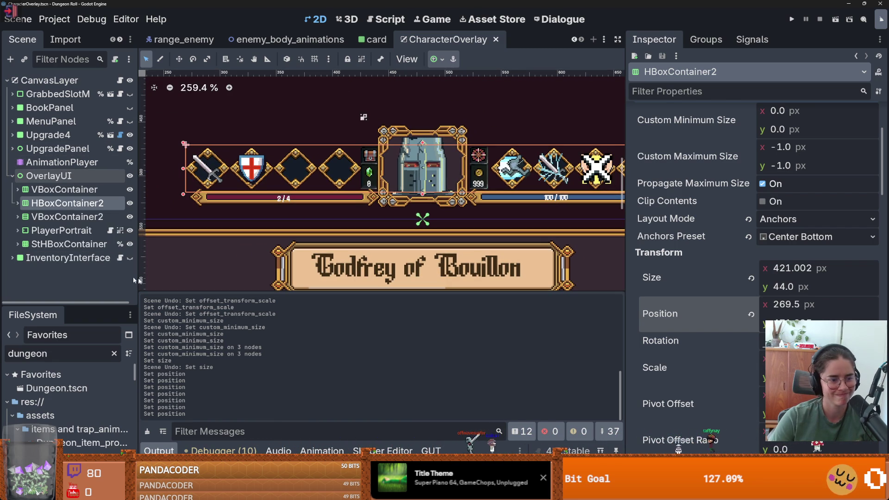
{"action": "left_click_drag", "start_coordinate": [138, 278], "coordinate": [162, 280]}
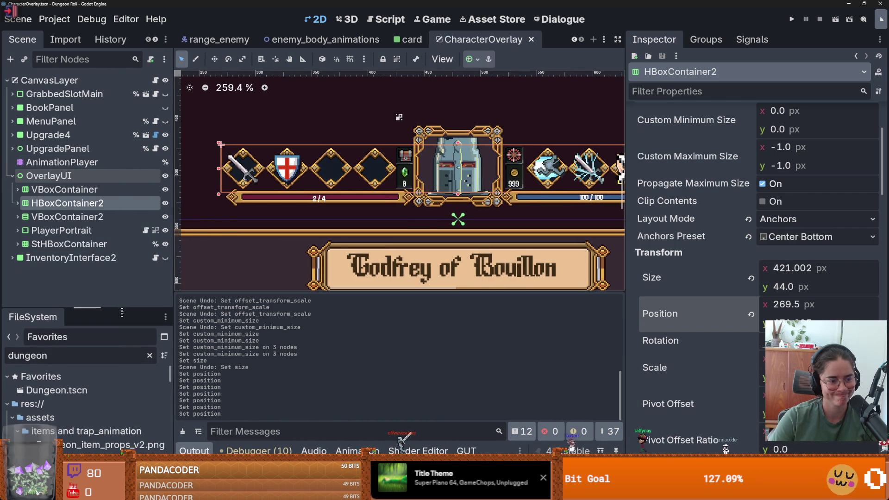
{"action": "left_click_drag", "start_coordinate": [124, 307], "coordinate": [123, 332]}
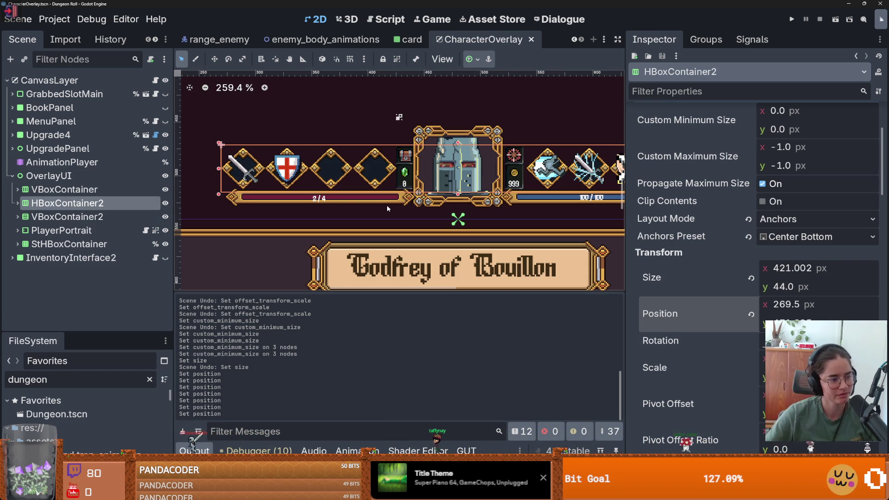
- Expand HBoxContainer2, fold QuickItemVBoxContainer and SkillHBoxContainer, and run the project
{"action": "left_click", "coordinate": [17, 202]}
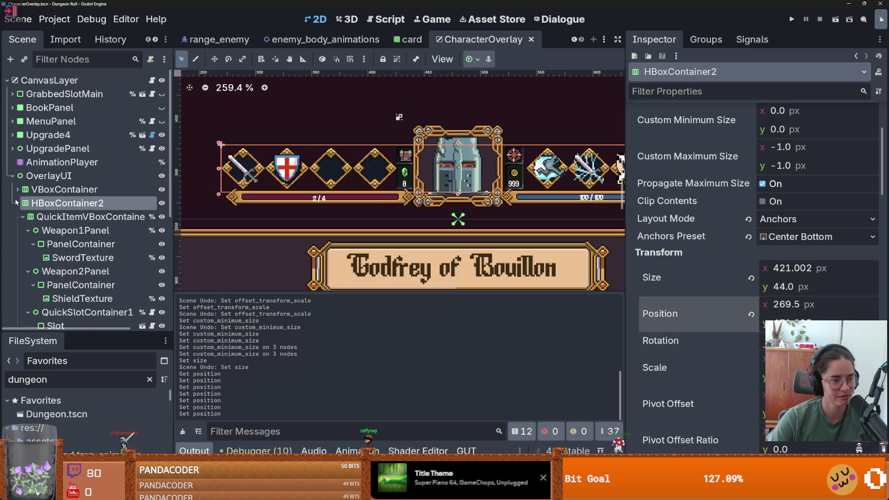
{"action": "left_click", "coordinate": [22, 217]}
{"action": "left_click", "coordinate": [22, 243]}
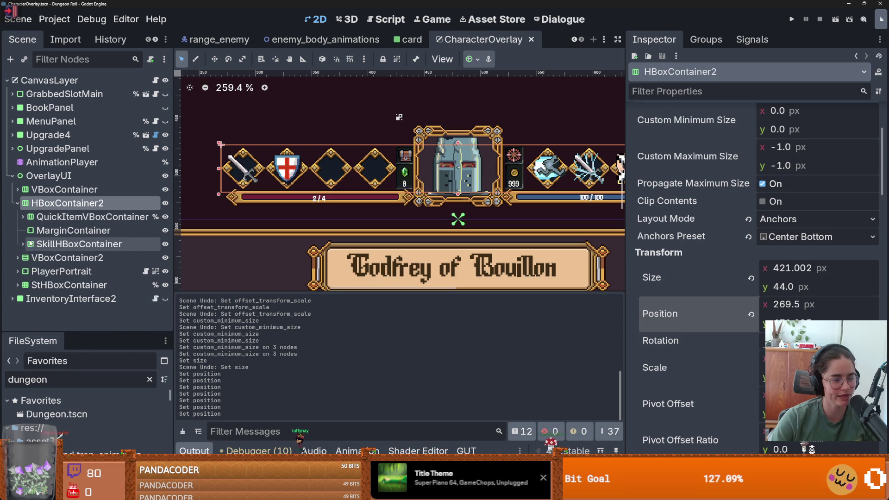
{"action": "left_click", "coordinate": [791, 19]}
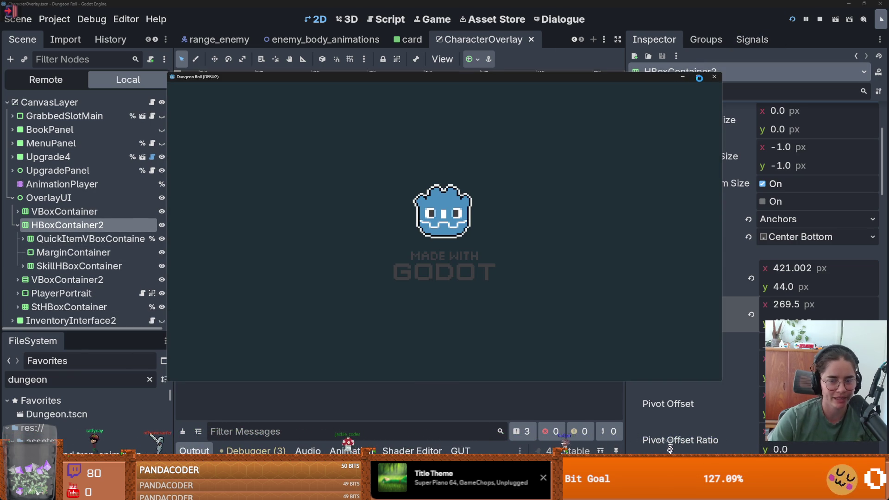
- Maximise the game window, walk through the top door, enable debug, and pick a room from the list
{"action": "left_click", "coordinate": [698, 77]}
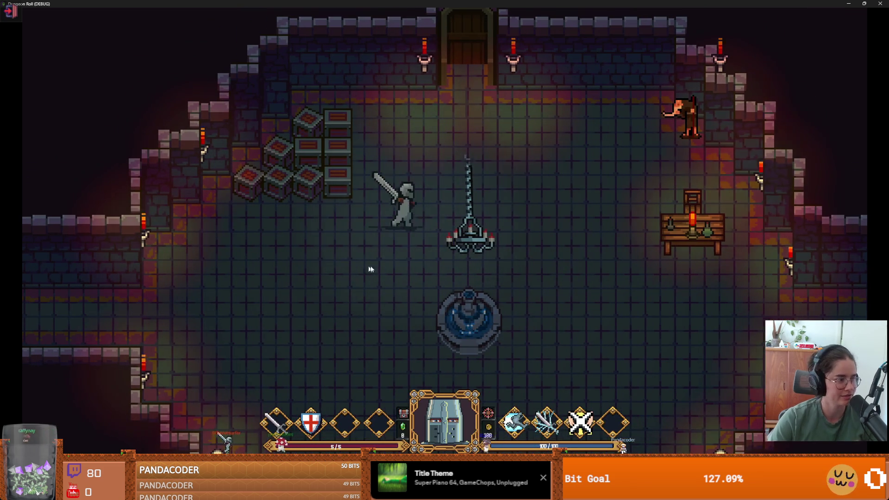
{"action": "key", "text": "w"}
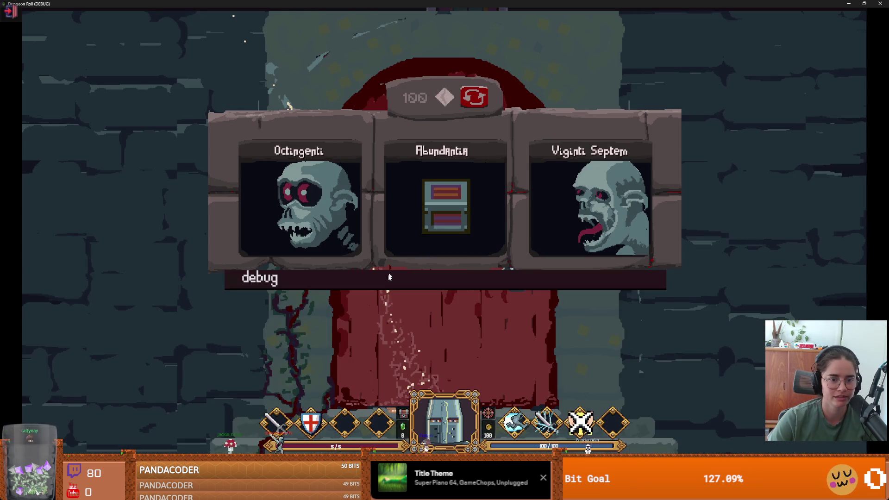
{"action": "left_click", "coordinate": [388, 276]}
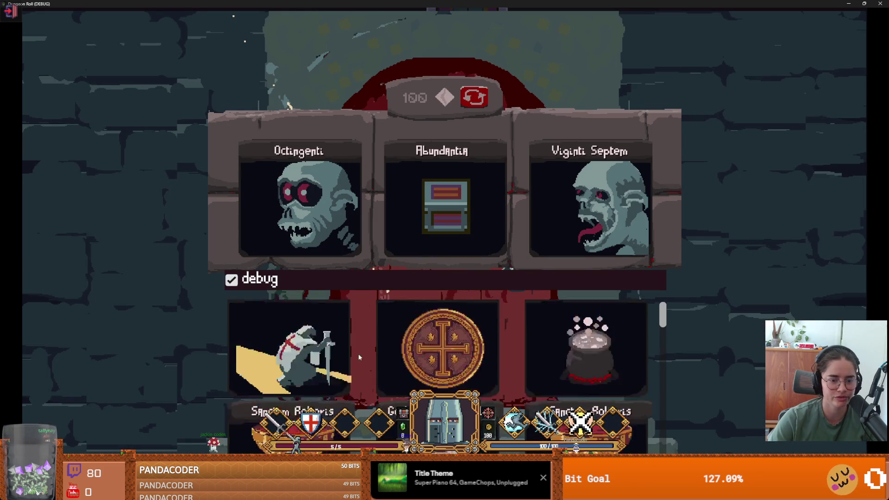
{"action": "scroll", "coordinate": [398, 363], "scroll_direction": "down", "scroll_amount": 5}
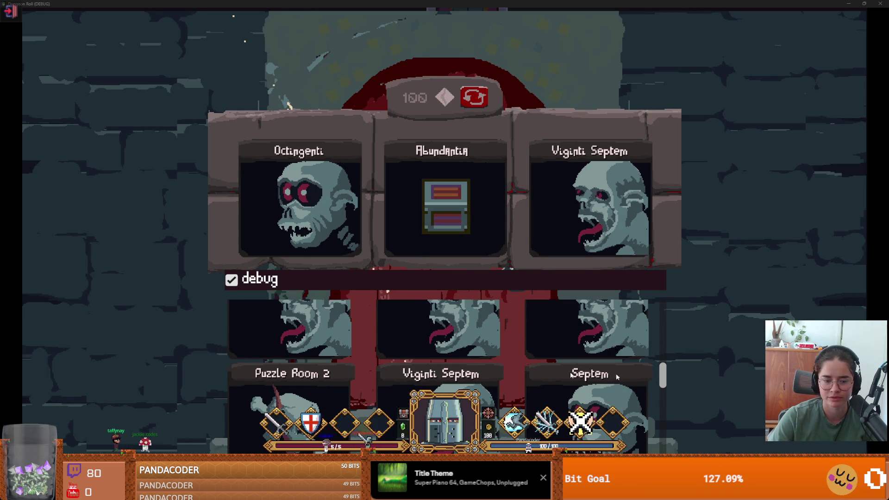
{"action": "scroll", "coordinate": [617, 377], "scroll_direction": "down", "scroll_amount": 10}
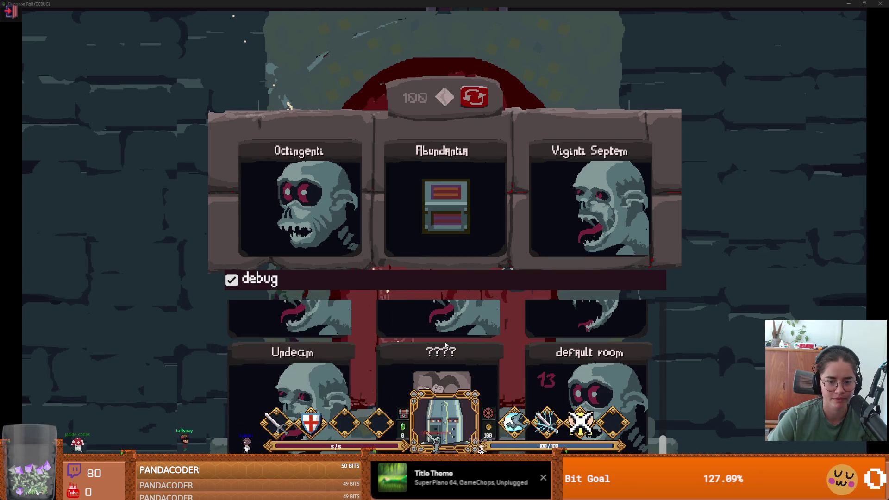
{"action": "scroll", "coordinate": [446, 345], "scroll_direction": "up", "scroll_amount": 4}
{"action": "scroll", "coordinate": [370, 343], "scroll_direction": "down", "scroll_amount": 4}
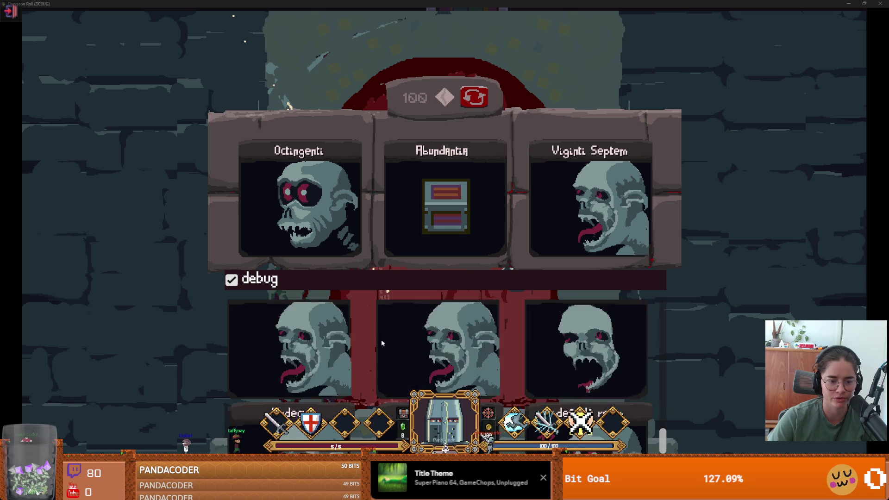
{"action": "scroll", "coordinate": [345, 336], "scroll_direction": "up", "scroll_amount": 3}
{"action": "left_click", "coordinate": [351, 329]}
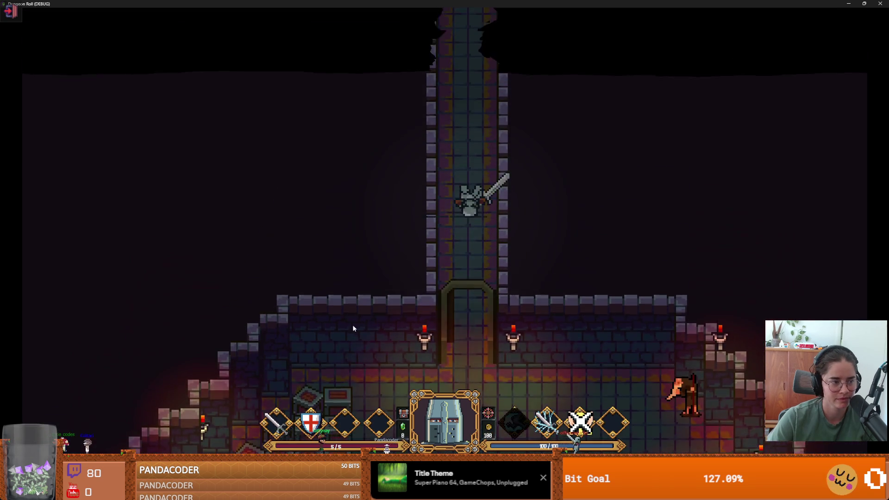
- Walk the knight into the next room and fight the skeleton and skeleton archer
{"action": "key", "text": "w"}
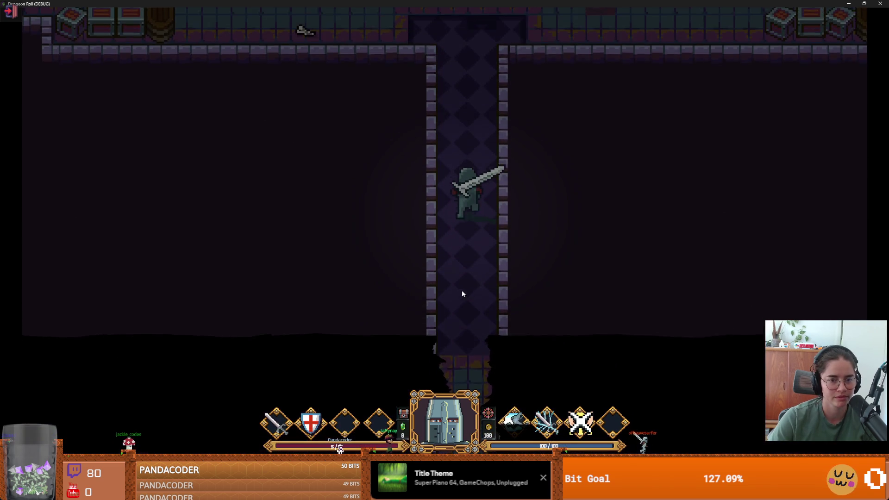
{"action": "key", "text": "w"}
{"action": "key", "text": "a"}
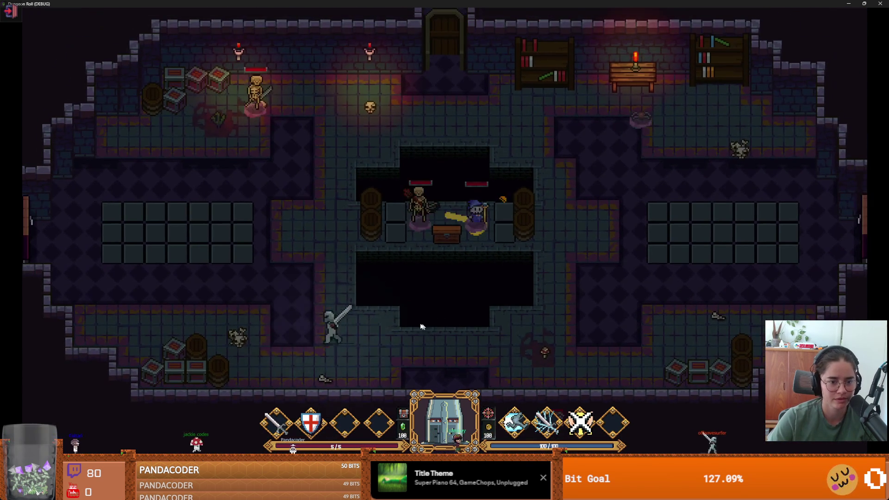
{"action": "key", "text": "w"}
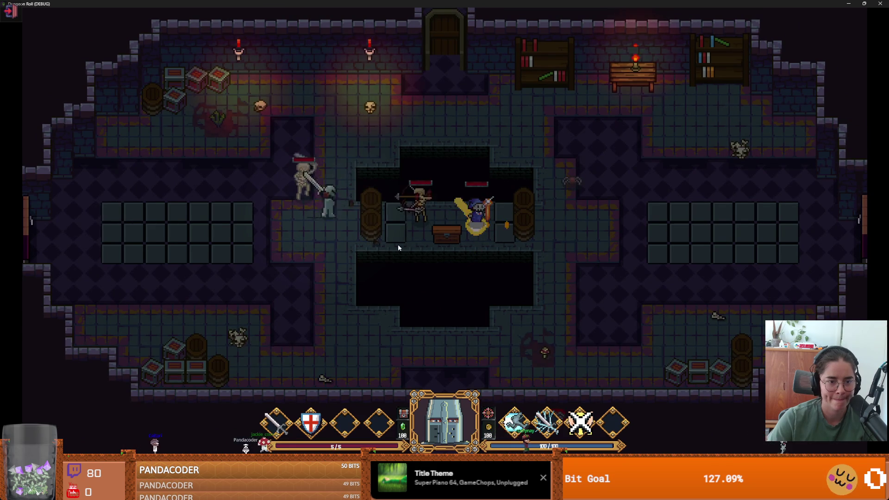
{"action": "left_click", "coordinate": [398, 247]}
{"action": "key", "text": "a"}
{"action": "right_click", "coordinate": [387, 245]}
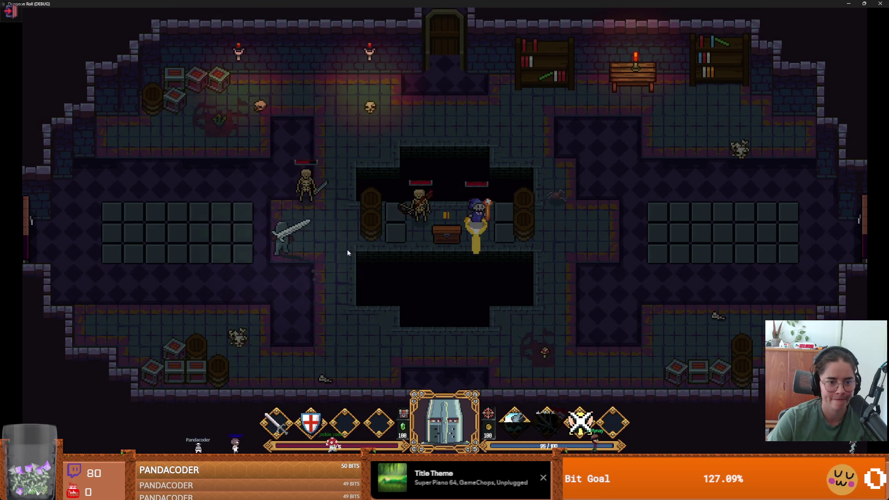
{"action": "left_click", "coordinate": [352, 253]}
{"action": "key", "text": "s"}
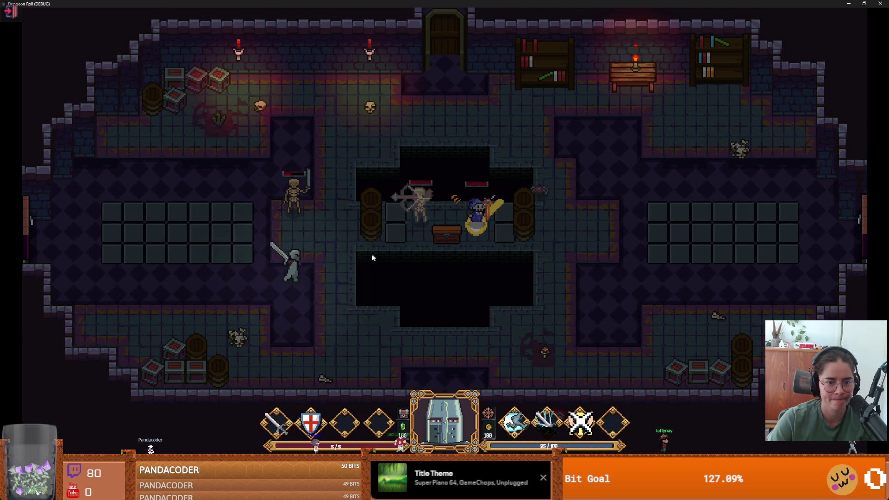
{"action": "key", "text": "d"}
{"action": "key", "text": "w"}
{"action": "left_click", "coordinate": [315, 243]}
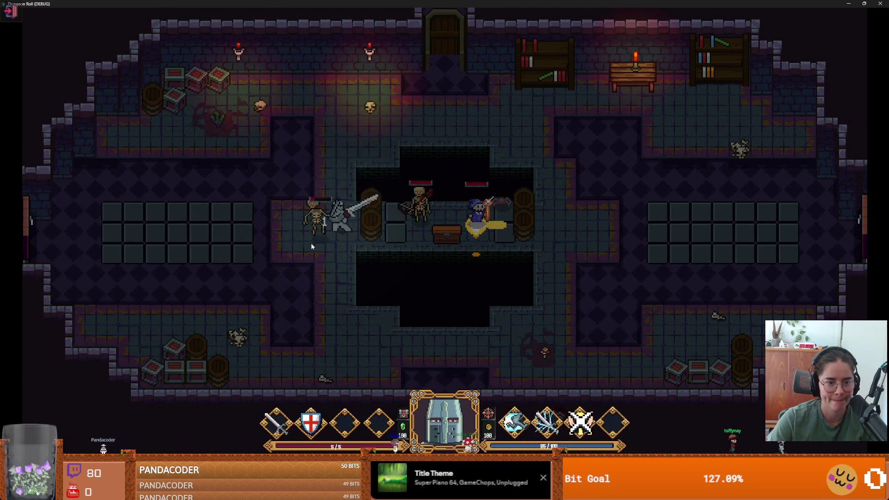
{"action": "right_click", "coordinate": [311, 247]}
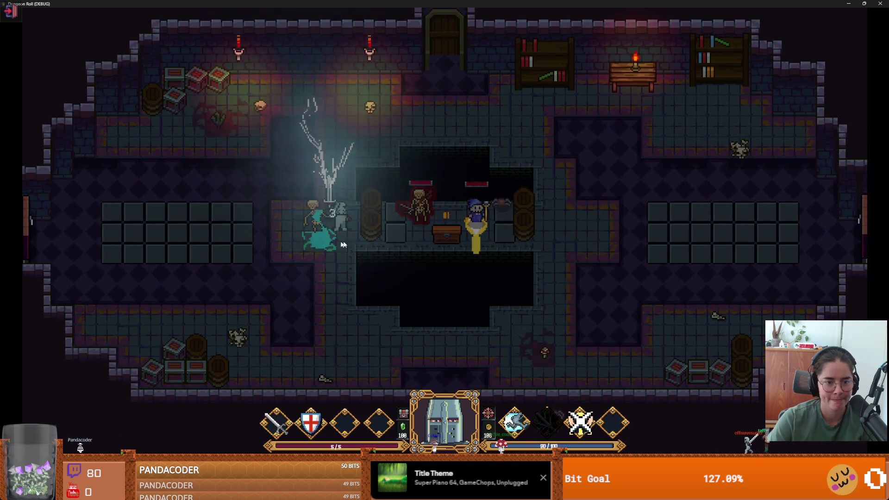
{"action": "left_click", "coordinate": [425, 235]}
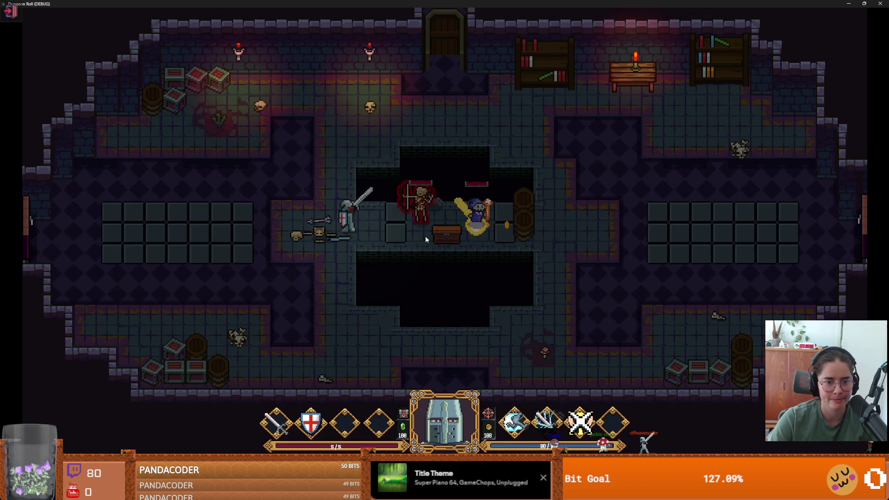
{"action": "left_click", "coordinate": [425, 235]}
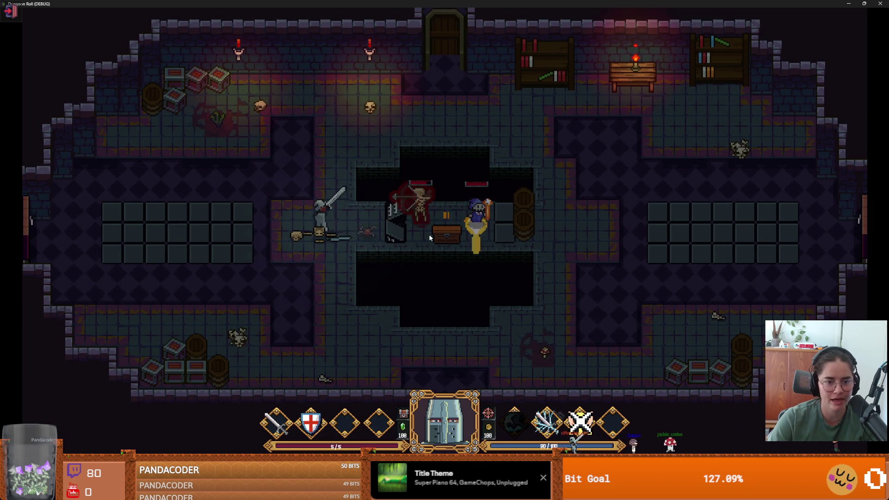
- Retreat from the archer and move the knight across the spike tiles until Game Over
{"action": "key", "text": "a"}
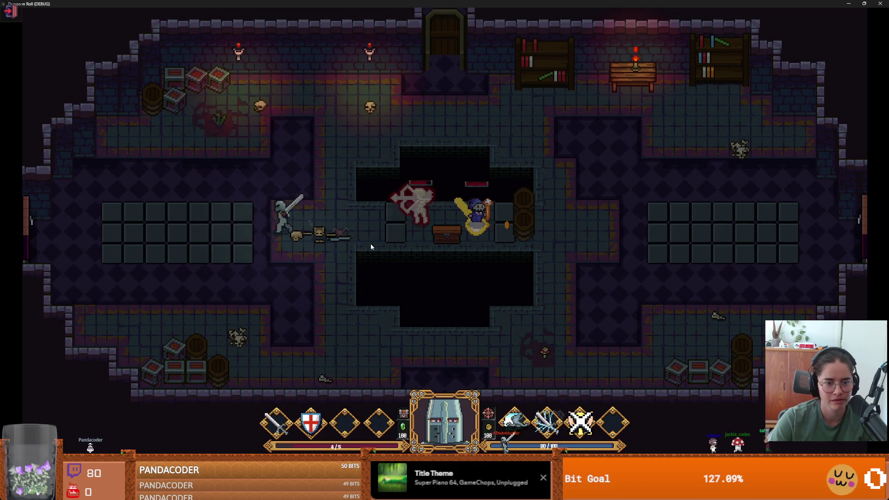
{"action": "key", "text": "a"}
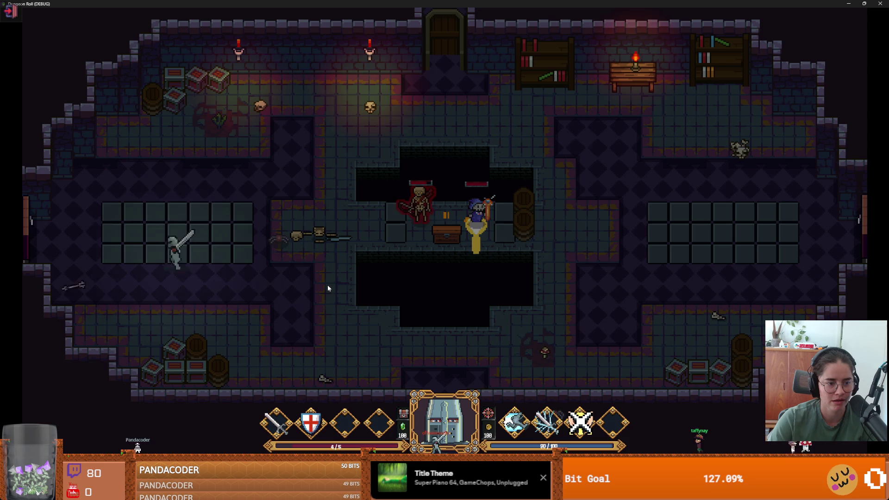
{"action": "key", "text": "w"}
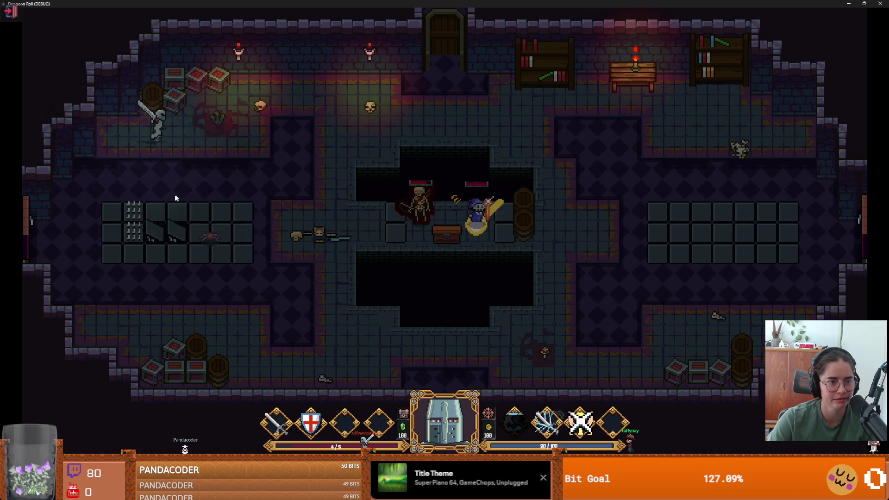
{"action": "key", "text": "d"}
{"action": "key", "text": "s"}
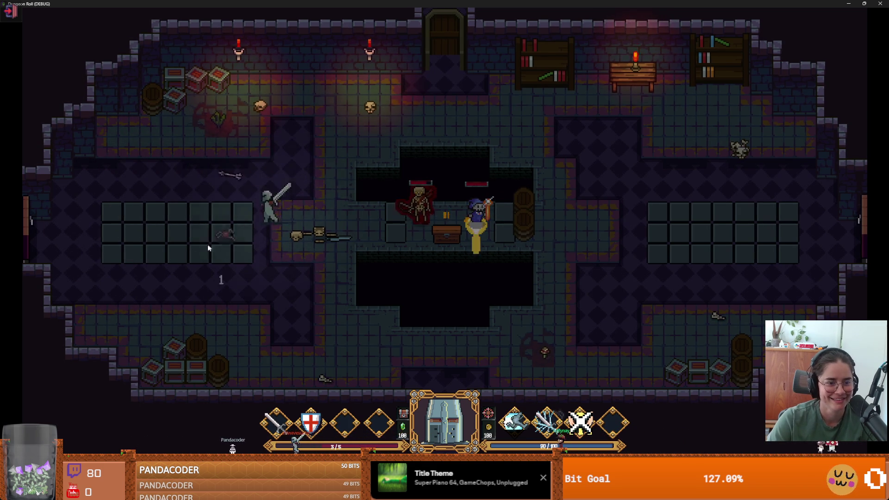
{"action": "key", "text": "a"}
{"action": "key", "text": "s"}
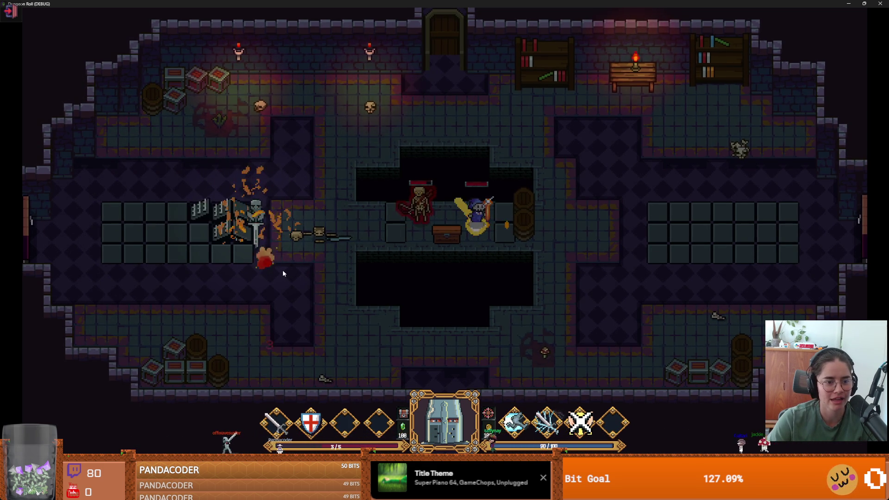
{"action": "key", "text": "w"}
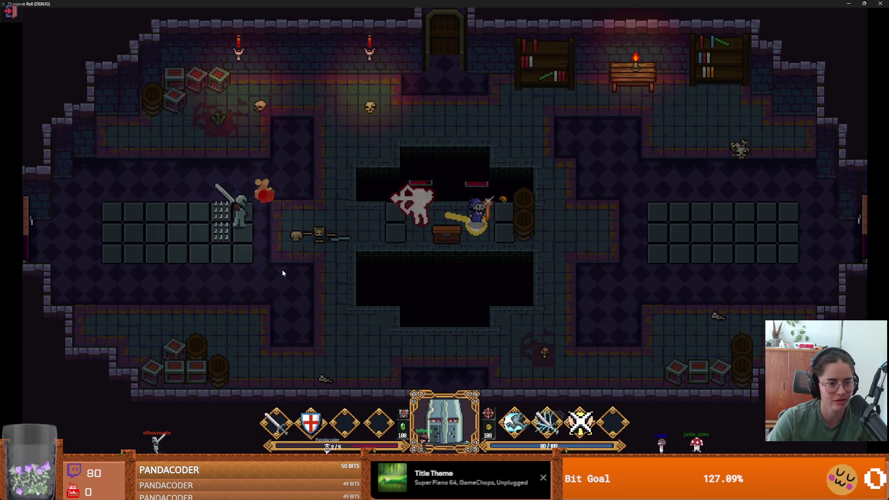
{"action": "key", "text": "a"}
{"action": "key", "text": "s"}
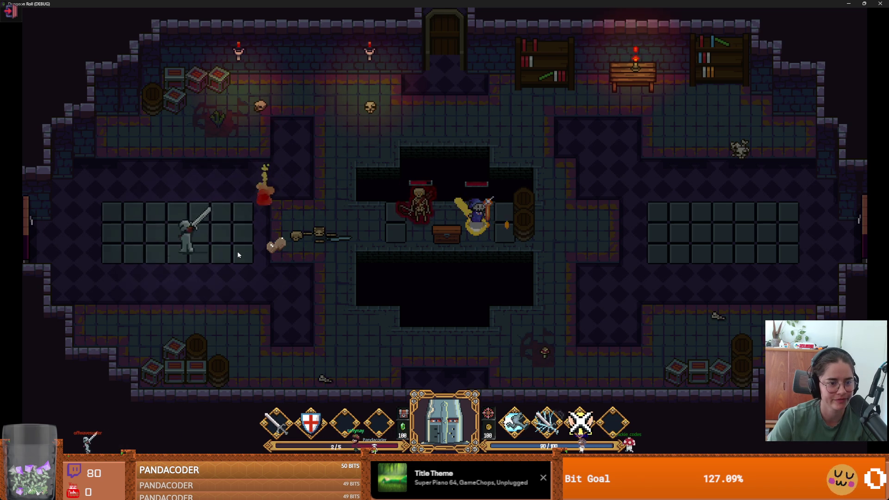
{"action": "key", "text": "a"}
{"action": "key", "text": "w"}
{"action": "key", "text": "d"}
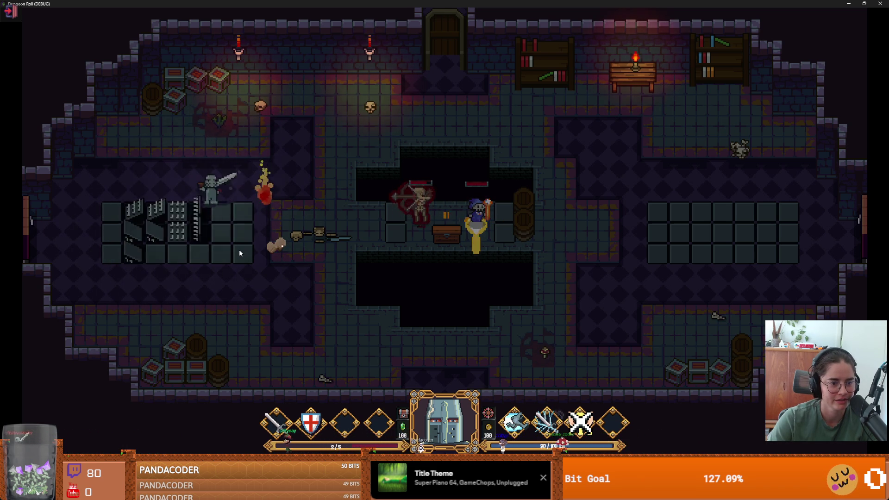
{"action": "key", "text": "a"}
{"action": "key", "text": "d"}
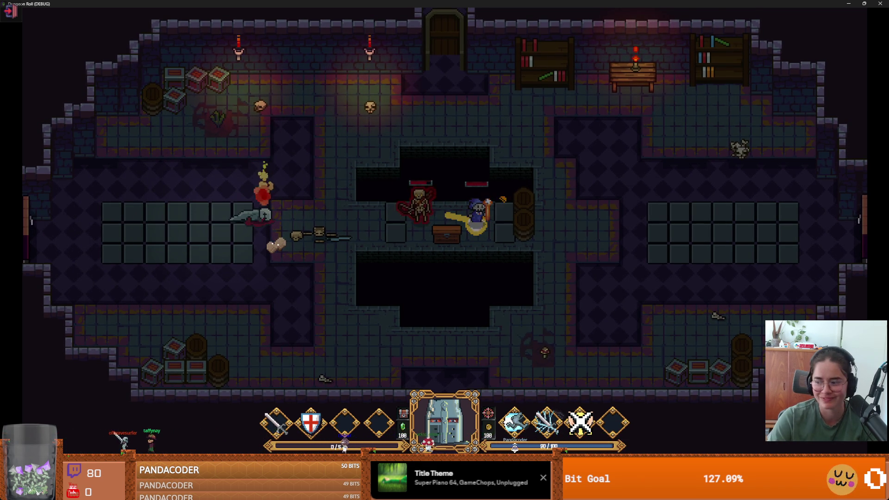
- Close the game window, then view the Debugger and Animation bottom panels in Godot
{"action": "key", "text": "super+Down"}
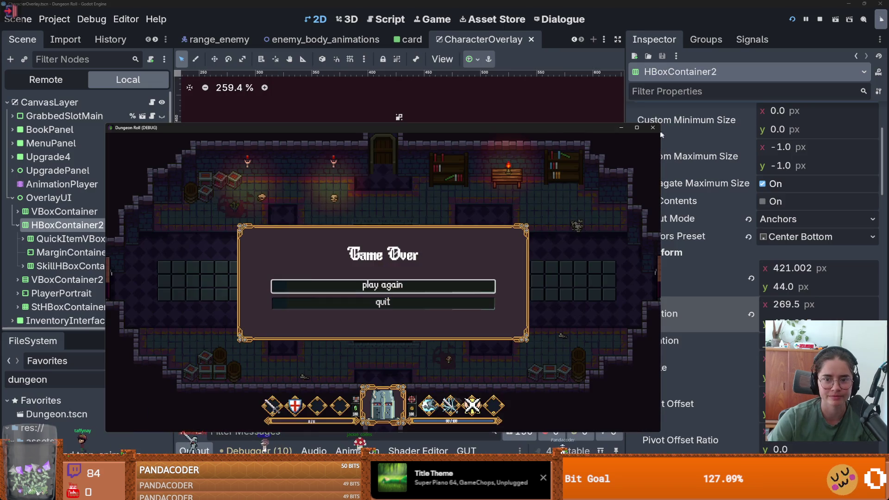
{"action": "left_click", "coordinate": [653, 128]}
{"action": "left_click", "coordinate": [259, 451]}
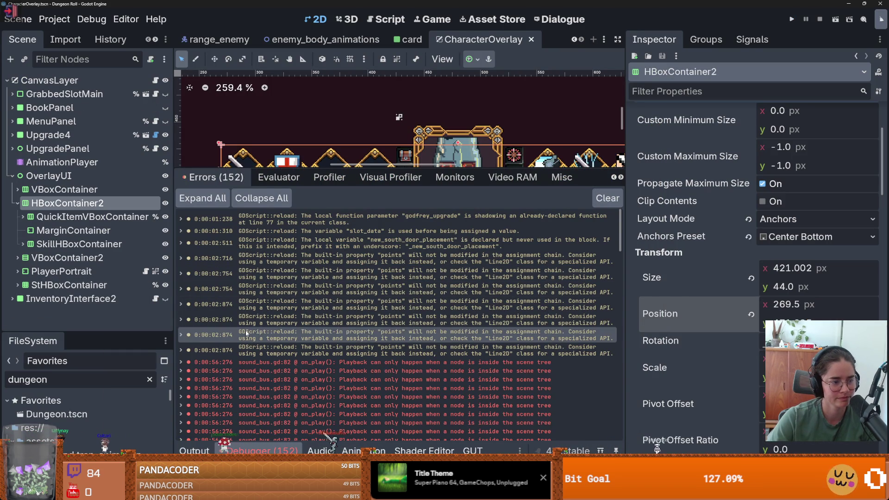
{"action": "left_click", "coordinate": [343, 450]}
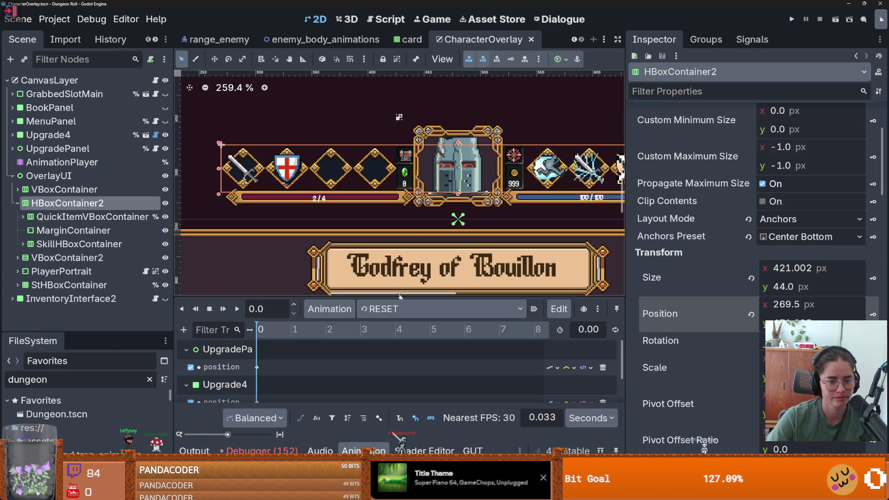
- Resize the Animation panel and narrow the Inspector to enlarge the 2D canvas
{"action": "left_click_drag", "start_coordinate": [394, 298], "coordinate": [462, 211]}
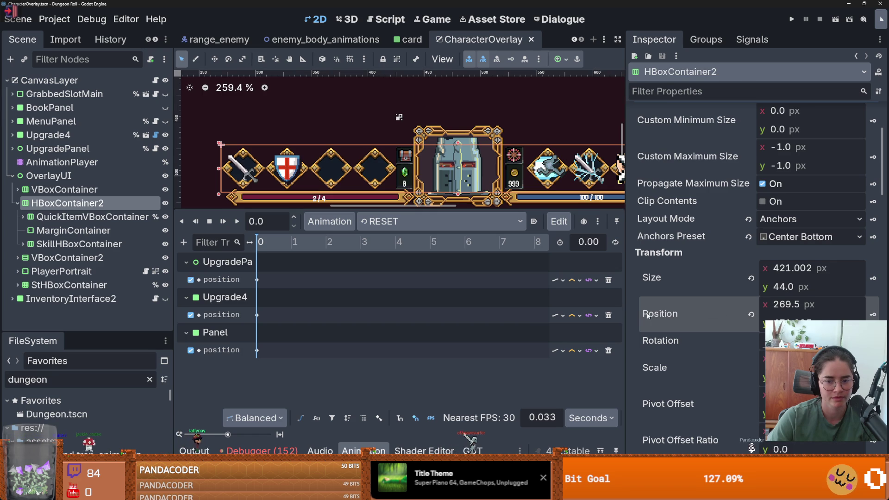
{"action": "left_click_drag", "start_coordinate": [627, 316], "coordinate": [767, 316]}
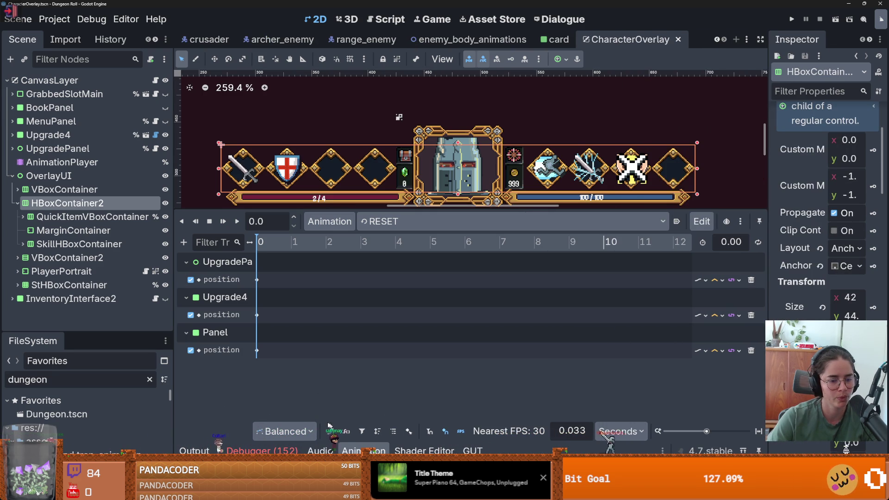
{"action": "left_click_drag", "start_coordinate": [328, 209], "coordinate": [328, 330]}
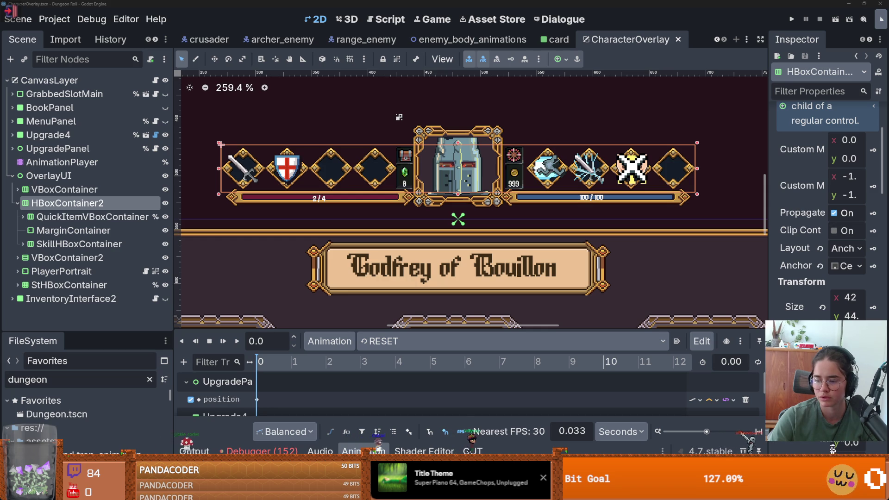
- Shrink the Audio bottom panel so the whole HUD bar shows, then save CharacterOverlay
{"action": "left_click", "coordinate": [324, 449]}
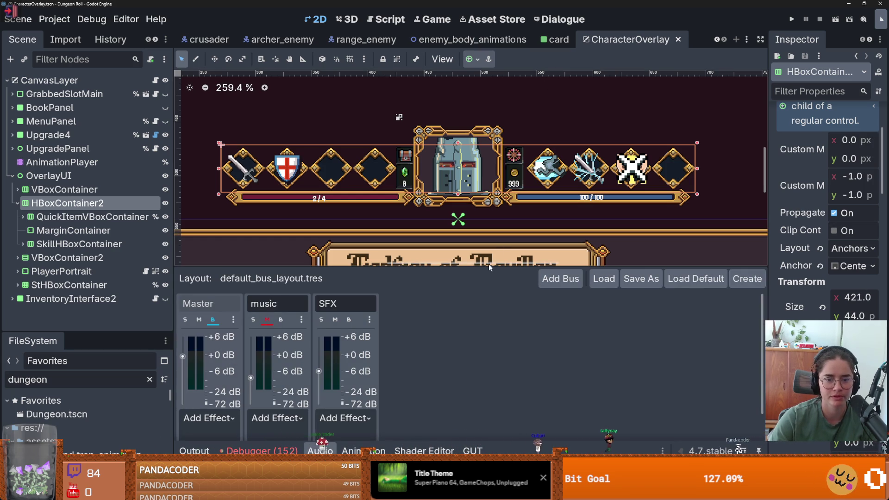
{"action": "left_click_drag", "start_coordinate": [489, 267], "coordinate": [490, 401]}
{"action": "scroll", "coordinate": [407, 278], "scroll_direction": "down", "scroll_amount": 3}
{"action": "key", "text": "ctrl+s"}
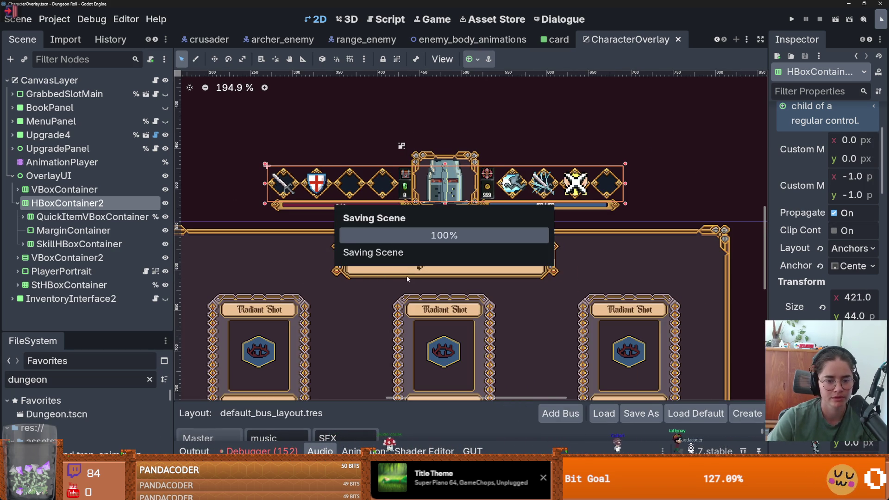
{"action": "scroll", "coordinate": [407, 278], "scroll_direction": "up", "scroll_amount": 4}
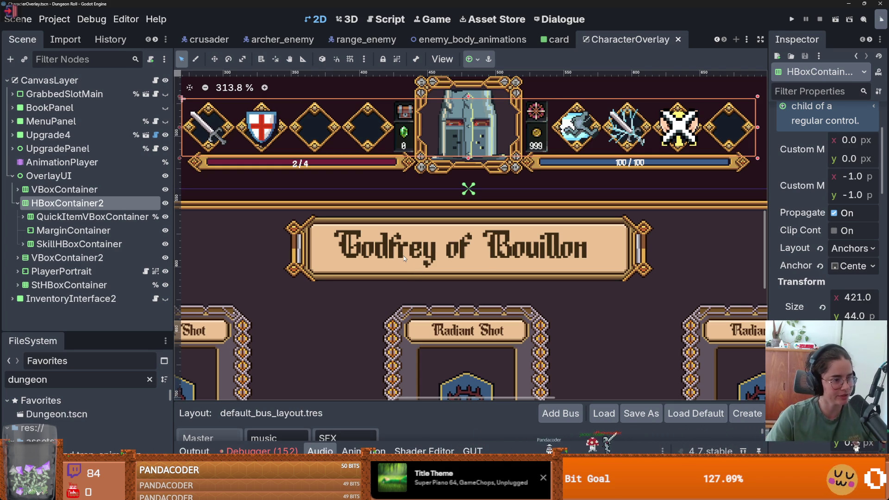
{"action": "scroll", "coordinate": [318, 232], "scroll_direction": "up", "scroll_amount": 1}
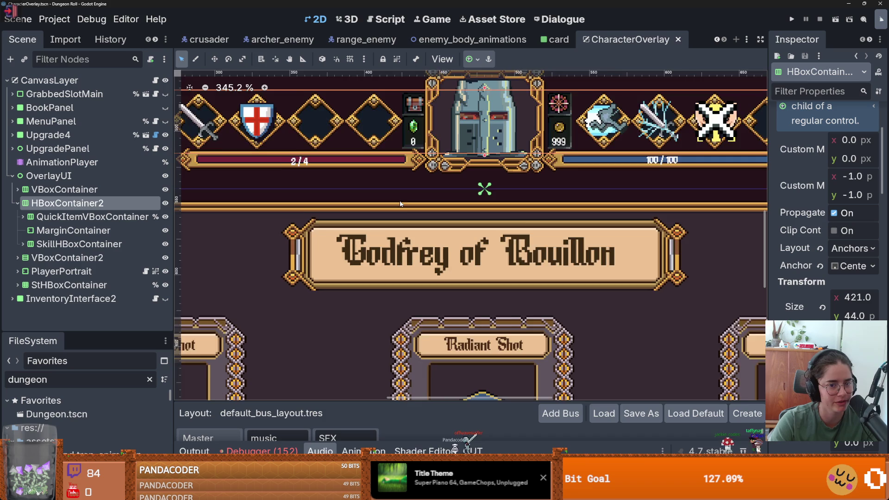
{"action": "scroll", "coordinate": [400, 204], "scroll_direction": "up", "scroll_amount": 1}
{"action": "key", "text": "ctrl+s"}
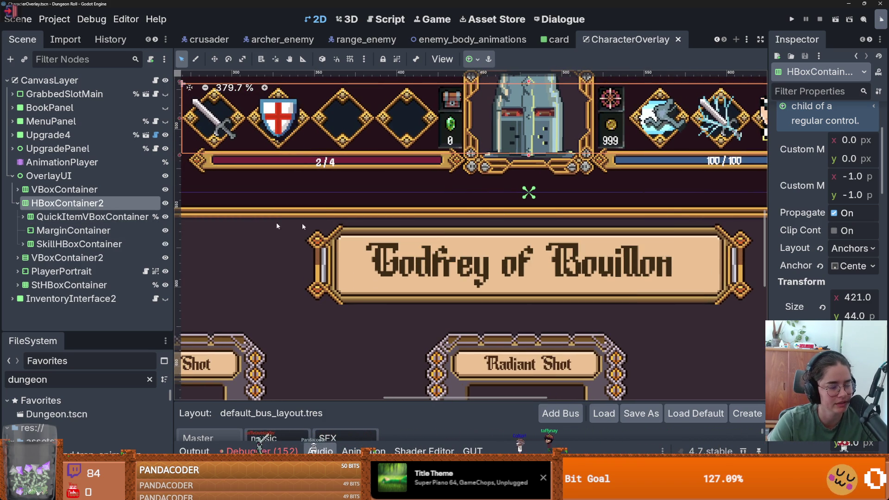
{"action": "scroll", "coordinate": [367, 238], "scroll_direction": "down", "scroll_amount": 3}
{"action": "key", "text": "ctrl+s"}
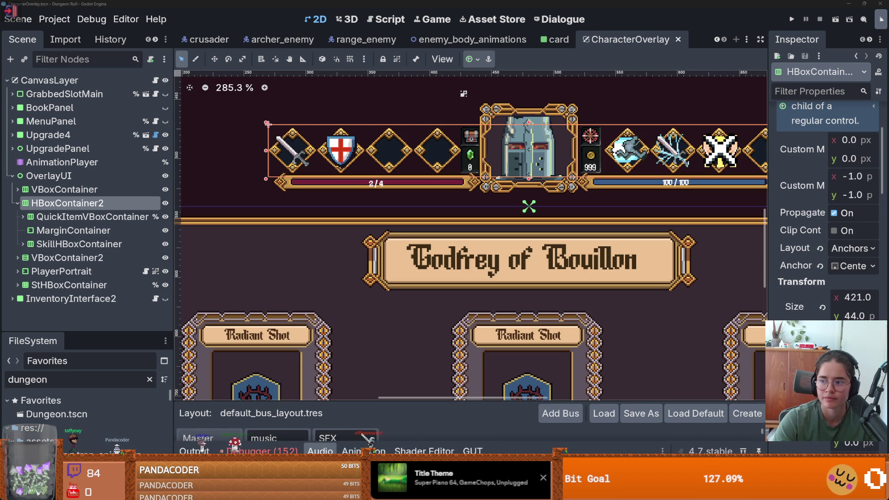
{"action": "key", "text": "alt+Tab"}
- Scroll the Paint canvas down and to the right to reach an empty area
{"action": "scroll", "coordinate": [433, 232], "scroll_direction": "down", "scroll_amount": 4}
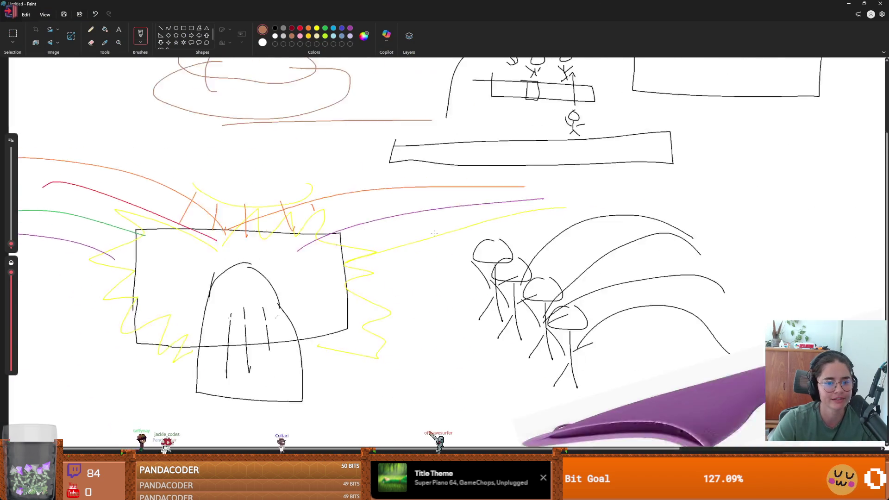
{"action": "scroll", "coordinate": [433, 232], "scroll_direction": "down", "scroll_amount": 3}
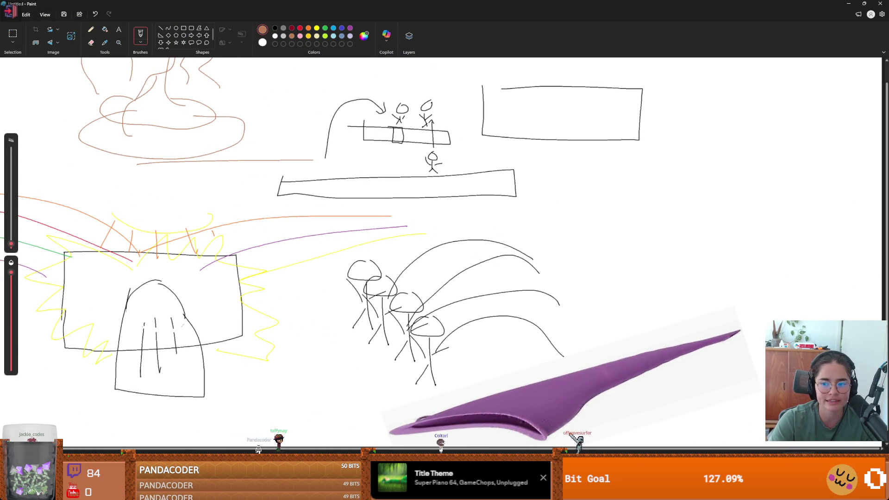
{"action": "scroll", "coordinate": [752, 241], "scroll_direction": "right", "scroll_amount": 2}
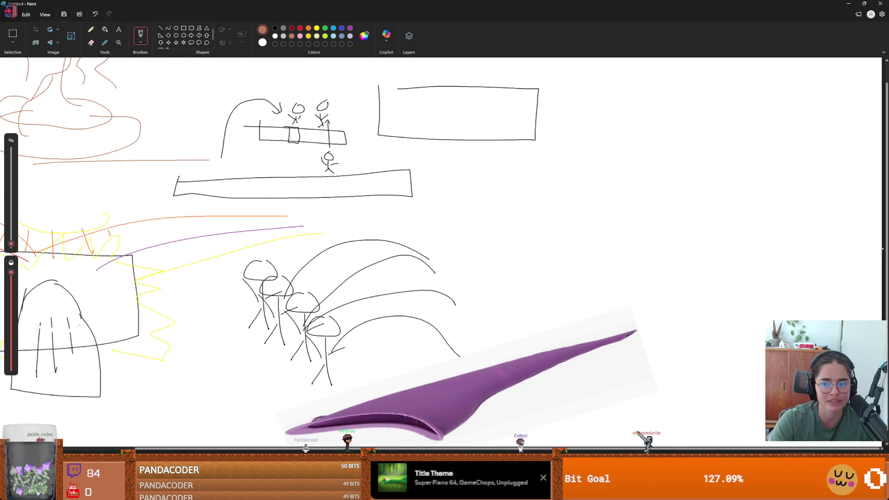
{"action": "scroll", "coordinate": [847, 261], "scroll_direction": "right", "scroll_amount": 3}
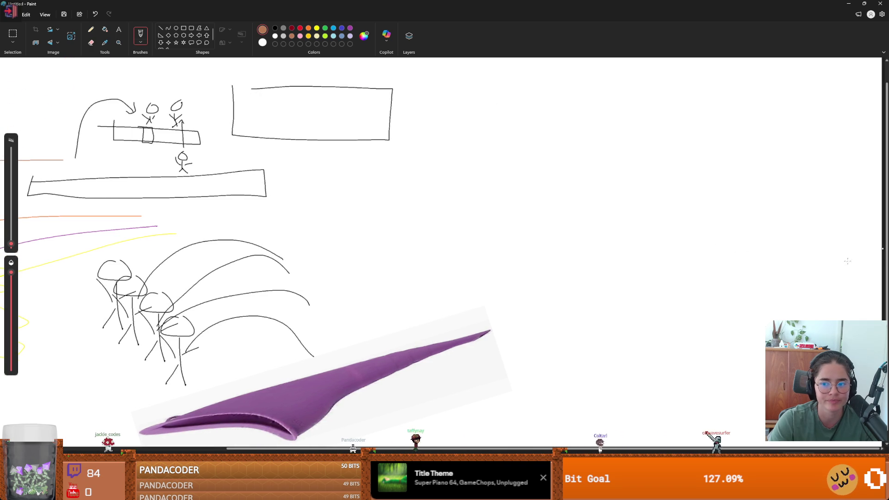
{"action": "scroll", "coordinate": [882, 248], "scroll_direction": "right", "scroll_amount": 4}
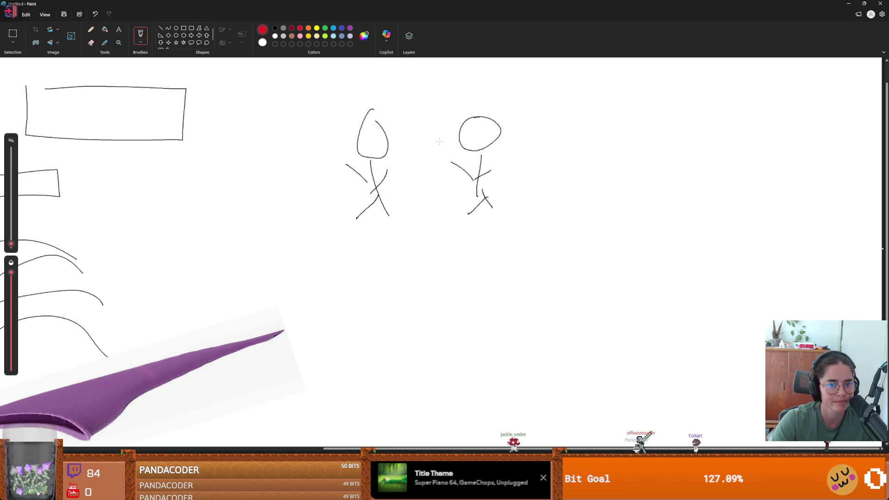
- Draw a red heart around the two stick figures, cross it out in black, add an arrow
{"action": "mouse_move", "coordinate": [435, 140]}
{"action": "left_mouse_down"}
{"action": "mouse_move", "coordinate": [511, 198]}
{"action": "mouse_move", "coordinate": [410, 272]}
{"action": "left_mouse_up"}
{"action": "left_click_drag", "start_coordinate": [351, 241], "coordinate": [399, 273]}
{"action": "left_click", "coordinate": [275, 28]}
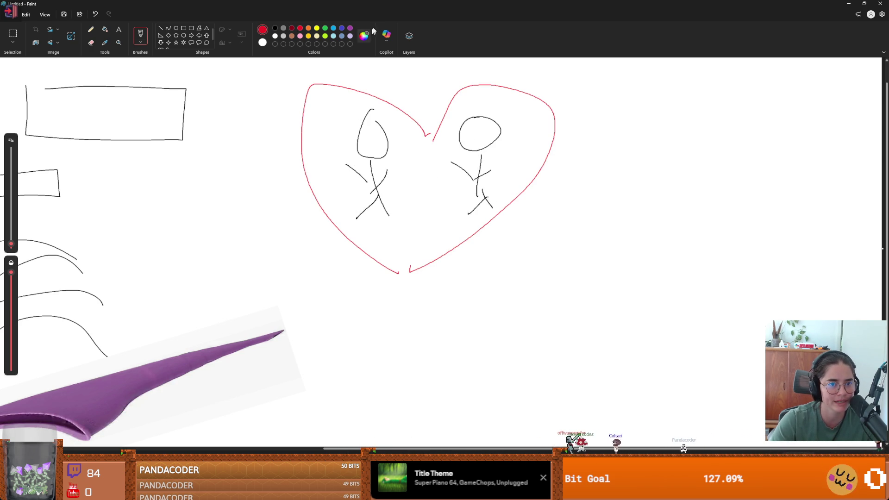
{"action": "left_click_drag", "start_coordinate": [311, 80], "coordinate": [355, 132]}
{"action": "left_click_drag", "start_coordinate": [408, 179], "coordinate": [553, 256]}
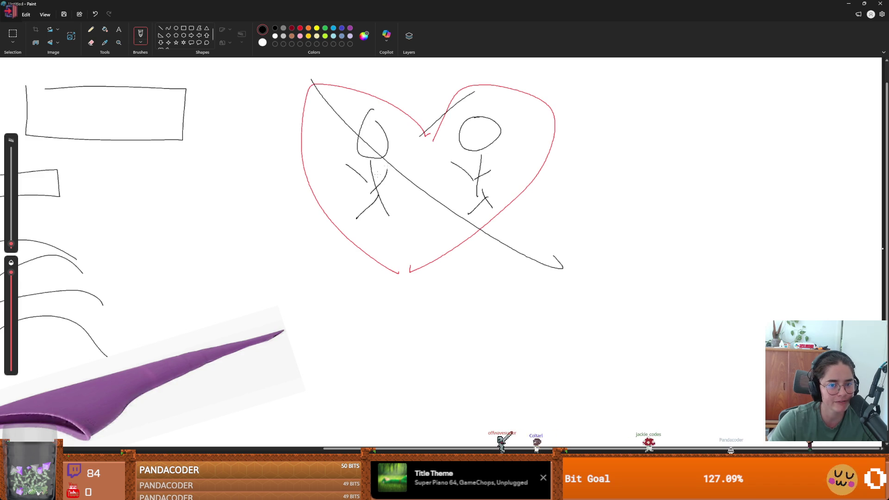
{"action": "left_click_drag", "start_coordinate": [474, 91], "coordinate": [235, 250]}
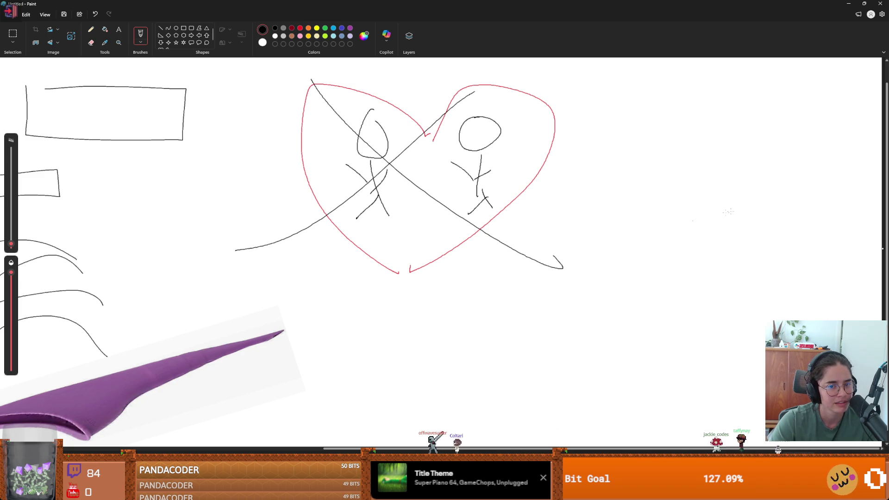
{"action": "mouse_move", "coordinate": [457, 256]}
{"action": "left_mouse_down"}
{"action": "mouse_move", "coordinate": [492, 290]}
{"action": "mouse_move", "coordinate": [451, 292]}
{"action": "left_mouse_up"}
- Sketch a smaller couple, circle it with a red heart, then strike and scribble it out
{"action": "left_click_drag", "start_coordinate": [535, 280], "coordinate": [540, 341]}
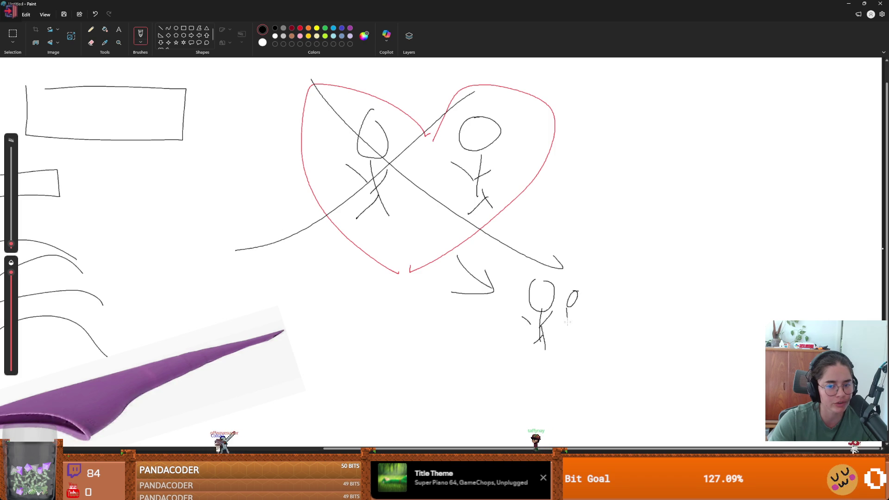
{"action": "left_click_drag", "start_coordinate": [551, 306], "coordinate": [578, 343]}
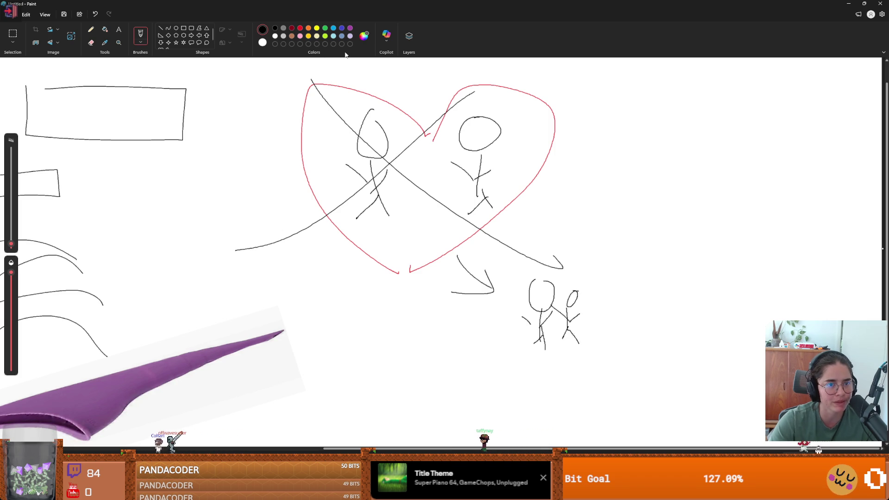
{"action": "left_click", "coordinate": [300, 28]}
{"action": "mouse_move", "coordinate": [551, 280]}
{"action": "left_mouse_down"}
{"action": "mouse_move", "coordinate": [588, 261]}
{"action": "mouse_move", "coordinate": [558, 343]}
{"action": "left_mouse_up"}
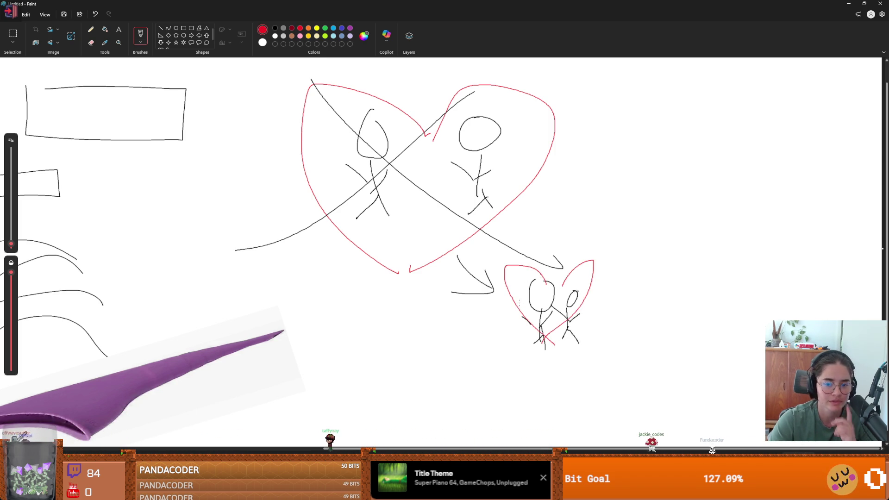
{"action": "left_click_drag", "start_coordinate": [520, 315], "coordinate": [590, 317]}
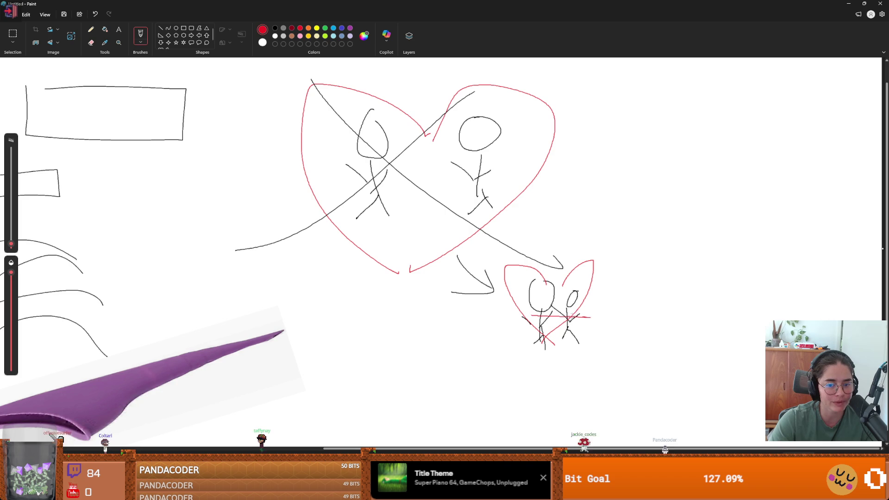
{"action": "left_click", "coordinate": [274, 28]}
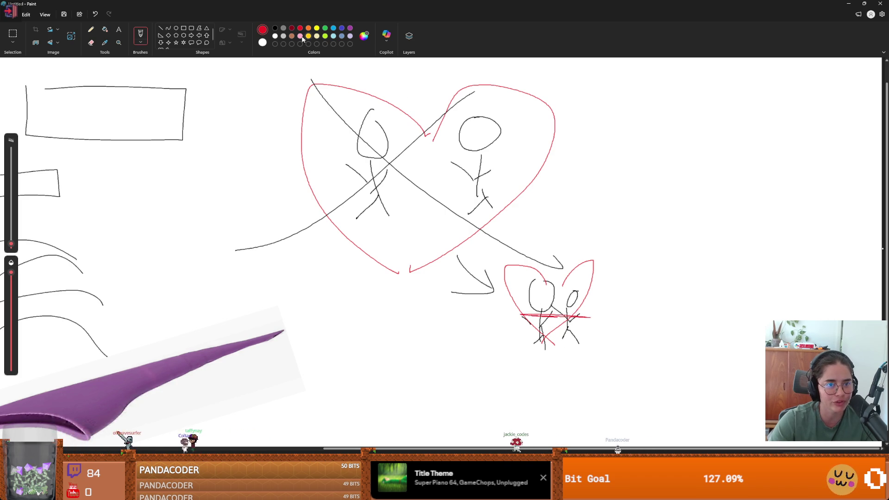
{"action": "mouse_move", "coordinate": [546, 282]}
{"action": "left_mouse_down"}
{"action": "mouse_move", "coordinate": [597, 340]}
{"action": "mouse_move", "coordinate": [591, 377]}
{"action": "left_mouse_up"}
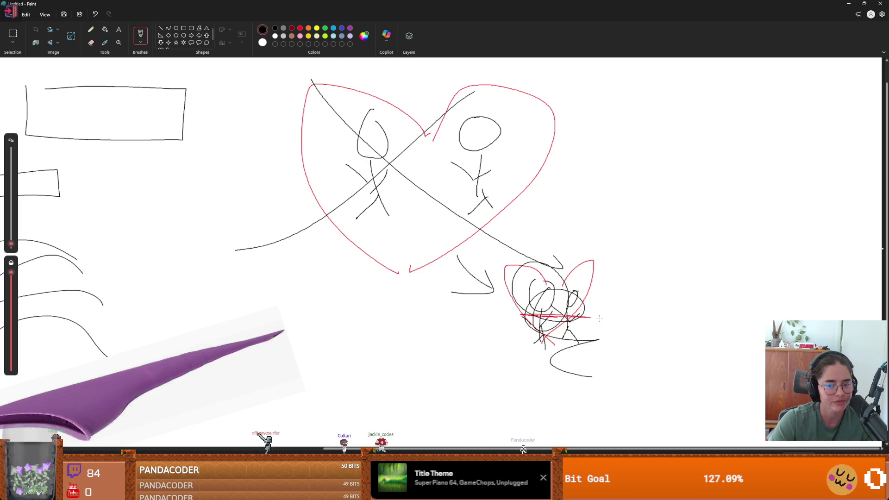
- Add a lone stick figure with a ground line, a right-side rectangle with an arrow, then restore the window
{"action": "left_click_drag", "start_coordinate": [410, 283], "coordinate": [384, 356]}
{"action": "mouse_move", "coordinate": [402, 323]}
{"action": "left_mouse_down"}
{"action": "mouse_move", "coordinate": [414, 345]}
{"action": "mouse_move", "coordinate": [393, 333]}
{"action": "left_mouse_up"}
{"action": "left_click_drag", "start_coordinate": [400, 323], "coordinate": [378, 307]}
{"action": "mouse_move", "coordinate": [367, 370]}
{"action": "left_mouse_down"}
{"action": "mouse_move", "coordinate": [421, 370]}
{"action": "mouse_move", "coordinate": [449, 419]}
{"action": "left_mouse_up"}
{"action": "left_click_drag", "start_coordinate": [612, 128], "coordinate": [608, 229]}
{"action": "mouse_move", "coordinate": [604, 145]}
{"action": "left_mouse_down"}
{"action": "mouse_move", "coordinate": [698, 147]}
{"action": "mouse_move", "coordinate": [573, 245]}
{"action": "left_mouse_up"}
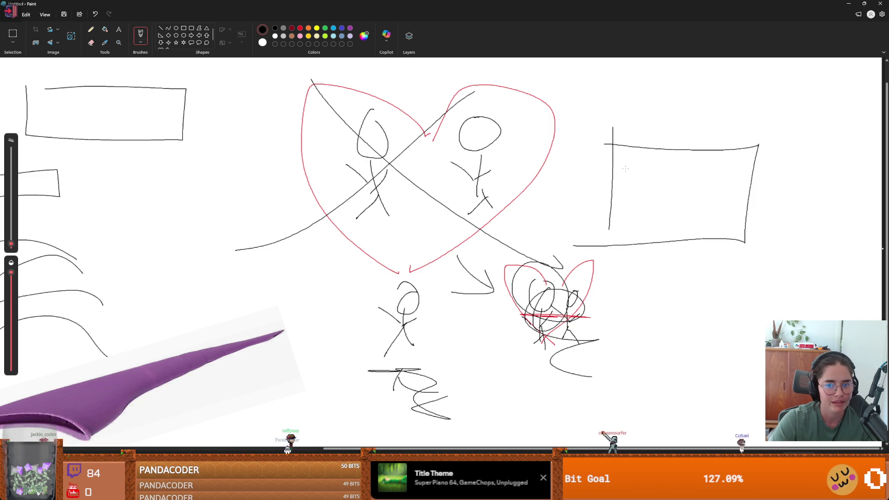
{"action": "mouse_move", "coordinate": [577, 177]}
{"action": "left_mouse_down"}
{"action": "mouse_move", "coordinate": [666, 172]}
{"action": "mouse_move", "coordinate": [631, 181]}
{"action": "left_mouse_up"}
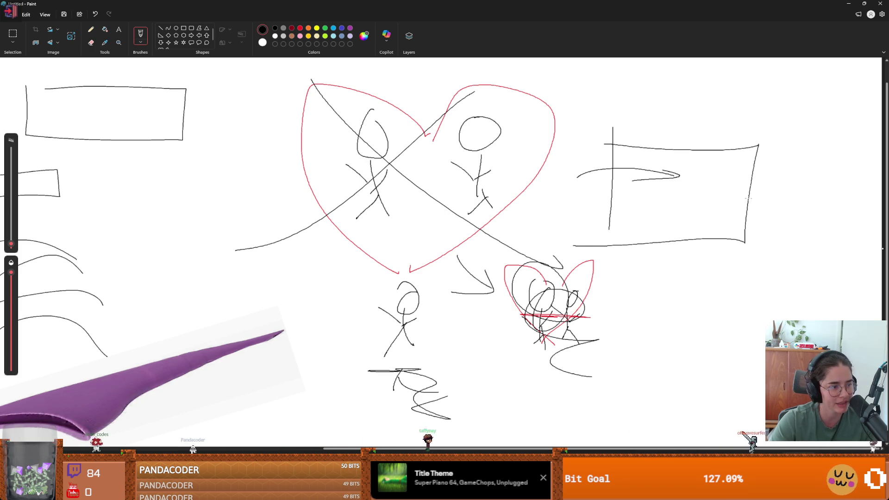
{"action": "key", "text": "super+Down"}
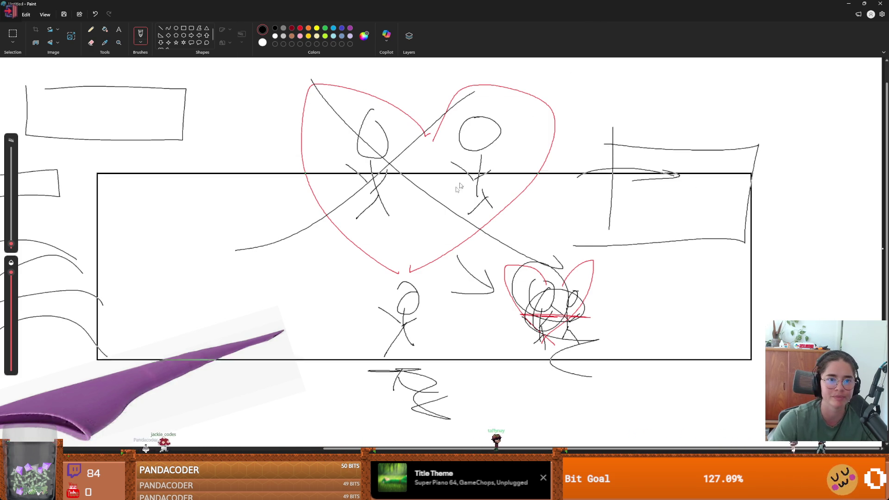
- Minimize Paint and switch to Firefox showing the 'stardew valley leah' Google results
{"action": "left_click", "coordinate": [704, 185]}
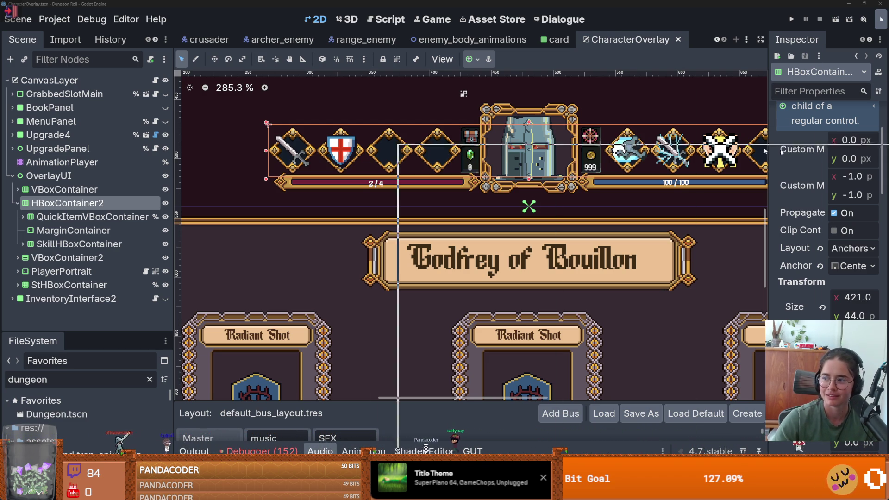
{"action": "key", "text": "alt+Tab"}
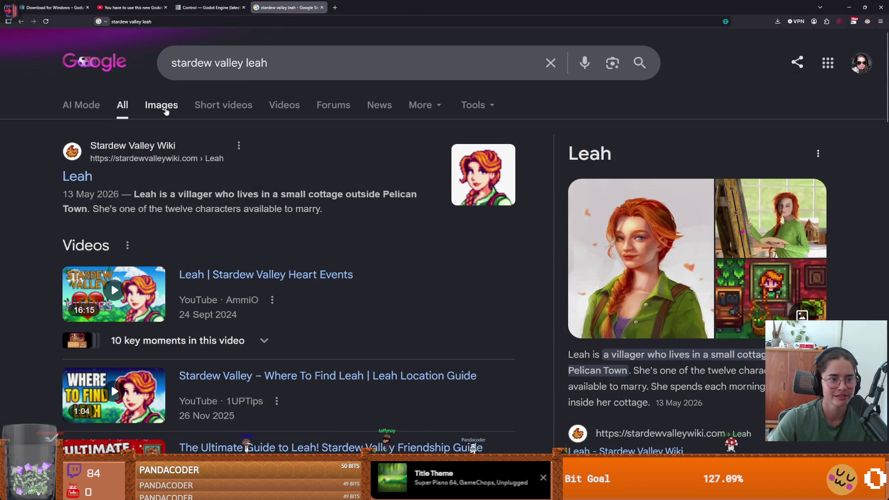
- Preview the first Google image results for Leah and for 'baldurs gate shadowheart'
{"action": "left_click", "coordinate": [162, 105]}
{"action": "left_click", "coordinate": [137, 264]}
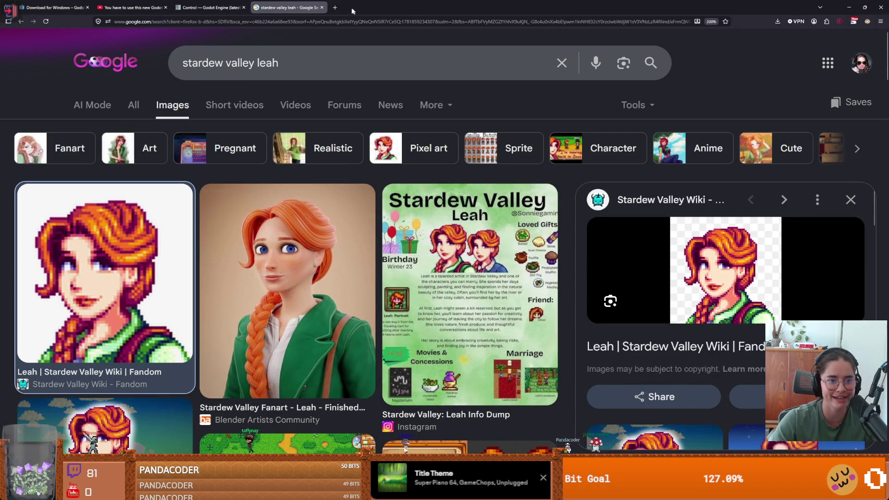
{"action": "key", "text": "alt+Tab"}
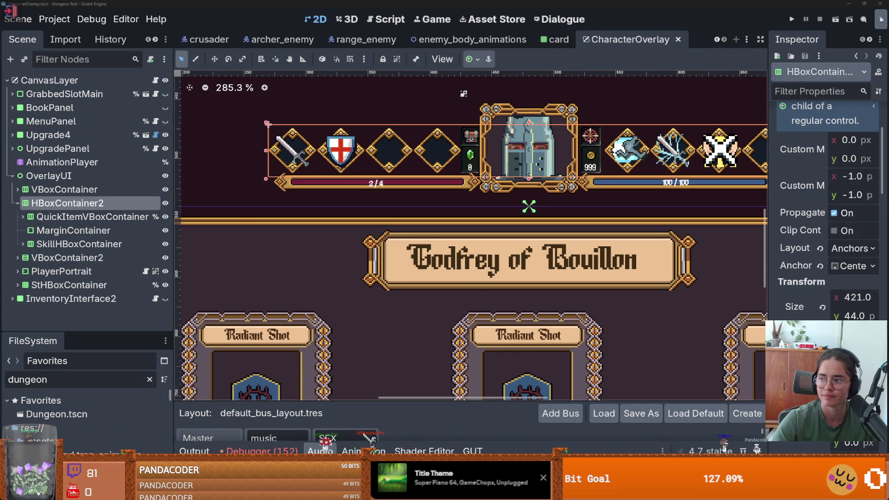
{"action": "key", "text": "alt+Tab"}
{"action": "left_click", "coordinate": [162, 108]}
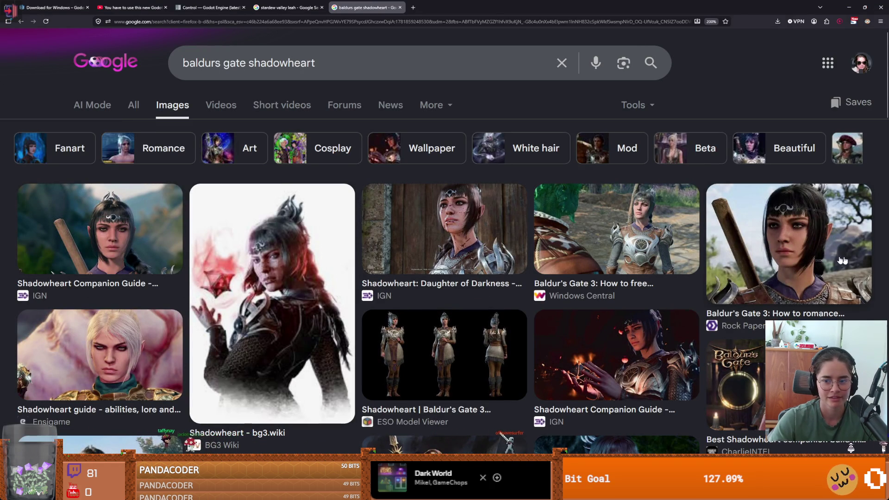
{"action": "left_click", "coordinate": [102, 231]}
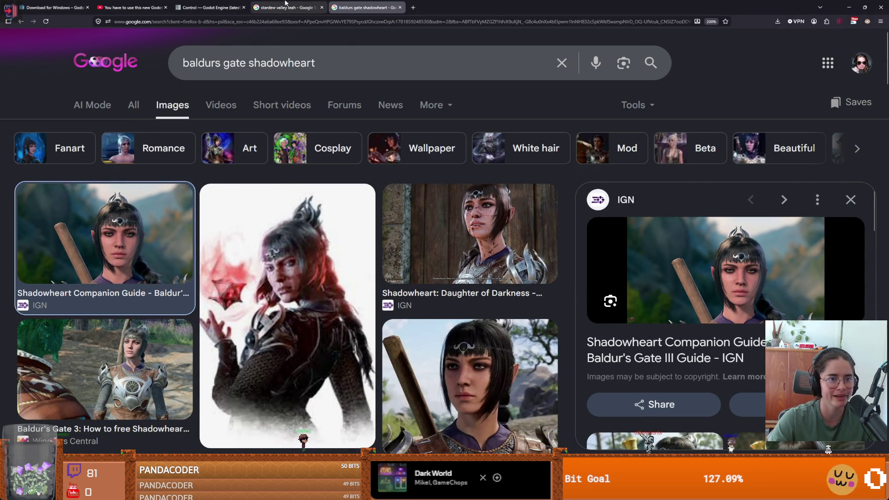
- Compare the two search tabs, then open Video results for the Shadowheart search
{"action": "left_click", "coordinate": [284, 4]}
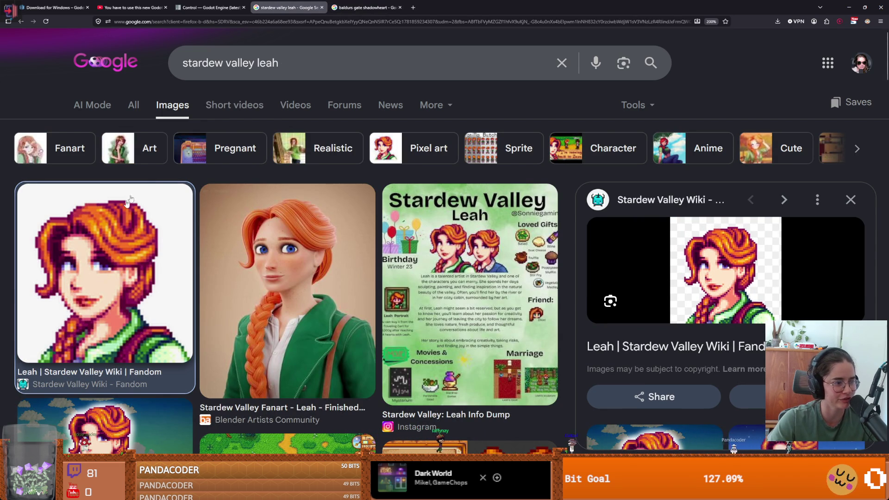
{"action": "left_click", "coordinate": [365, 7]}
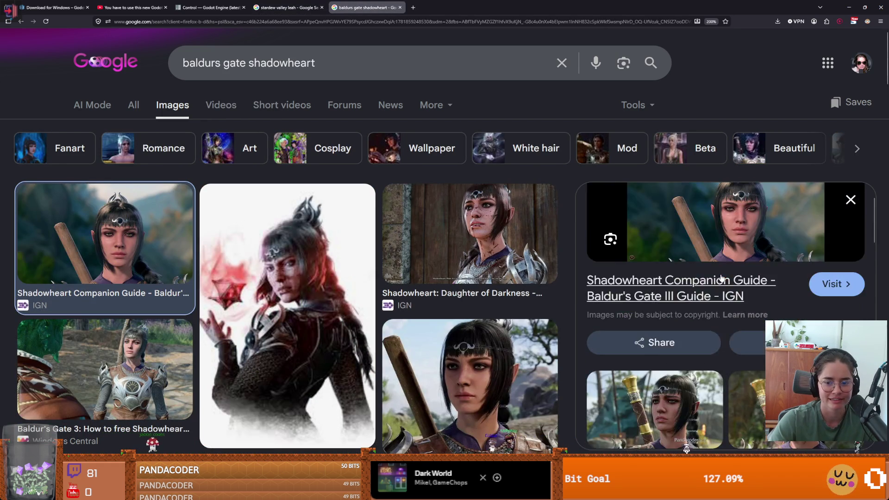
{"action": "scroll", "coordinate": [720, 278], "scroll_direction": "down", "scroll_amount": 7}
{"action": "scroll", "coordinate": [579, 263], "scroll_direction": "up", "scroll_amount": 4}
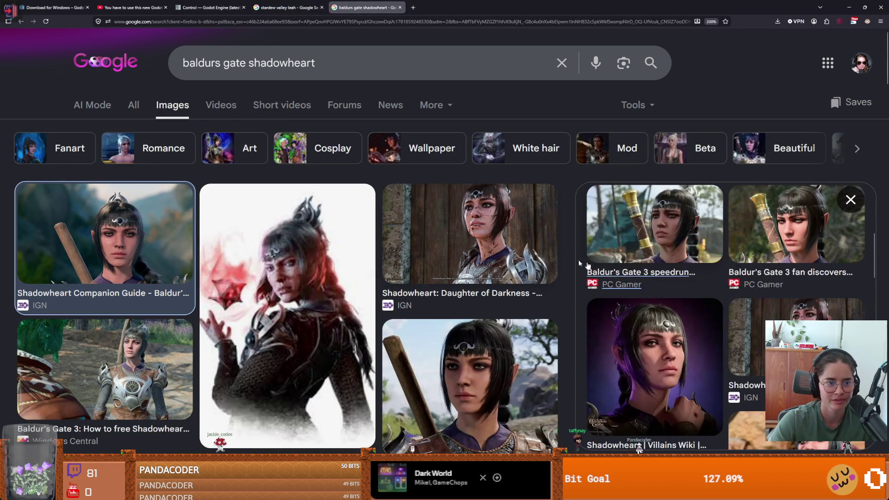
{"action": "left_click", "coordinate": [223, 109]}
{"action": "key", "text": "alt+Tab"}
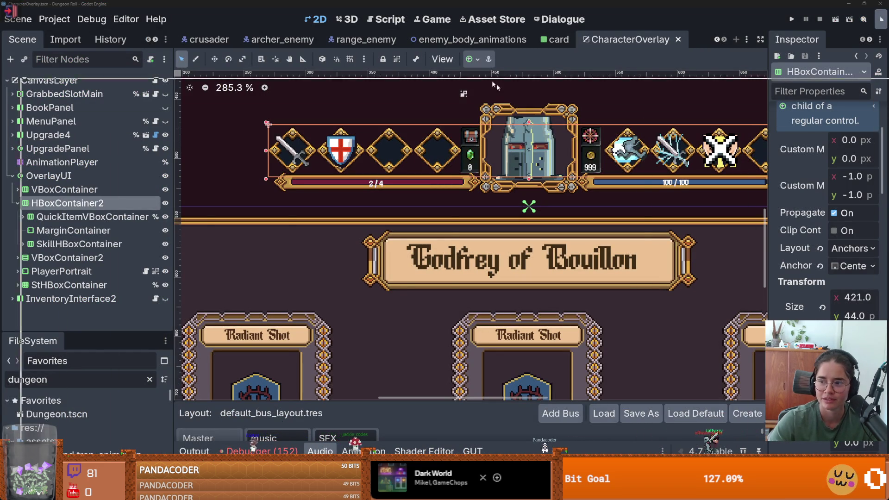
{"action": "key", "text": "alt+Tab"}
- Play the 'Shadowheart Introduction Video - Baldur's Gate 3', pause it, and return to Godot
{"action": "left_click", "coordinate": [185, 192]}
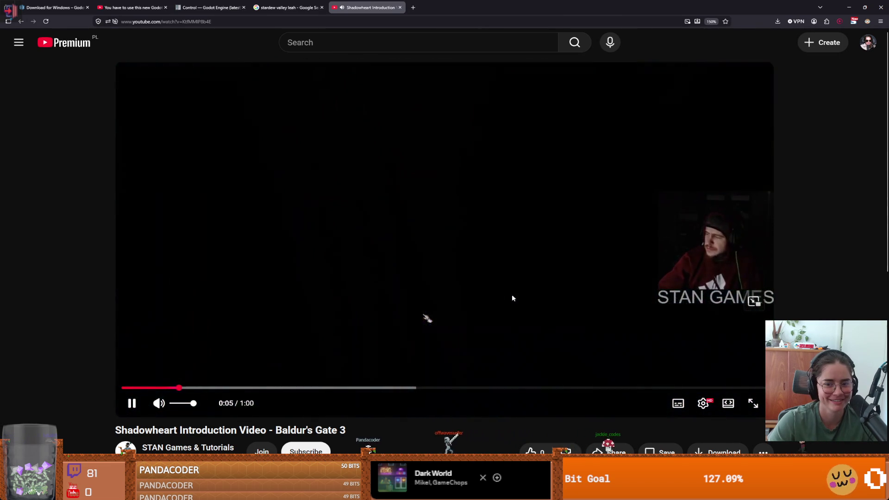
{"action": "left_click", "coordinate": [512, 299]}
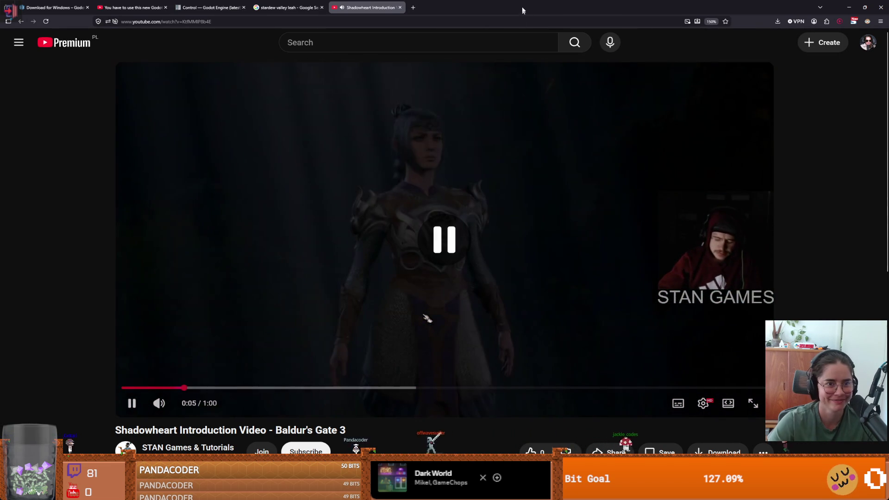
{"action": "key", "text": "alt+Tab"}
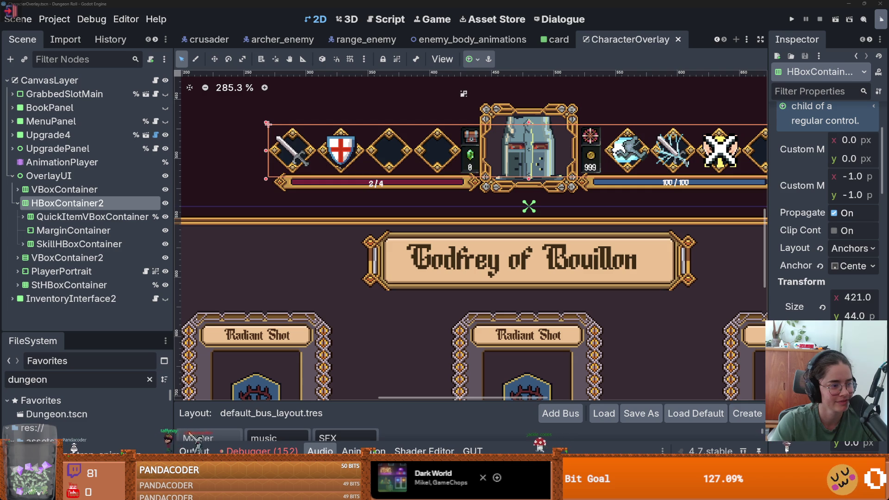
{"action": "scroll", "coordinate": [367, 188], "scroll_direction": "down", "scroll_amount": 5}
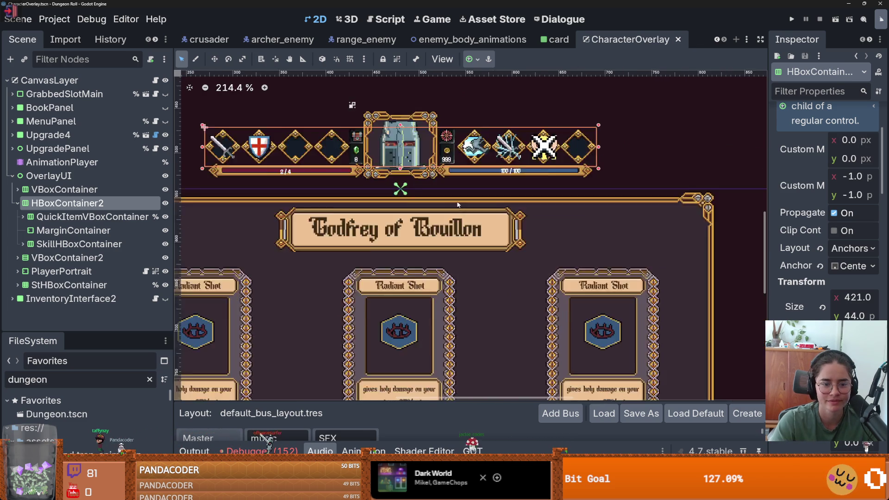
{"action": "scroll", "coordinate": [288, 299], "scroll_direction": "up", "scroll_amount": 2}
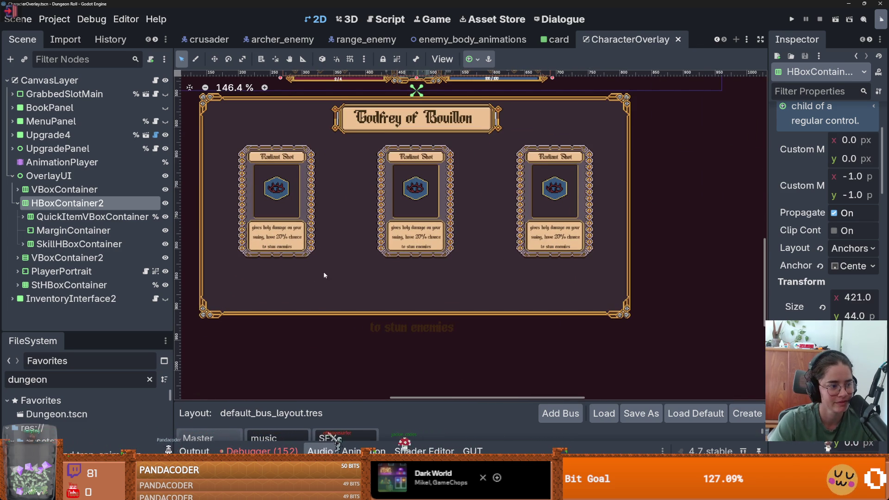
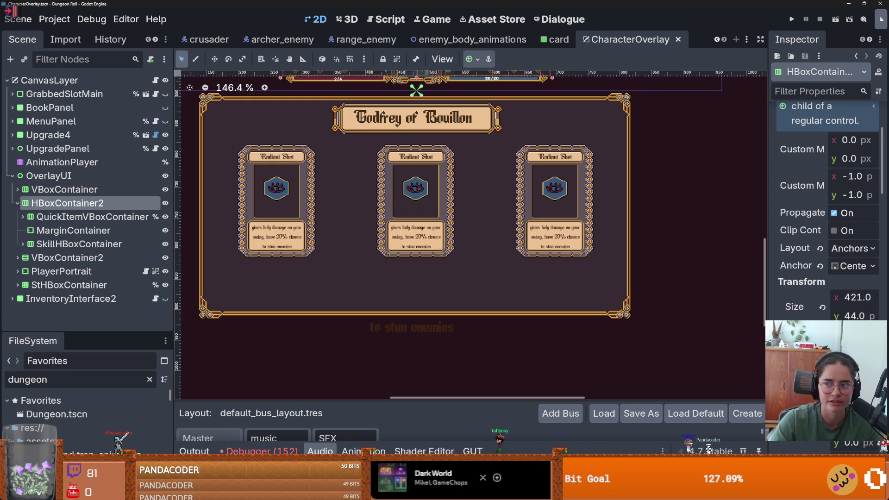
- Save the CharacterOverlay scene
{"action": "scroll", "coordinate": [546, 194], "scroll_direction": "up", "scroll_amount": 3}
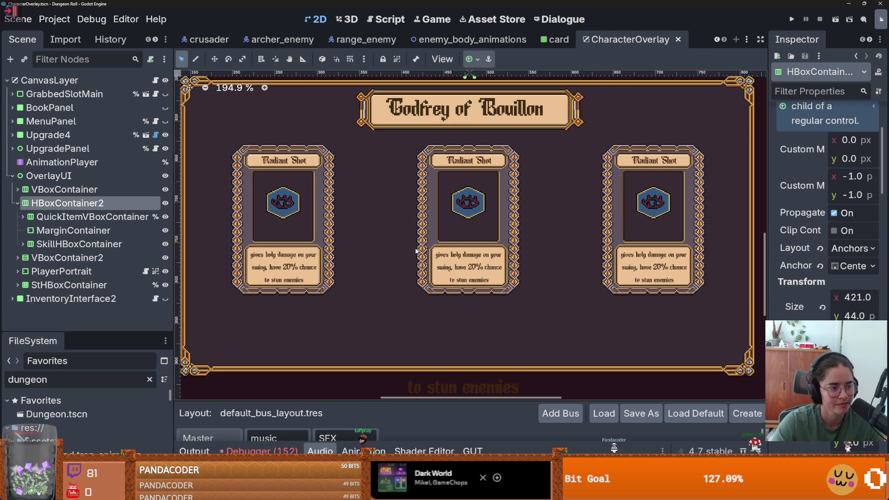
{"action": "scroll", "coordinate": [414, 248], "scroll_direction": "down", "scroll_amount": 2}
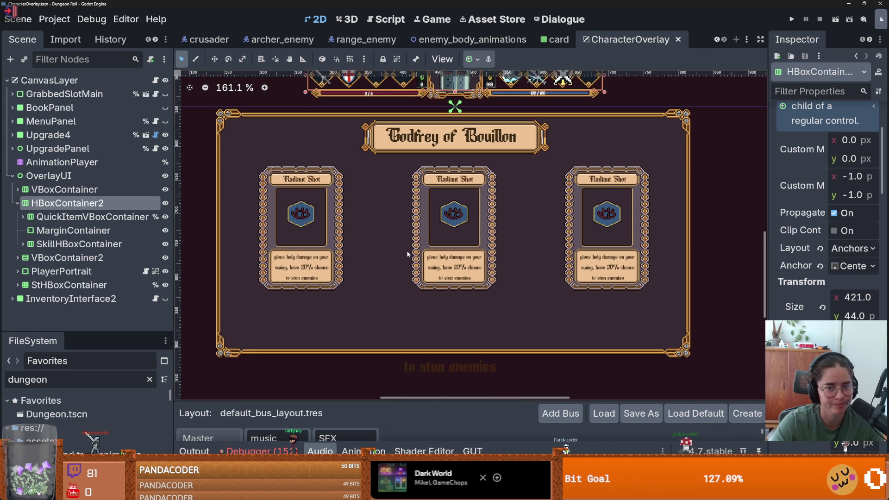
{"action": "key", "text": "ctrl+s"}
{"action": "scroll", "coordinate": [419, 247], "scroll_direction": "down", "scroll_amount": 1}
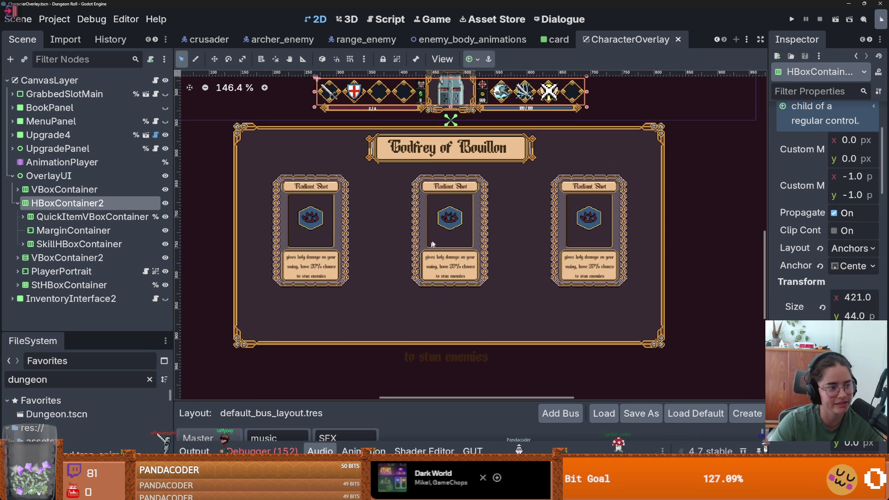
{"action": "scroll", "coordinate": [411, 237], "scroll_direction": "left", "scroll_amount": 1}
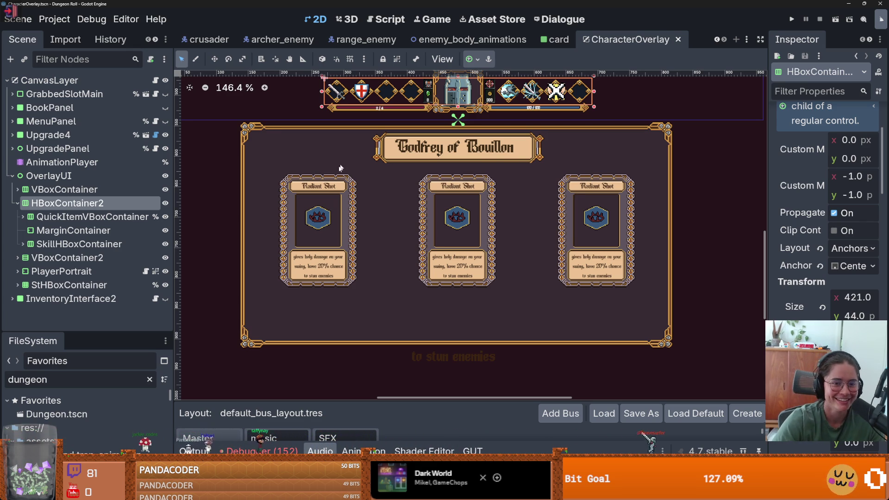
- Select the UpgradeDescription label and move it up just below the upgrade cards
{"action": "scroll", "coordinate": [373, 199], "scroll_direction": "down", "scroll_amount": 1}
{"action": "scroll", "coordinate": [373, 199], "scroll_direction": "down", "scroll_amount": 3}
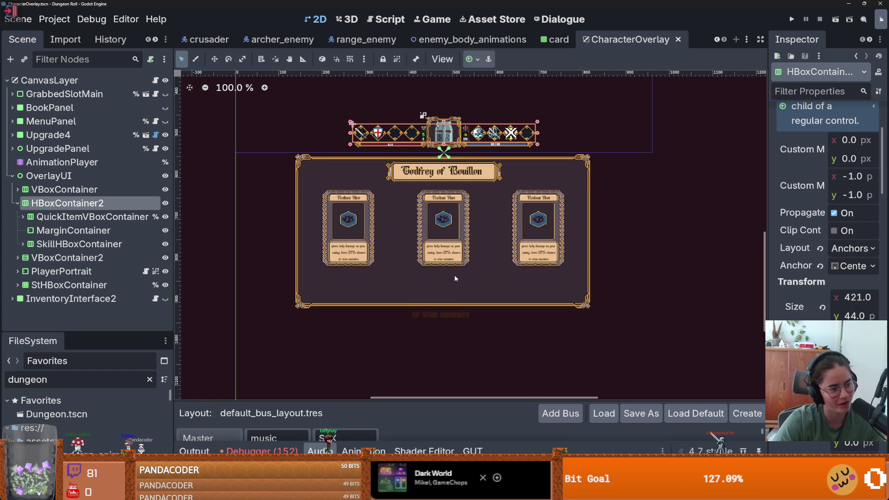
{"action": "scroll", "coordinate": [454, 274], "scroll_direction": "down", "scroll_amount": 1}
{"action": "mouse_move", "coordinate": [636, 338]}
{"action": "left_mouse_down"}
{"action": "mouse_move", "coordinate": [433, 251]}
{"action": "mouse_move", "coordinate": [261, 137]}
{"action": "left_mouse_up"}
{"action": "scroll", "coordinate": [486, 337], "scroll_direction": "up", "scroll_amount": 3}
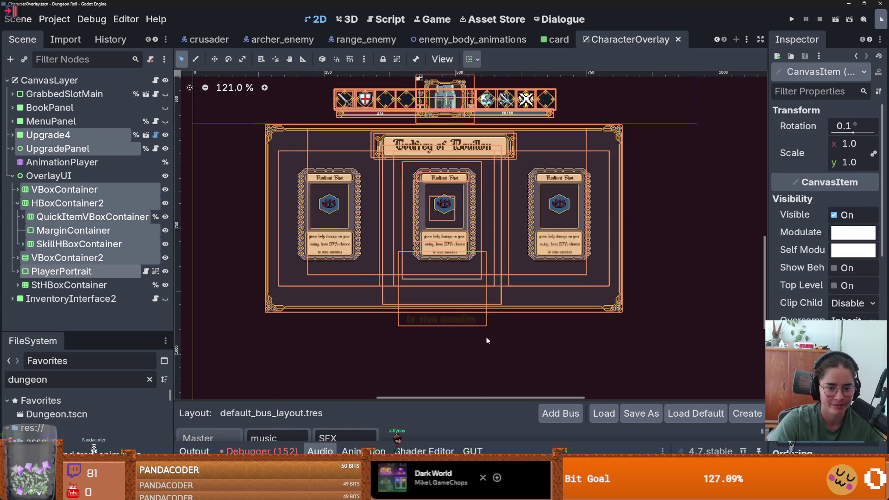
{"action": "left_click", "coordinate": [485, 337]}
{"action": "scroll", "coordinate": [442, 328], "scroll_direction": "up", "scroll_amount": 2}
{"action": "left_click", "coordinate": [443, 327]}
{"action": "scroll", "coordinate": [459, 315], "scroll_direction": "up", "scroll_amount": 1}
{"action": "scroll", "coordinate": [459, 315], "scroll_direction": "up", "scroll_amount": 1}
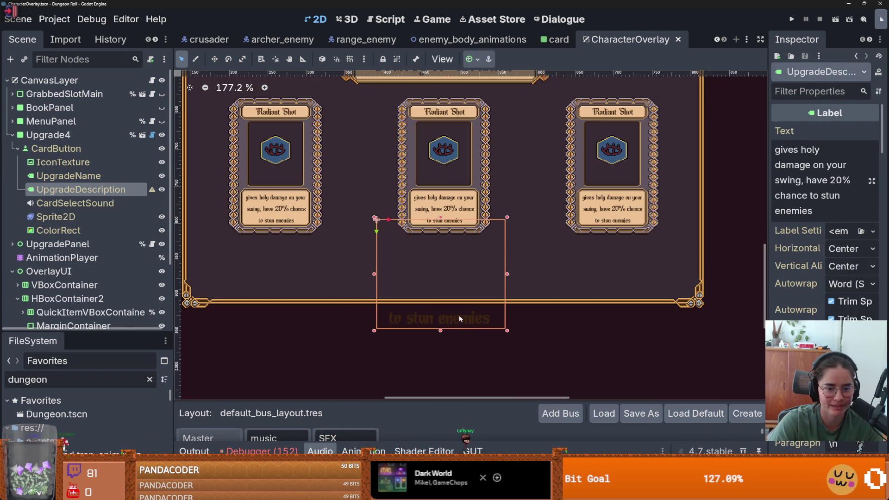
{"action": "mouse_move", "coordinate": [459, 315]}
{"action": "left_mouse_down"}
{"action": "mouse_move", "coordinate": [460, 276]}
{"action": "mouse_move", "coordinate": [454, 394]}
{"action": "mouse_move", "coordinate": [459, 313]}
{"action": "mouse_move", "coordinate": [440, 311]}
{"action": "mouse_move", "coordinate": [440, 281]}
{"action": "left_mouse_up"}
- Save CharacterOverlay with the label in its new position
{"action": "scroll", "coordinate": [407, 276], "scroll_direction": "down", "scroll_amount": 2}
{"action": "scroll", "coordinate": [252, 258], "scroll_direction": "down", "scroll_amount": 1}
{"action": "key", "text": "ctrl+s"}
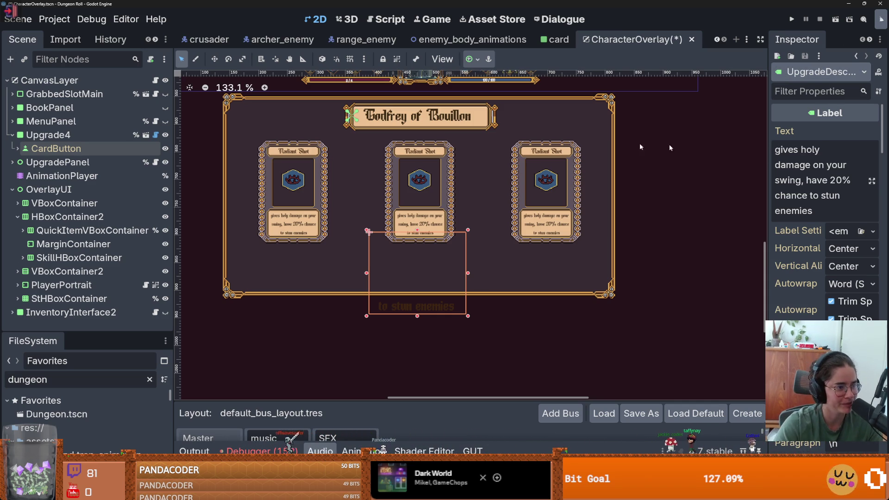
{"action": "scroll", "coordinate": [414, 185], "scroll_direction": "down", "scroll_amount": 2}
{"action": "scroll", "coordinate": [414, 185], "scroll_direction": "up", "scroll_amount": 1}
{"action": "scroll", "coordinate": [415, 185], "scroll_direction": "up", "scroll_amount": 1}
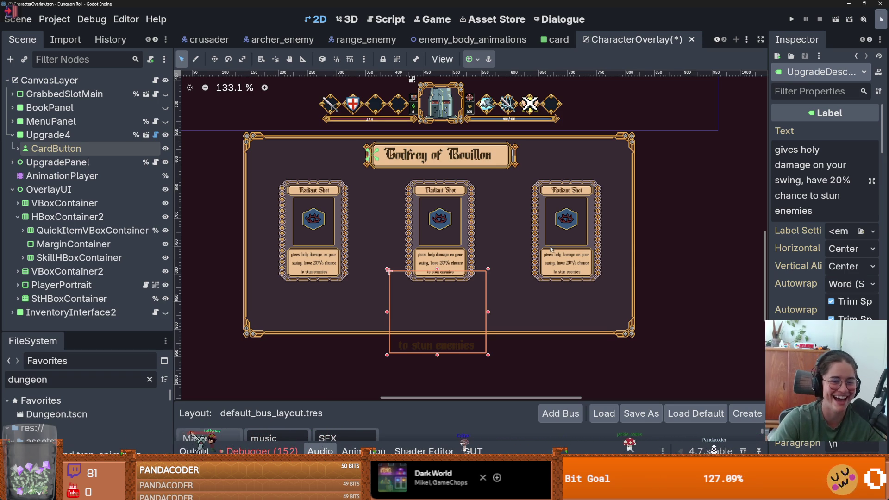
{"action": "key", "text": "ctrl+s"}
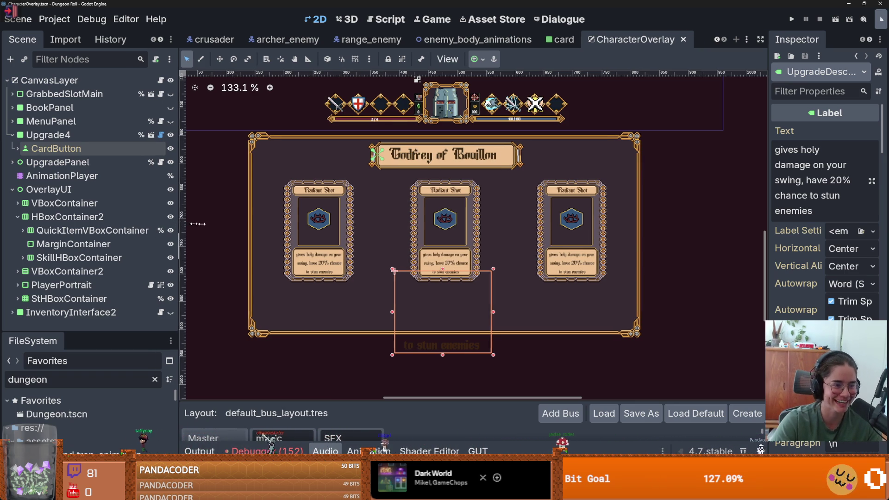
{"action": "left_click", "coordinate": [12, 189]}
{"action": "key", "text": "ctrl+s"}
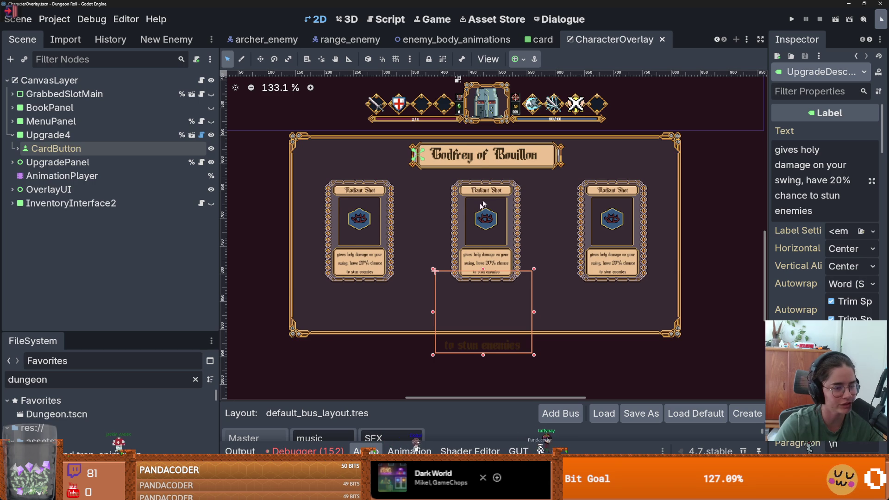
{"action": "scroll", "coordinate": [444, 257], "scroll_direction": "down", "scroll_amount": 1}
{"action": "key", "text": "ctrl+s"}
{"action": "scroll", "coordinate": [453, 262], "scroll_direction": "up", "scroll_amount": 2}
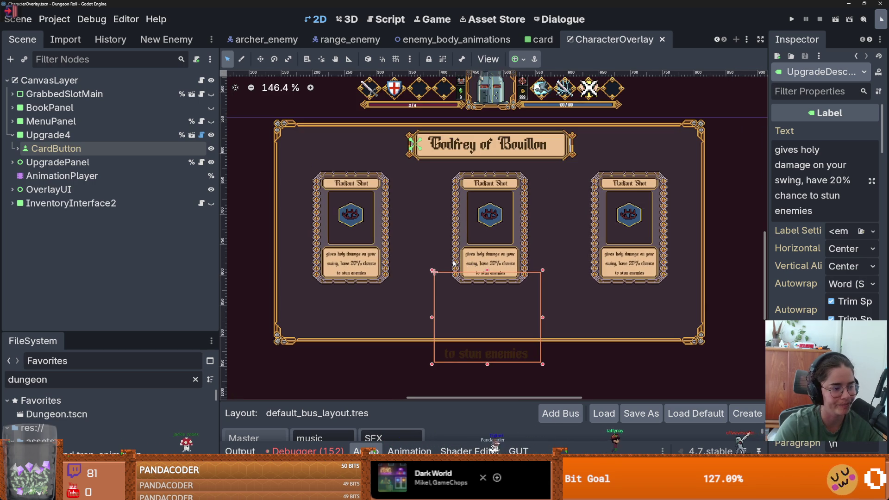
{"action": "scroll", "coordinate": [453, 256], "scroll_direction": "up", "scroll_amount": 1}
{"action": "left_click_drag", "start_coordinate": [453, 256], "coordinate": [436, 265]}
{"action": "key", "text": "ctrl+s"}
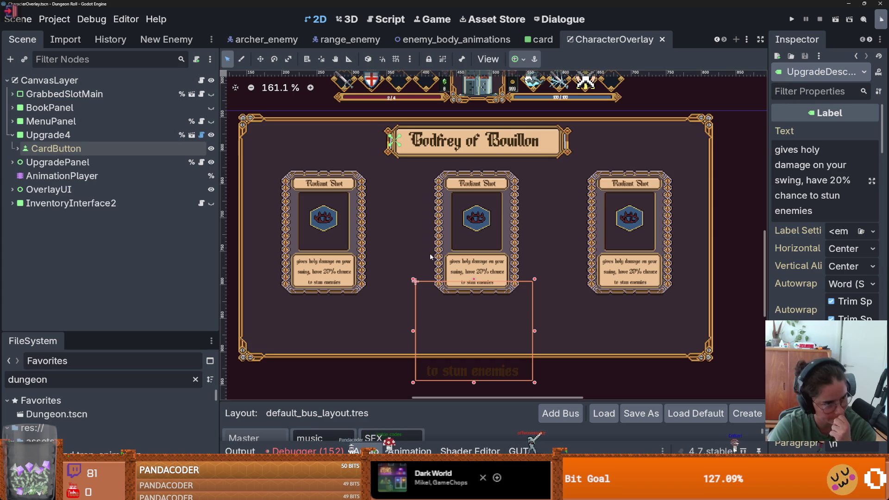
{"action": "scroll", "coordinate": [429, 259], "scroll_direction": "down", "scroll_amount": 1}
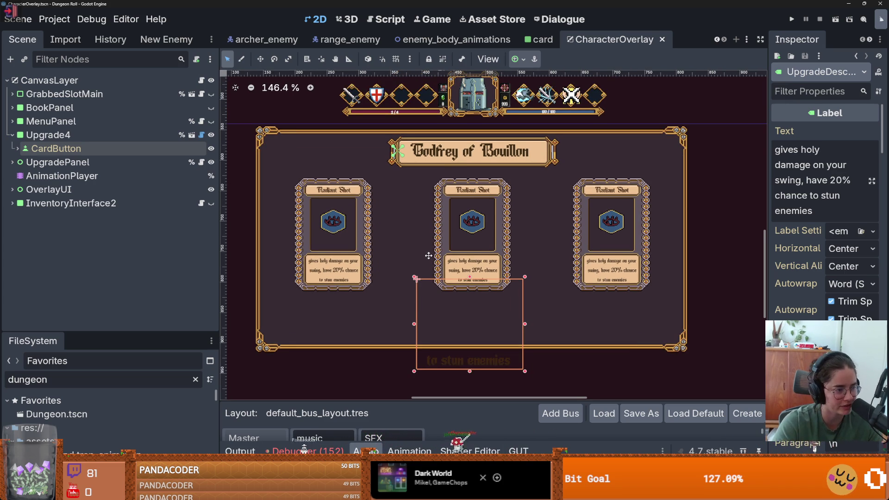
{"action": "left_click_drag", "start_coordinate": [428, 256], "coordinate": [426, 263]}
{"action": "scroll", "coordinate": [426, 264], "scroll_direction": "up", "scroll_amount": 1}
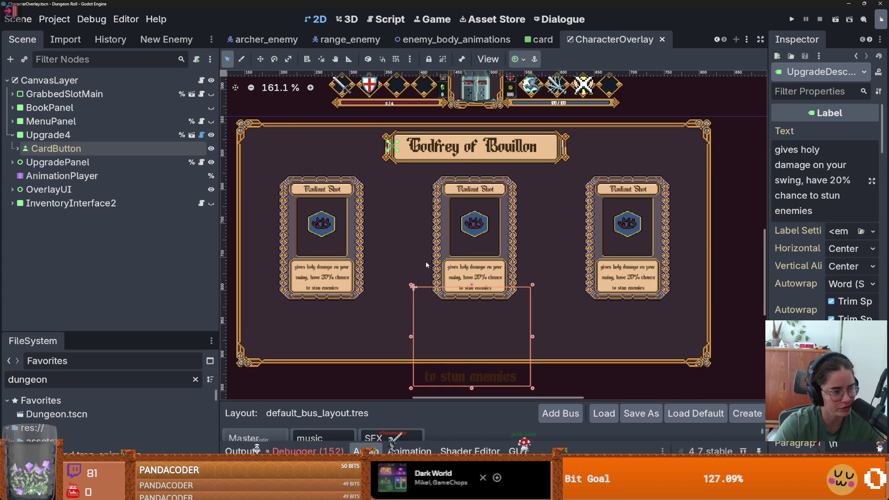
{"action": "scroll", "coordinate": [426, 264], "scroll_direction": "up", "scroll_amount": 1}
{"action": "left_click_drag", "start_coordinate": [426, 264], "coordinate": [418, 271]}
{"action": "key", "text": "ctrl+s"}
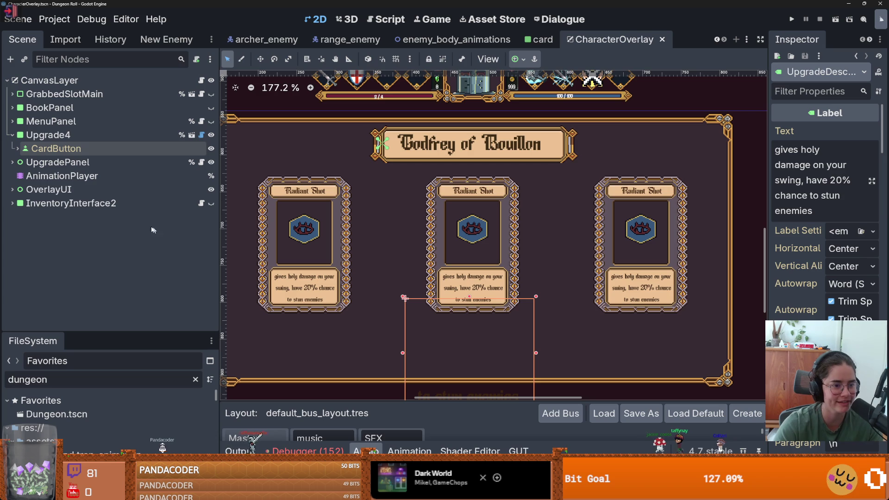
{"action": "left_click", "coordinate": [12, 134]}
{"action": "key", "text": "ctrl+s"}
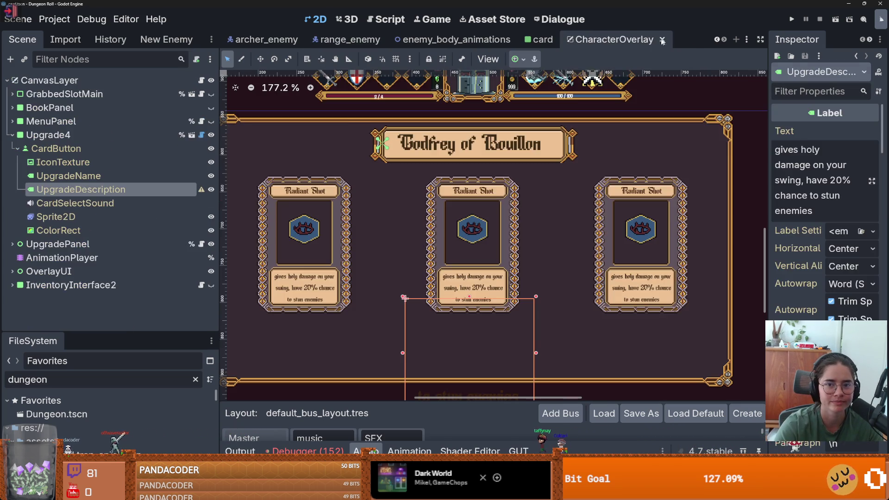
- Close the CharacterOverlay, card, enemy_body_animations, range_enemy and archer_enemy scenes, then save crusader
{"action": "left_click", "coordinate": [662, 41]}
{"action": "left_click", "coordinate": [690, 39]}
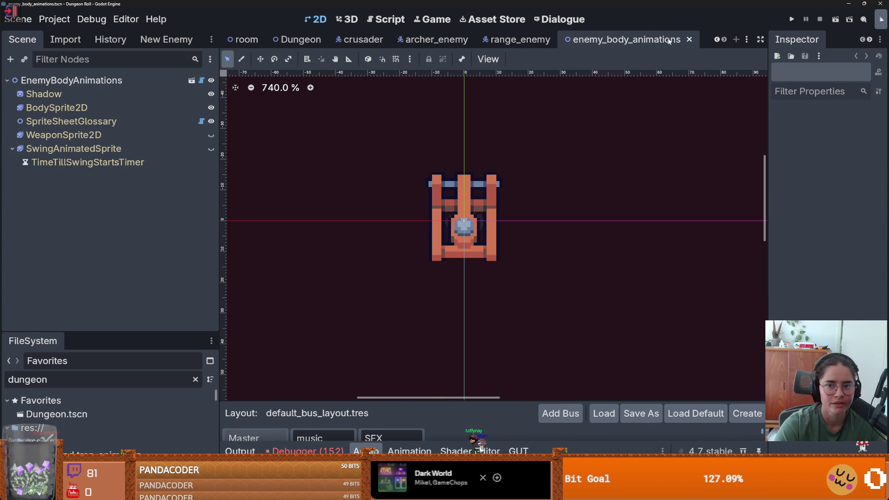
{"action": "left_click", "coordinate": [687, 40]}
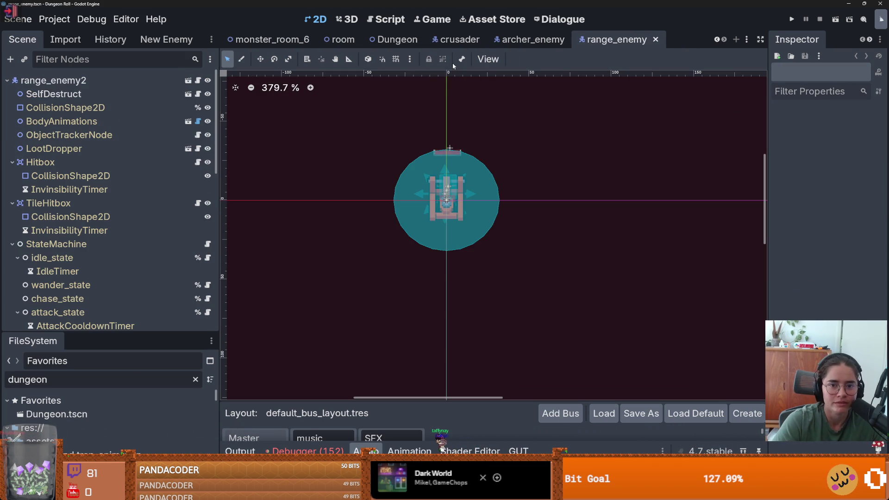
{"action": "left_click", "coordinate": [656, 39]}
{"action": "left_click", "coordinate": [658, 40]}
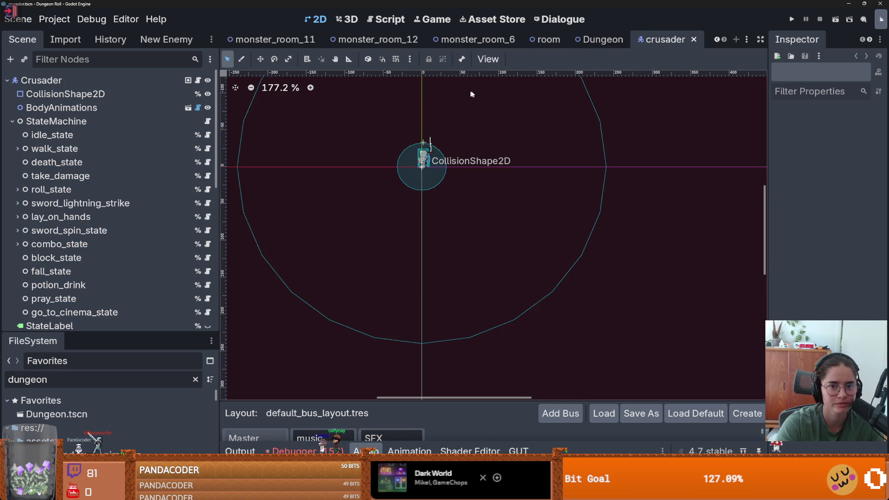
{"action": "key", "text": "ctrl+s"}
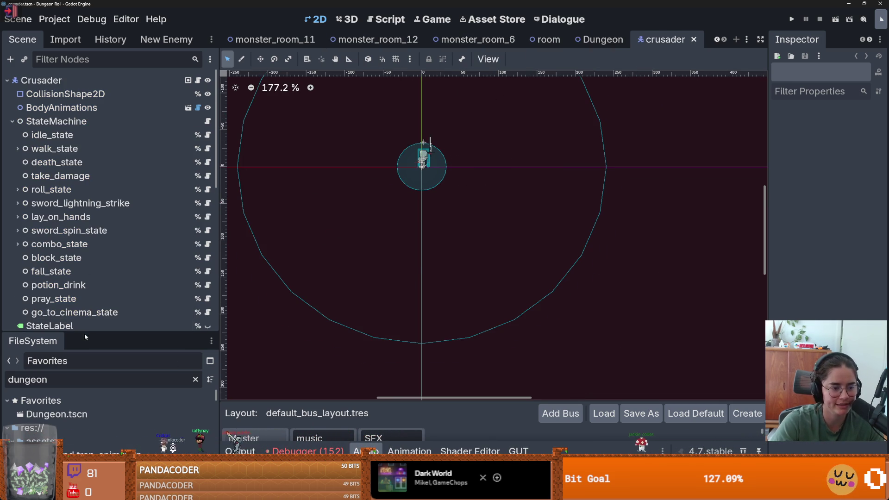
- Enlarge the FileSystem panel and clear its 'dungeon' filter to list all files
{"action": "mouse_move", "coordinate": [84, 332]}
{"action": "left_mouse_down"}
{"action": "mouse_move", "coordinate": [117, 248]}
{"action": "mouse_move", "coordinate": [117, 157]}
{"action": "left_mouse_up"}
{"action": "double_click", "coordinate": [28, 199]}
{"action": "key", "text": "BackSpace"}
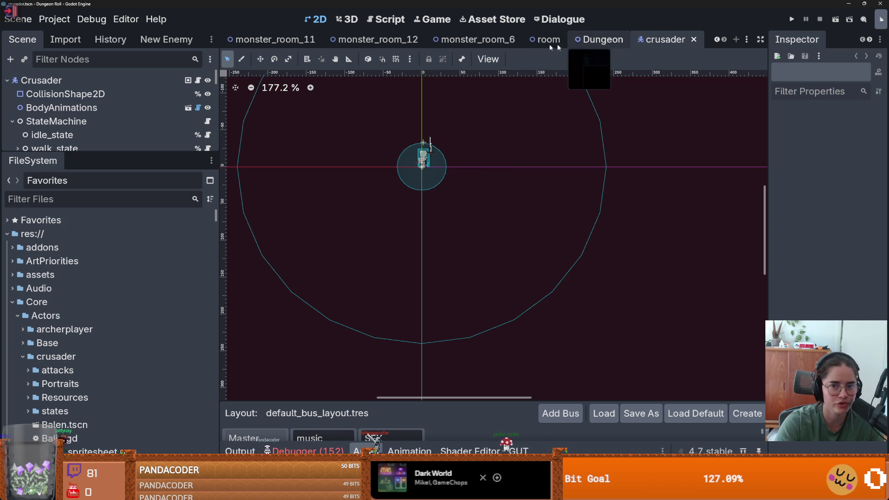
- Close monster_room_12, 10, 11 and 6, leaving the Dungeon scene showing
{"action": "left_click", "coordinate": [721, 40]}
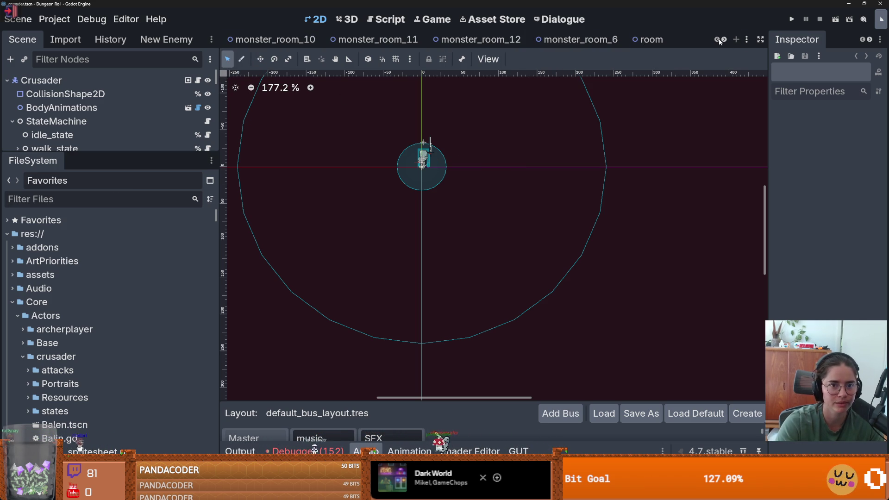
{"action": "left_click", "coordinate": [723, 41]}
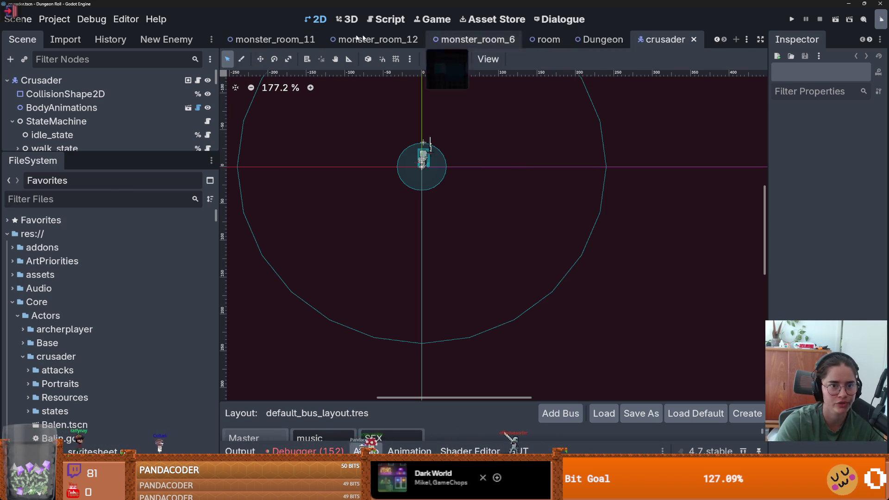
{"action": "left_click", "coordinate": [372, 41]}
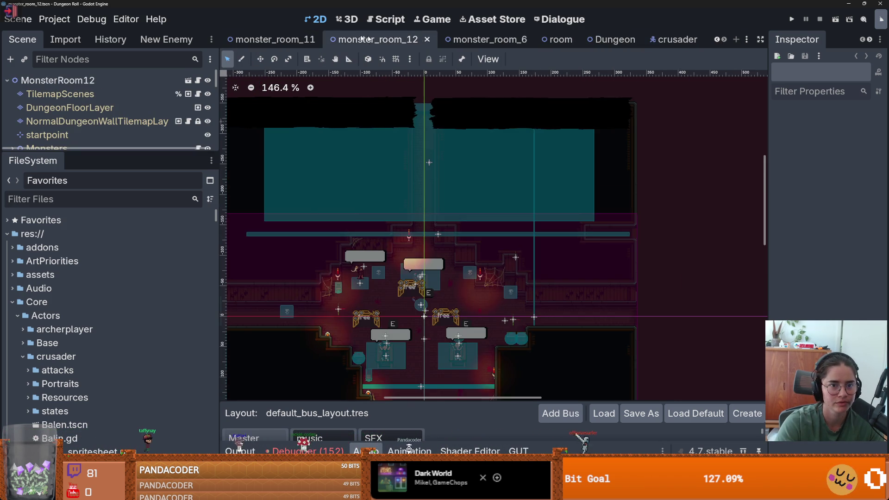
{"action": "left_click", "coordinate": [428, 41]}
{"action": "left_click", "coordinate": [324, 40]}
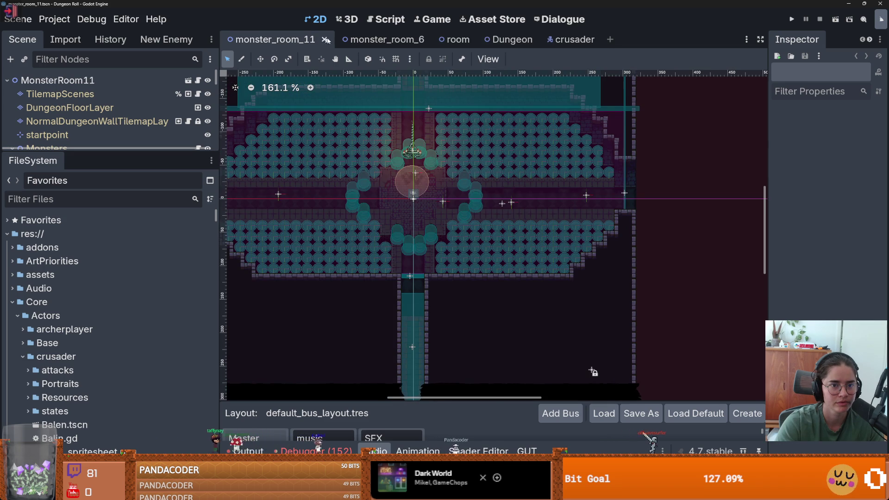
{"action": "left_click", "coordinate": [322, 40]}
{"action": "left_click", "coordinate": [318, 40]}
{"action": "left_click", "coordinate": [352, 40]}
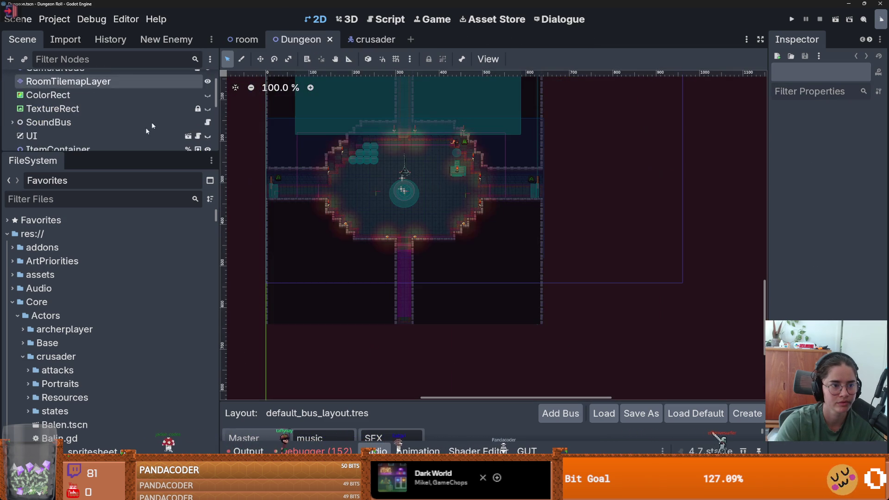
{"action": "left_click_drag", "start_coordinate": [124, 157], "coordinate": [123, 317]}
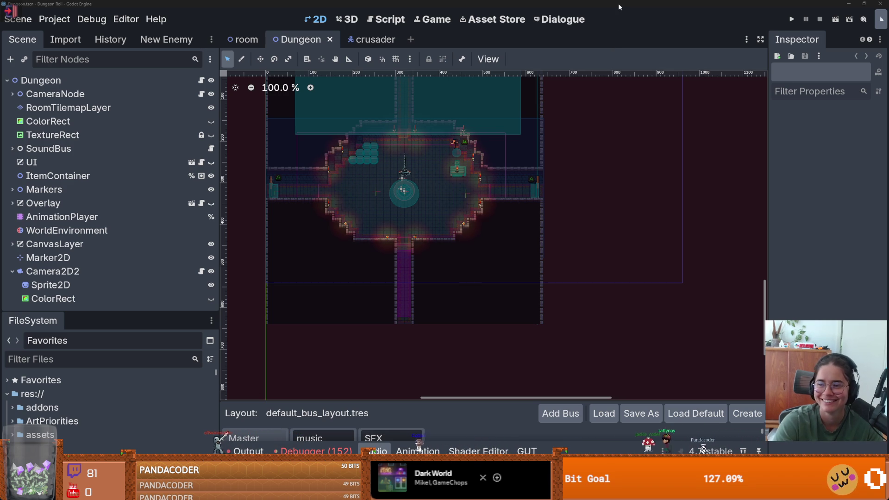
{"action": "key", "text": "alt+Tab"}
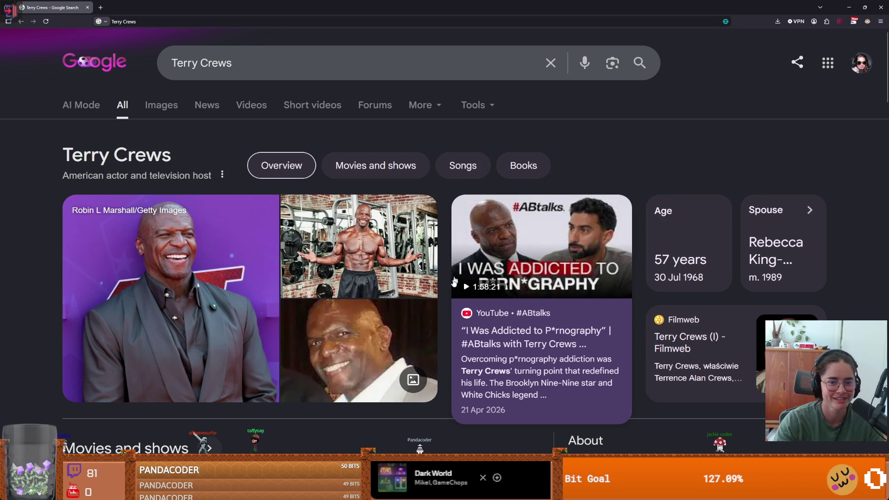
{"action": "key", "text": "alt+Tab"}
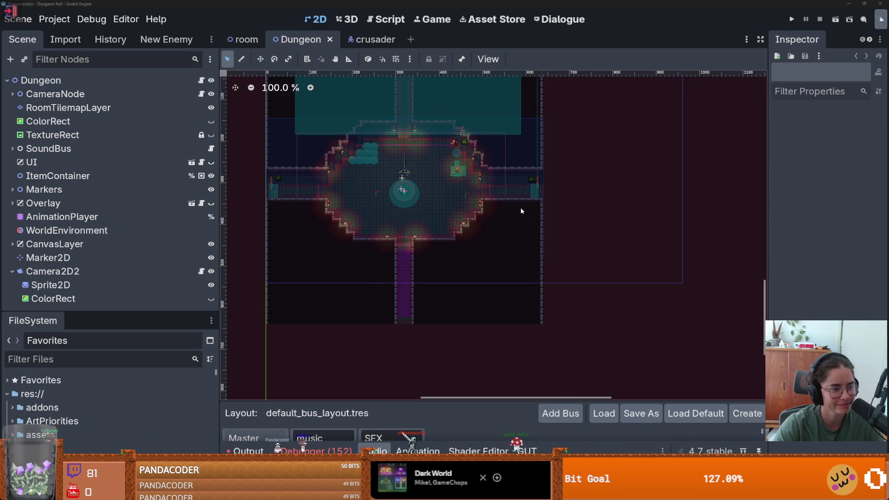
- Narrow the Scene dock and give the FileSystem panel more height
{"action": "scroll", "coordinate": [482, 218], "scroll_direction": "left", "scroll_amount": 2}
{"action": "scroll", "coordinate": [498, 221], "scroll_direction": "up", "scroll_amount": 1}
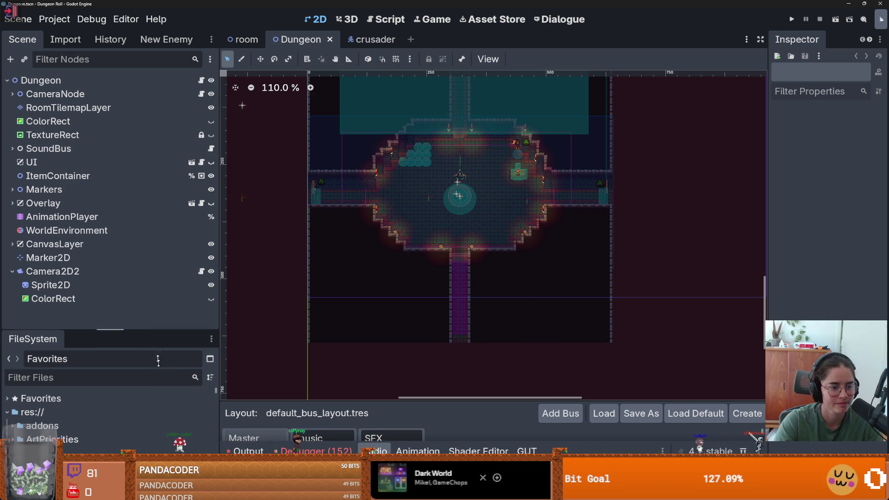
{"action": "mouse_move", "coordinate": [220, 307]}
{"action": "left_mouse_down"}
{"action": "mouse_move", "coordinate": [159, 303]}
{"action": "mouse_move", "coordinate": [248, 301]}
{"action": "left_mouse_up"}
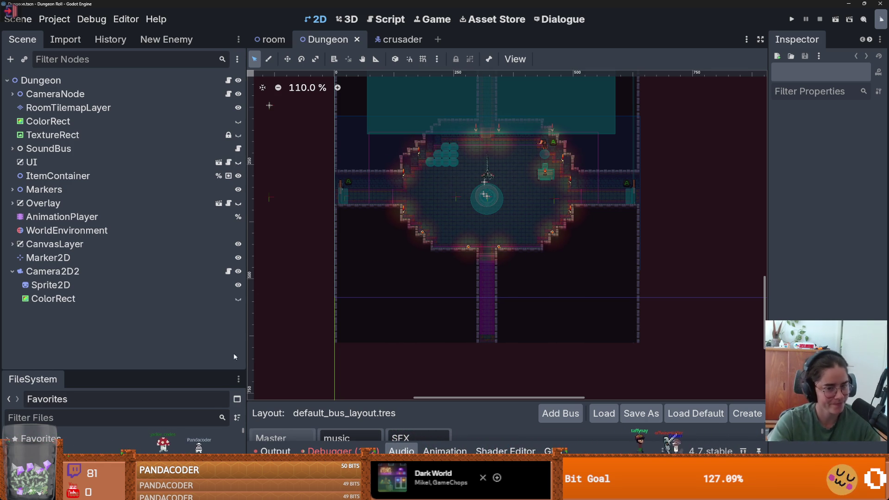
{"action": "left_click_drag", "start_coordinate": [246, 277], "coordinate": [167, 278]}
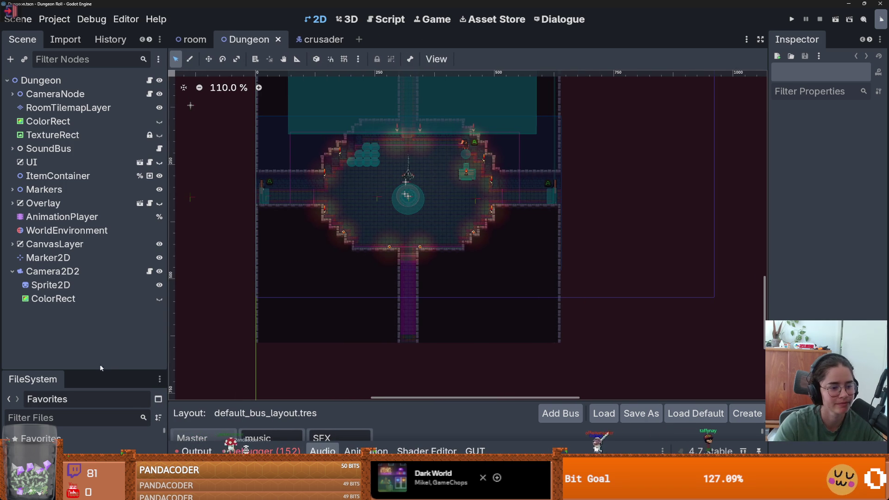
{"action": "mouse_move", "coordinate": [106, 370]}
{"action": "left_mouse_down"}
{"action": "mouse_move", "coordinate": [106, 306]}
{"action": "mouse_move", "coordinate": [106, 337]}
{"action": "left_mouse_up"}
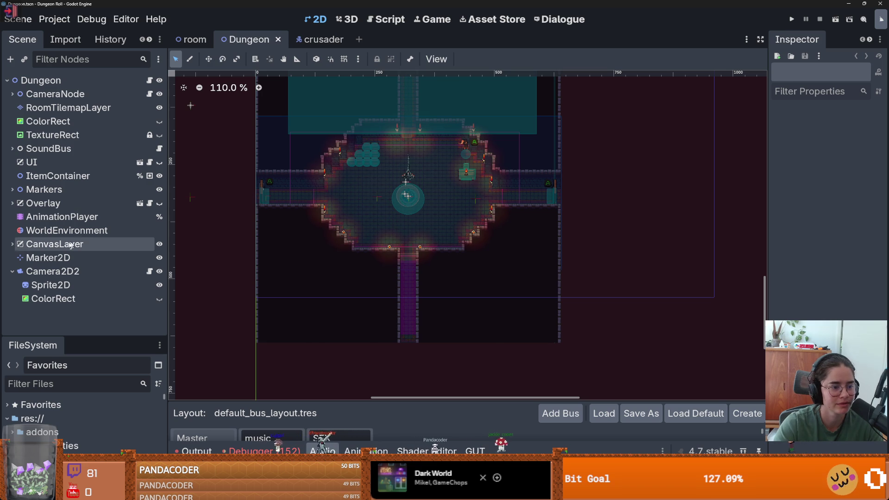
- Fold Camera2D2 and expand Overlay, collapsing GrabbedSlotMain, BookPanel, MenuPanel, Upgrade4, UpgradePanel, OverlayUI, InventoryInterface2
{"action": "left_click", "coordinate": [12, 271]}
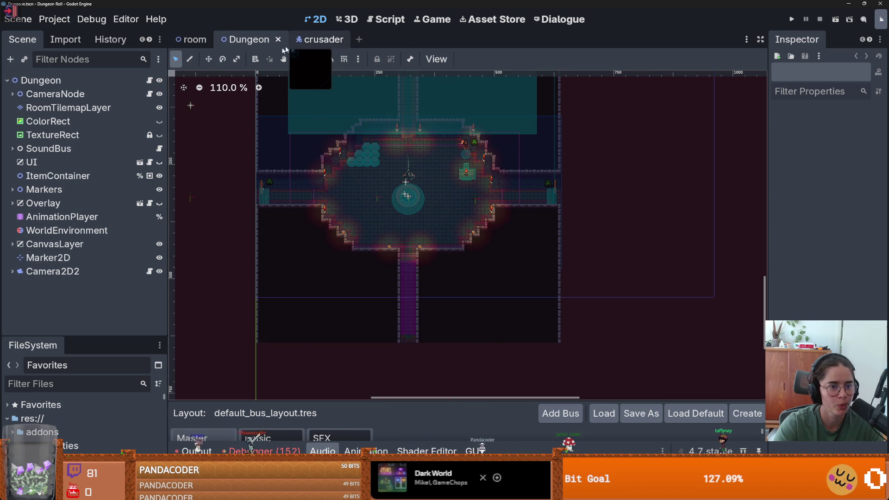
{"action": "left_click", "coordinate": [12, 204]}
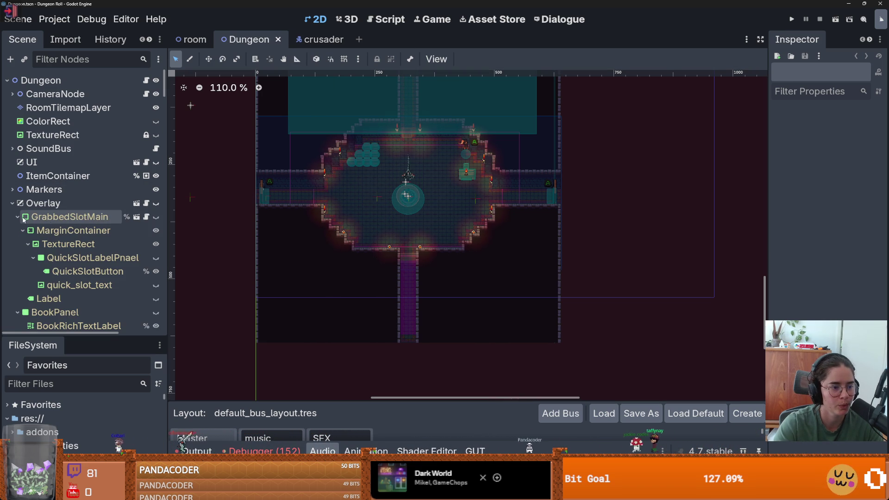
{"action": "left_click", "coordinate": [18, 216]}
{"action": "left_click", "coordinate": [17, 230]}
{"action": "left_click", "coordinate": [18, 244]}
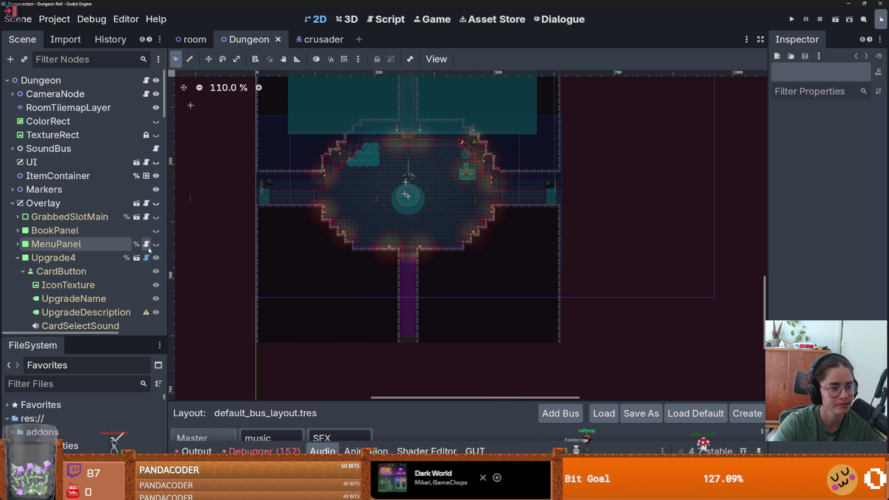
{"action": "left_click", "coordinate": [18, 258]}
{"action": "left_click", "coordinate": [18, 272]}
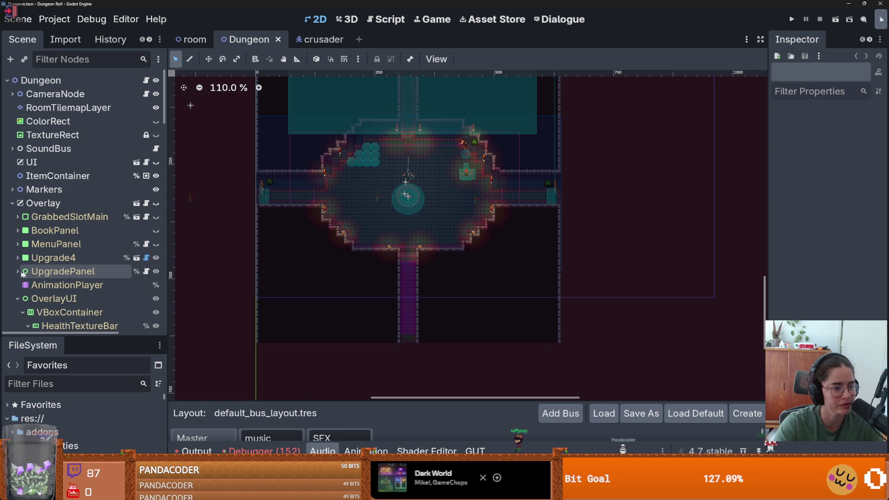
{"action": "left_click", "coordinate": [17, 298]}
{"action": "scroll", "coordinate": [28, 232], "scroll_direction": "down", "scroll_amount": 3}
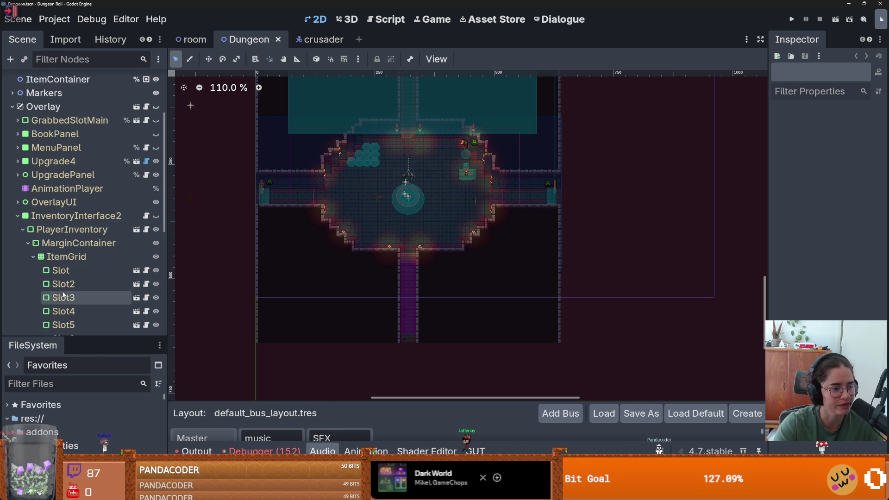
{"action": "left_click", "coordinate": [18, 215]}
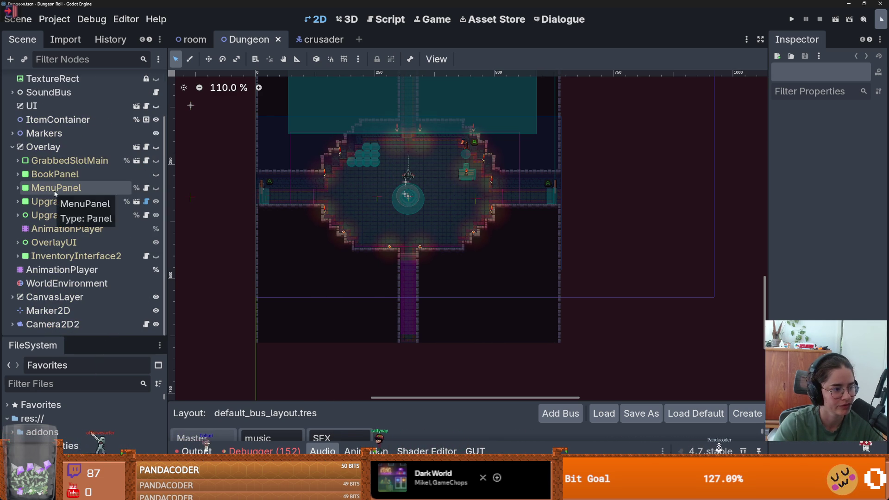
- Widen the Scene dock and switch back to the Godot editor from the browser
{"action": "left_click_drag", "start_coordinate": [165, 213], "coordinate": [206, 211]}
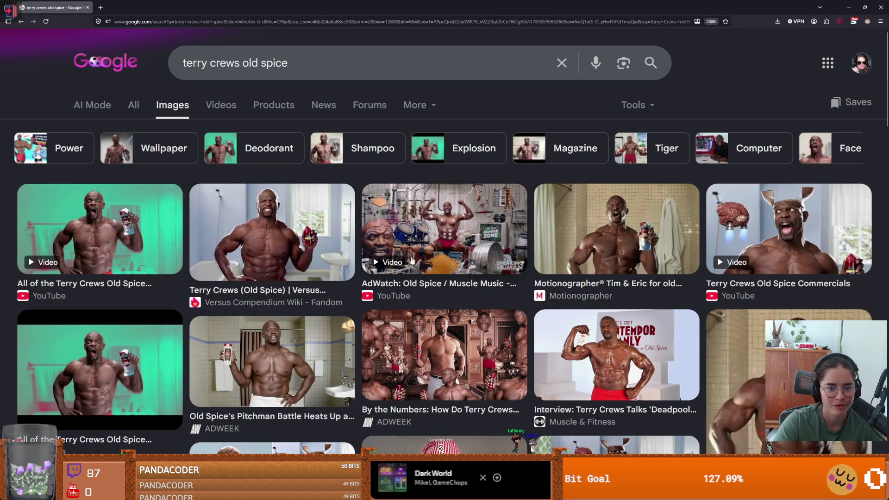
{"action": "scroll", "coordinate": [397, 256], "scroll_direction": "down", "scroll_amount": 2}
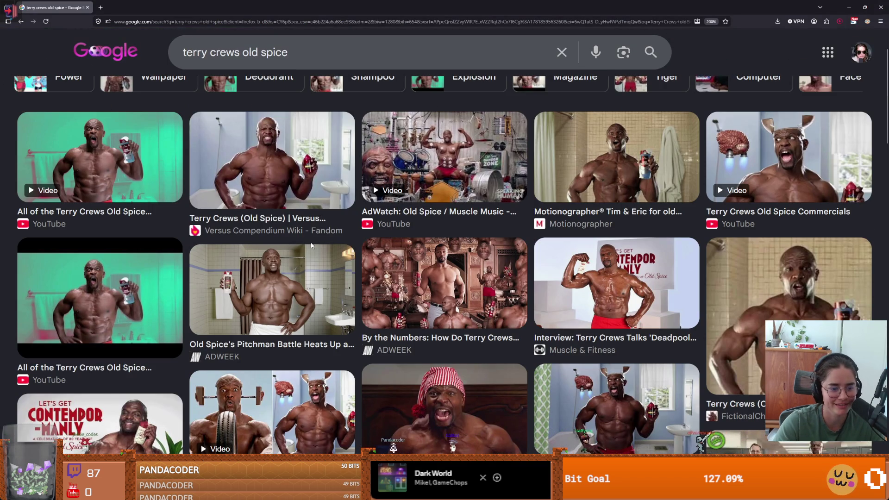
{"action": "key", "text": "alt+Tab"}
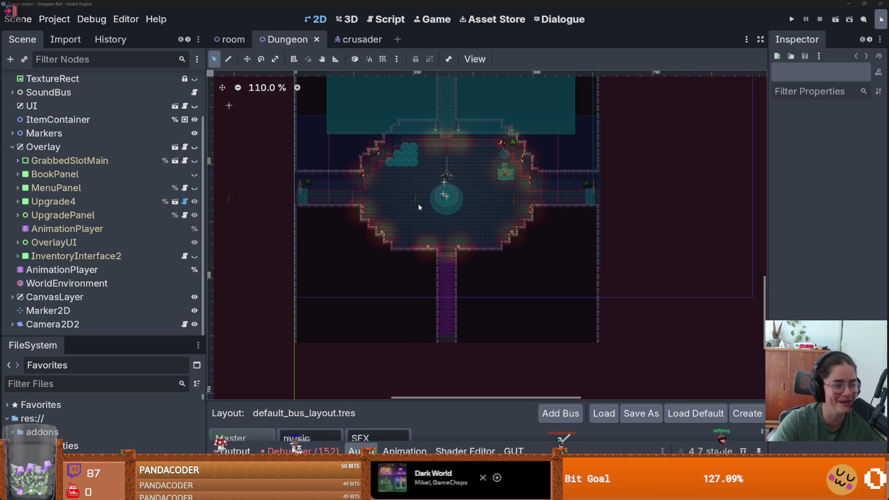
- Save Dungeon, enlarge the scene tree, inspect Camera2D2's Sprite2D (no texture, offset 0, 0), and save again
{"action": "scroll", "coordinate": [418, 204], "scroll_direction": "up", "scroll_amount": 1}
{"action": "key", "text": "ctrl+s"}
{"action": "scroll", "coordinate": [462, 207], "scroll_direction": "up", "scroll_amount": 3}
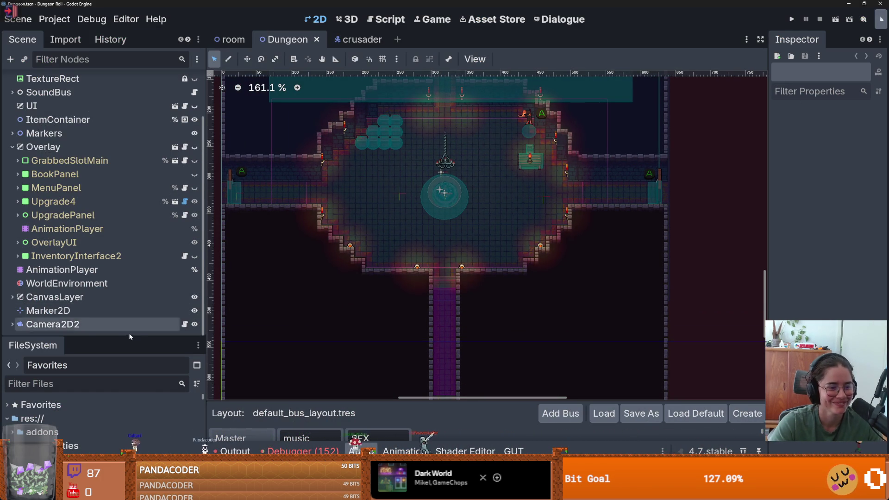
{"action": "left_click_drag", "start_coordinate": [136, 337], "coordinate": [136, 402]}
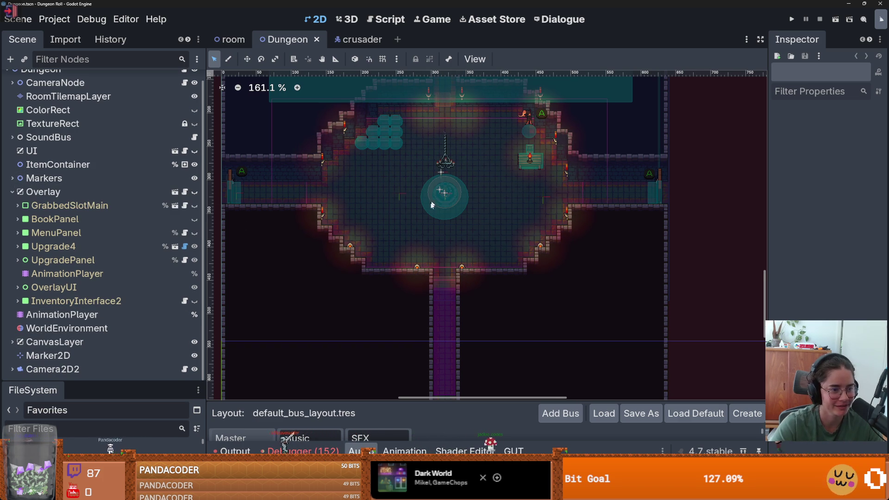
{"action": "scroll", "coordinate": [431, 248], "scroll_direction": "up", "scroll_amount": 2}
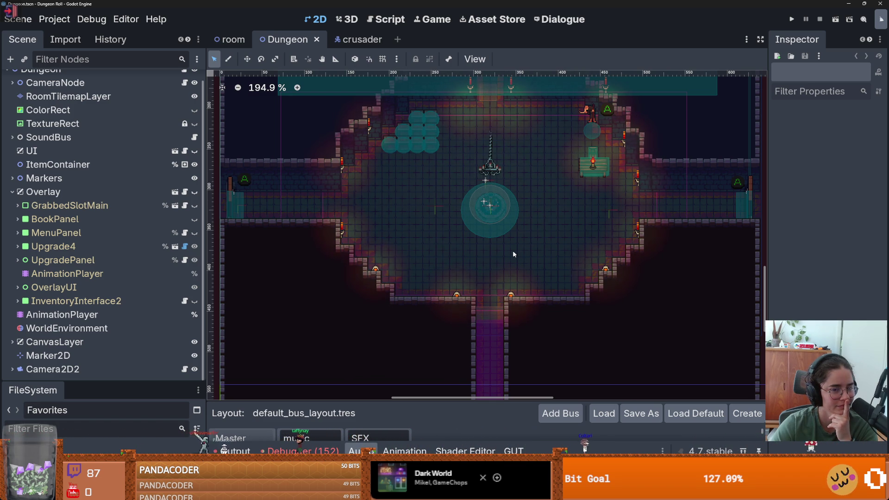
{"action": "left_click", "coordinate": [303, 217]}
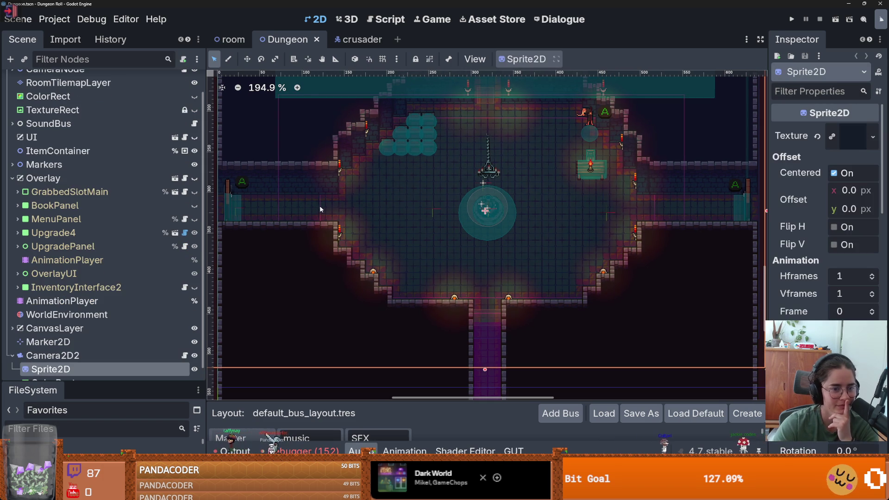
{"action": "scroll", "coordinate": [315, 231], "scroll_direction": "left", "scroll_amount": 2}
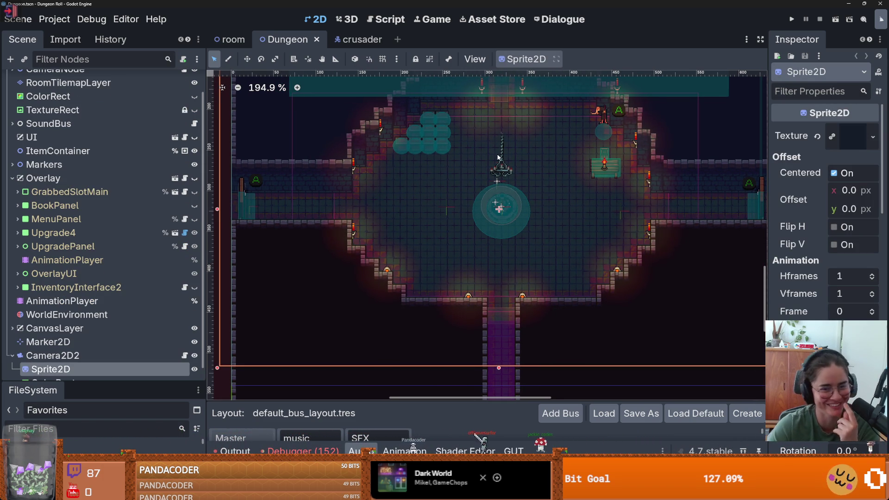
{"action": "scroll", "coordinate": [452, 258], "scroll_direction": "down", "scroll_amount": 3}
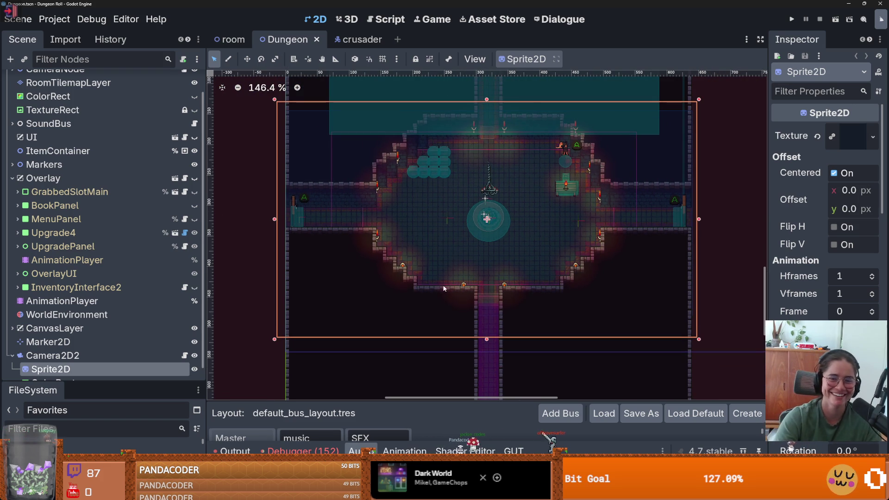
{"action": "key", "text": "ctrl+s"}
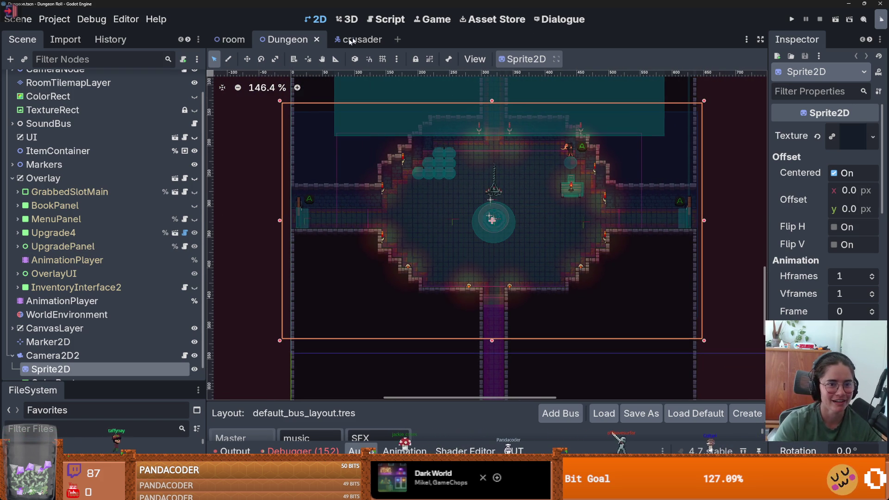
- In the room scene, stretch MonsterStaticTrap's first collision rectangle down into the room
{"action": "left_click", "coordinate": [229, 40]}
{"action": "left_click", "coordinate": [11, 124]}
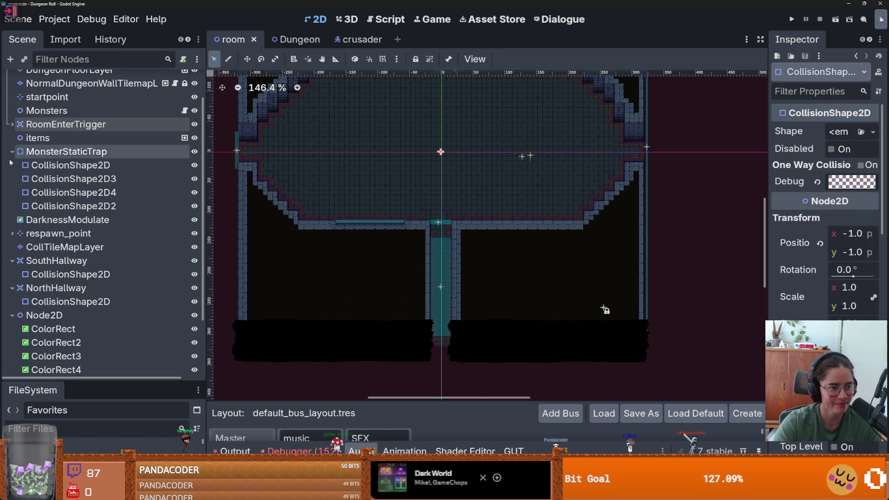
{"action": "left_click", "coordinate": [72, 164]}
{"action": "left_click", "coordinate": [71, 164]}
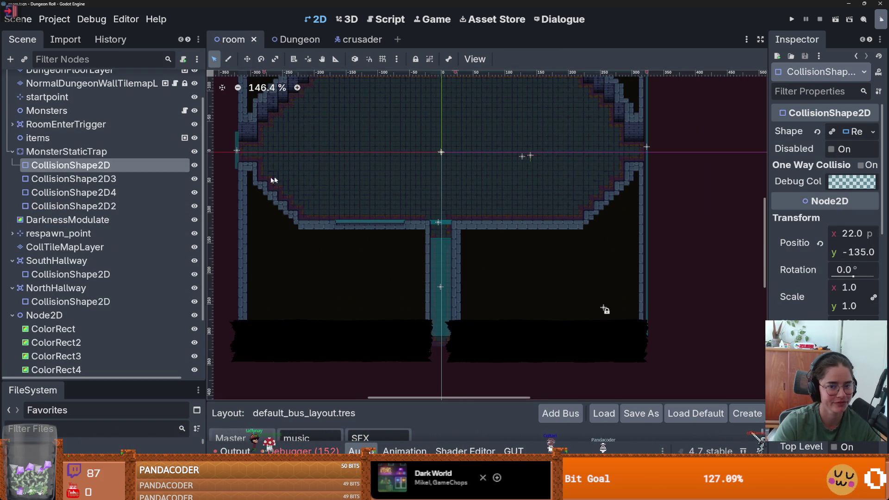
{"action": "scroll", "coordinate": [540, 271], "scroll_direction": "up", "scroll_amount": 2}
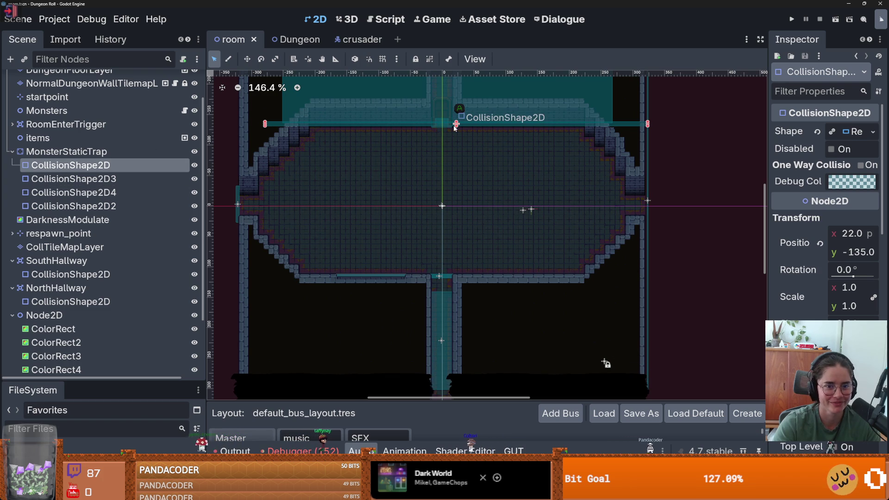
{"action": "left_click_drag", "start_coordinate": [456, 124], "coordinate": [456, 250]}
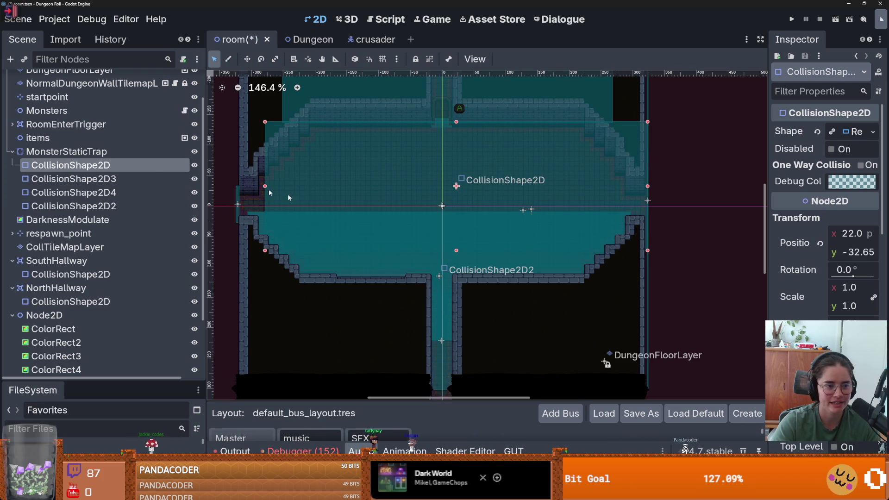
- Delete the three extra collision shapes under MonsterStaticTrap and save the room scene
{"action": "left_click", "coordinate": [89, 180]}
{"action": "left_click", "coordinate": [75, 206], "text": "shift"}
{"action": "right_click", "coordinate": [111, 183]}
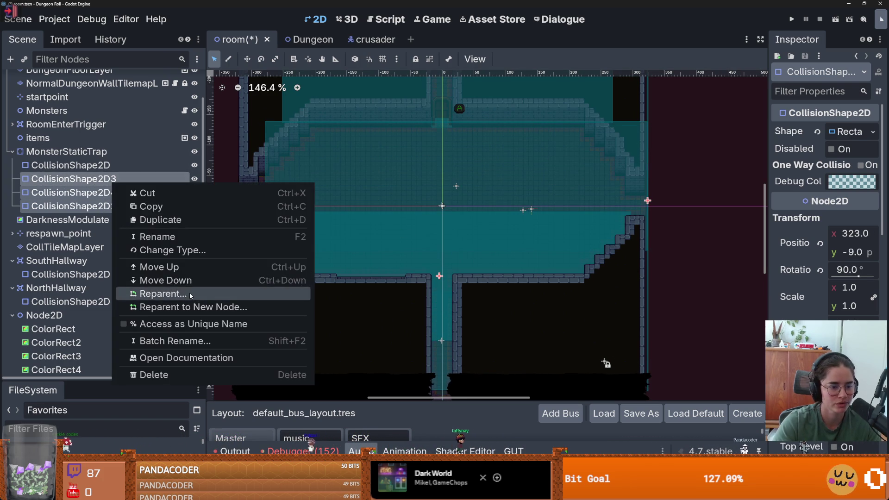
{"action": "left_click", "coordinate": [189, 376]}
{"action": "left_click", "coordinate": [419, 248]}
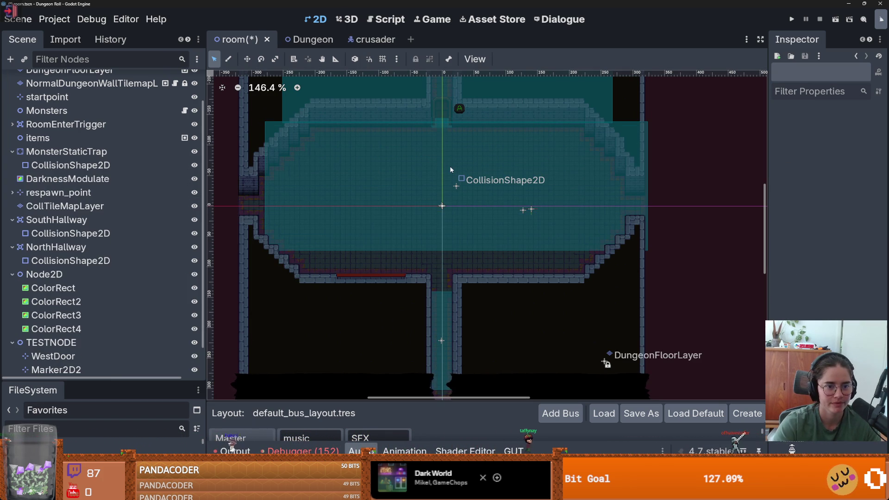
{"action": "key", "text": "ctrl+s"}
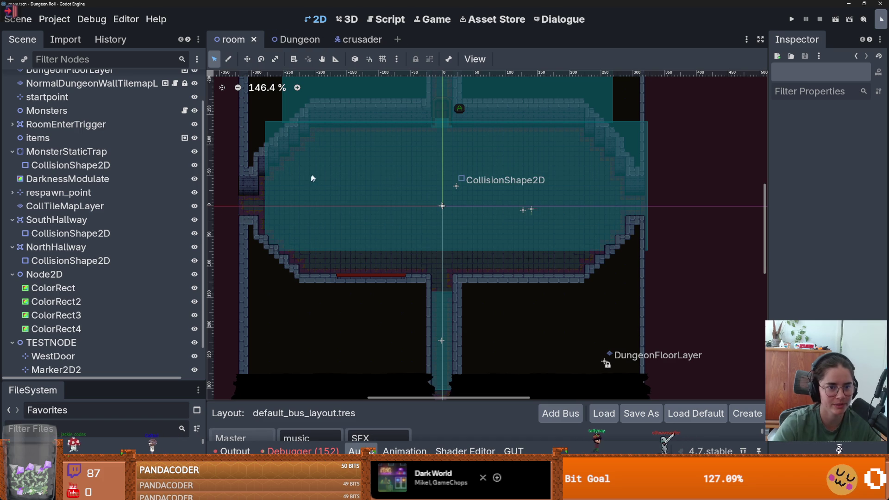
- Fit the remaining collision rectangle to the room's floor edge and left and right walls, then save
{"action": "left_click_drag", "start_coordinate": [402, 162], "coordinate": [387, 158]}
{"action": "left_click_drag", "start_coordinate": [434, 249], "coordinate": [443, 290]}
{"action": "left_click_drag", "start_coordinate": [632, 205], "coordinate": [644, 205]}
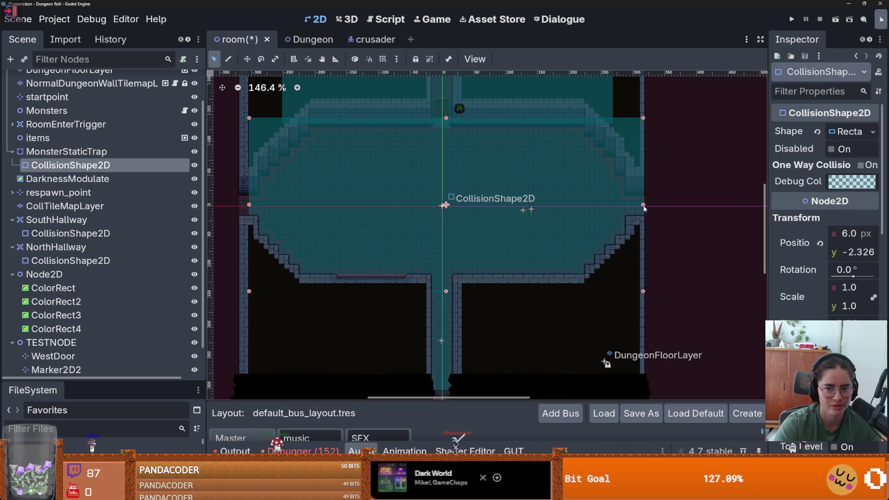
{"action": "left_click_drag", "start_coordinate": [249, 205], "coordinate": [239, 204]}
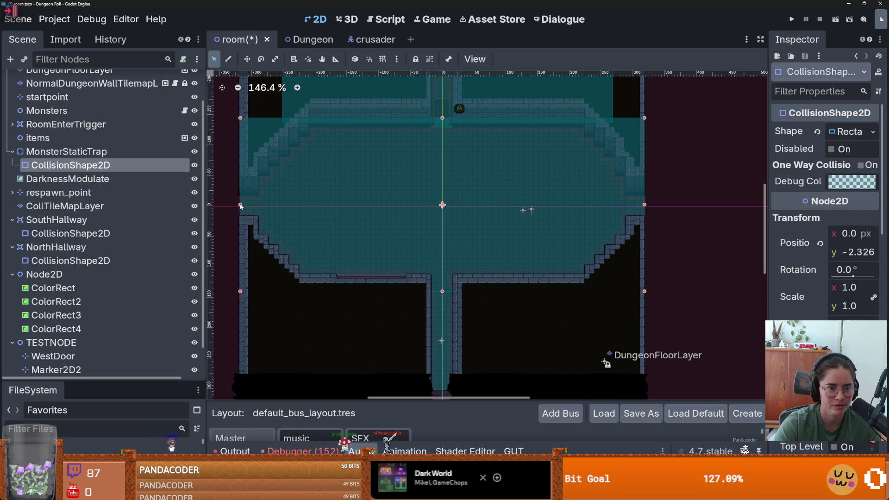
{"action": "key", "text": "ctrl+s"}
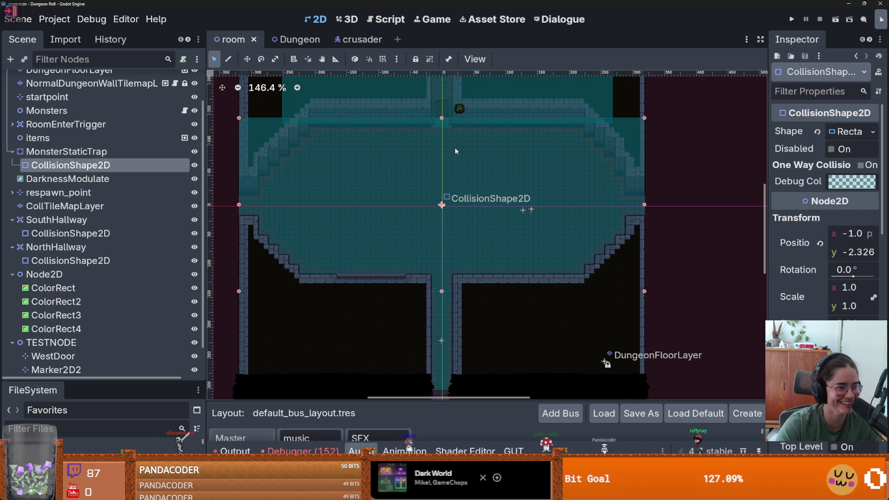
- Check the trap area, save the room scene, and select MonsterStaticTrap
{"action": "scroll", "coordinate": [451, 191], "scroll_direction": "up", "scroll_amount": 2}
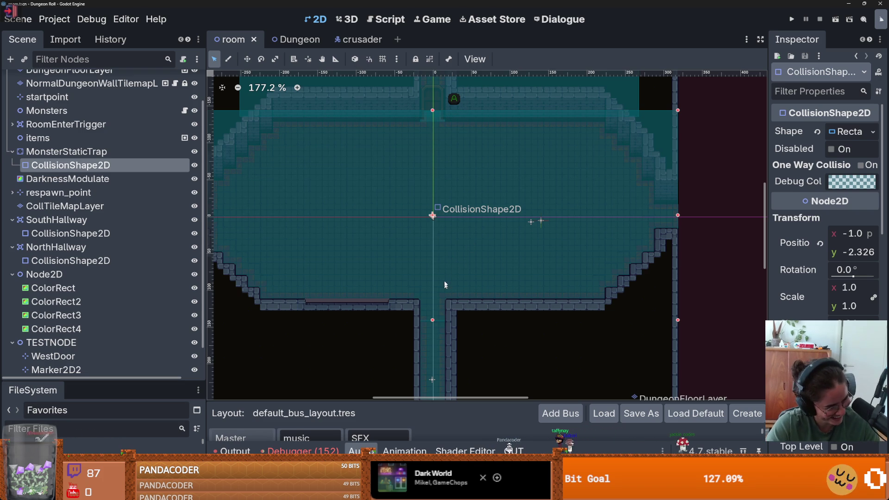
{"action": "scroll", "coordinate": [435, 281], "scroll_direction": "up", "scroll_amount": 1}
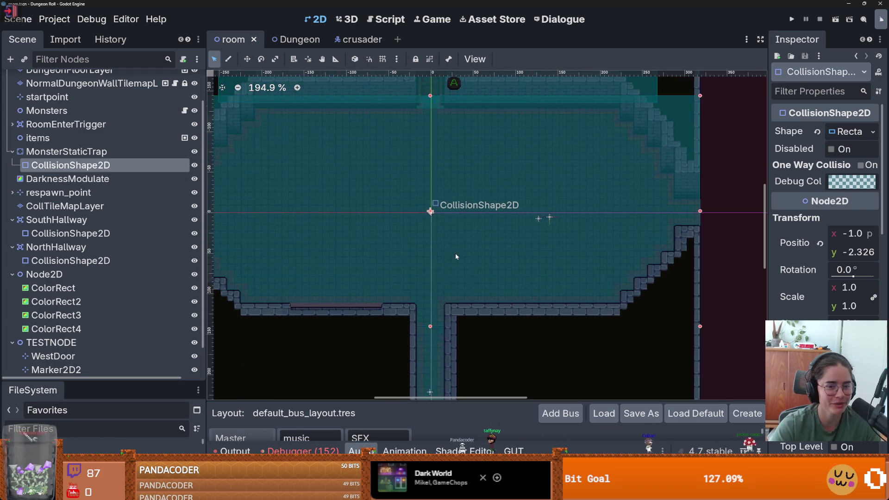
{"action": "mouse_move", "coordinate": [454, 252]}
{"action": "left_mouse_down"}
{"action": "mouse_move", "coordinate": [561, 280]}
{"action": "mouse_move", "coordinate": [481, 275]}
{"action": "left_mouse_up"}
{"action": "key", "text": "ctrl+s"}
{"action": "scroll", "coordinate": [466, 204], "scroll_direction": "up", "scroll_amount": 1}
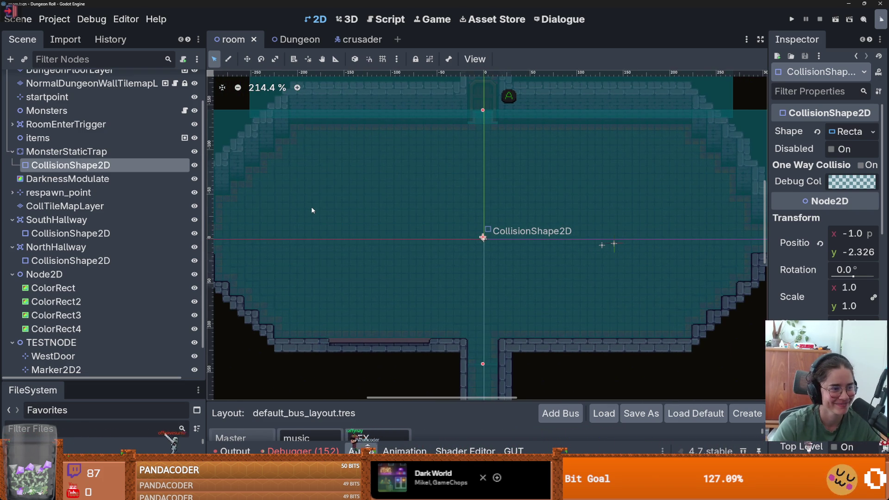
{"action": "scroll", "coordinate": [372, 222], "scroll_direction": "down", "scroll_amount": 1}
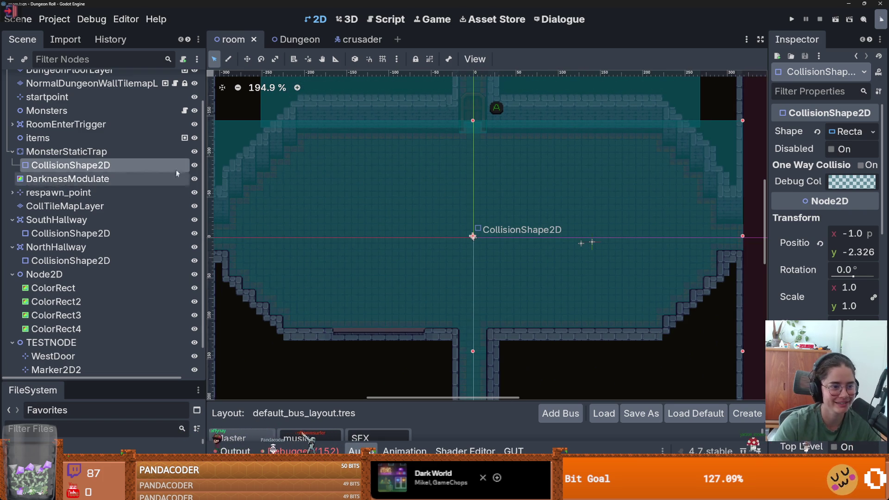
{"action": "left_click", "coordinate": [70, 151]}
{"action": "scroll", "coordinate": [69, 152], "scroll_direction": "up", "scroll_amount": 3}
- Review room_generation.gd, then view the trap's CollisionShape2D in 2D and save the room
{"action": "left_click", "coordinate": [185, 83]}
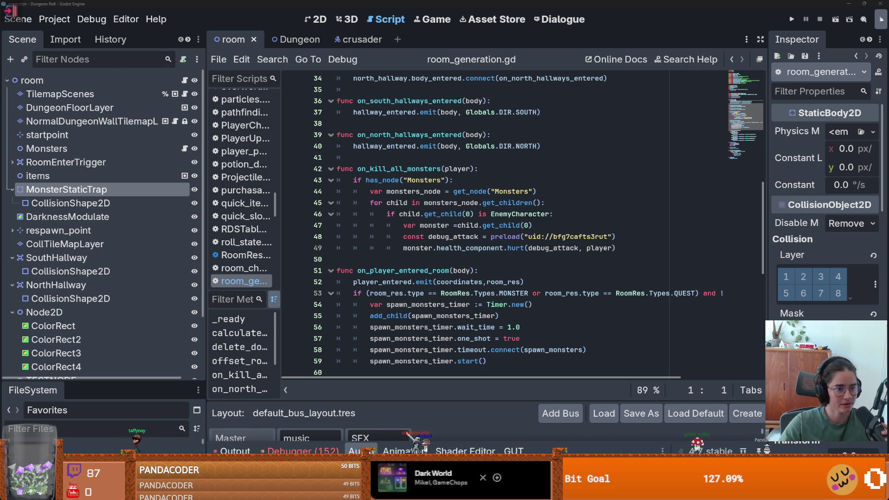
{"action": "left_click", "coordinate": [69, 202]}
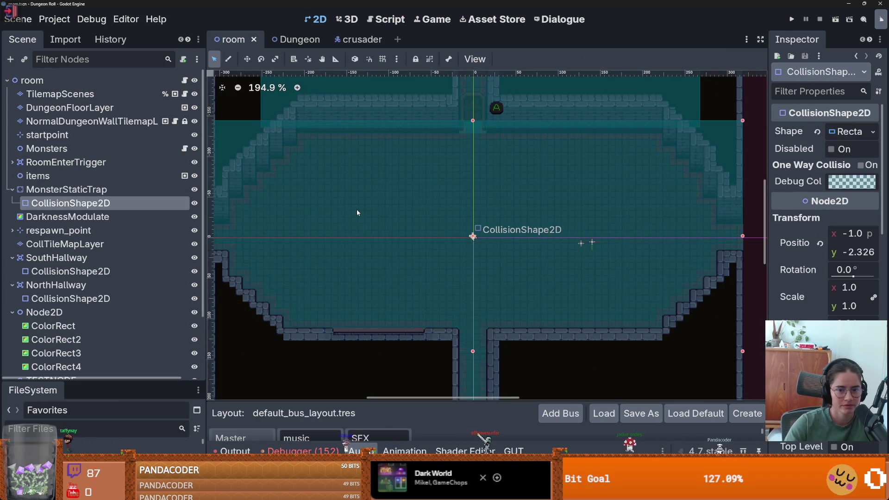
{"action": "scroll", "coordinate": [379, 248], "scroll_direction": "down", "scroll_amount": 2}
{"action": "key", "text": "ctrl+s"}
{"action": "scroll", "coordinate": [468, 185], "scroll_direction": "up", "scroll_amount": 4}
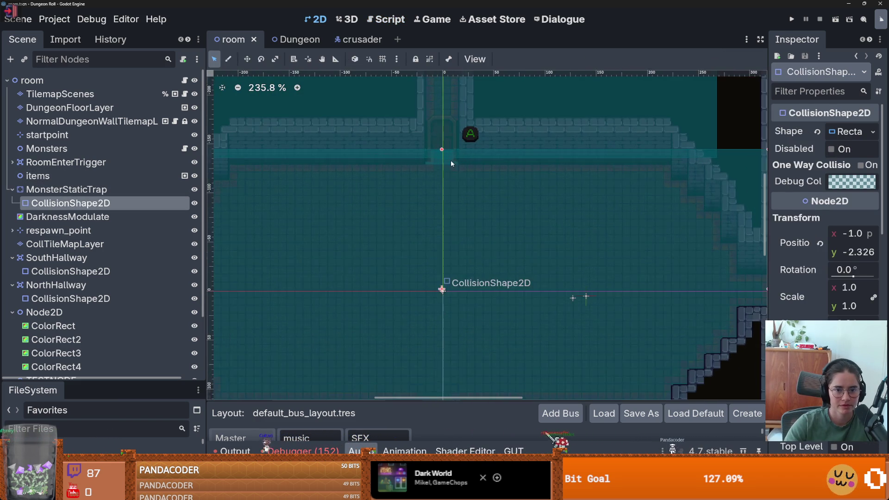
{"action": "scroll", "coordinate": [370, 194], "scroll_direction": "up", "scroll_amount": 2}
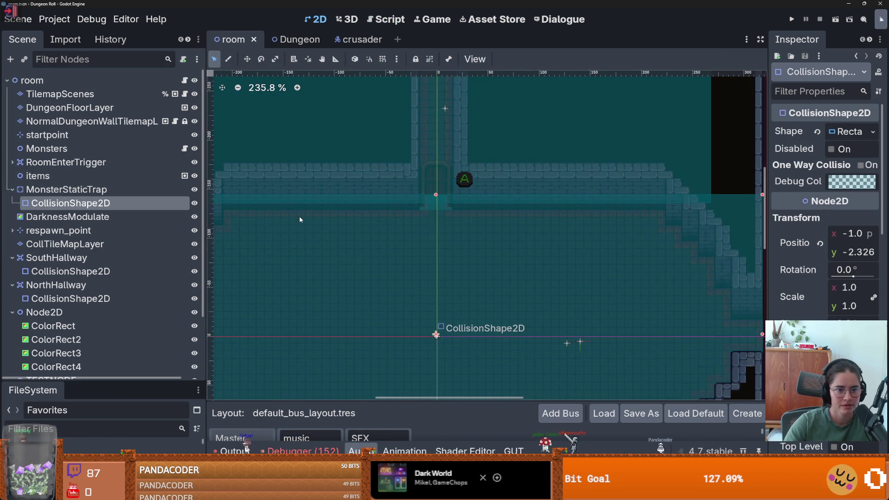
- Return to room_generation.gd, save again, and scroll to _ready printing 'room added'
{"action": "left_click", "coordinate": [185, 81]}
{"action": "scroll", "coordinate": [445, 267], "scroll_direction": "up", "scroll_amount": 4}
{"action": "key", "text": "ctrl+s"}
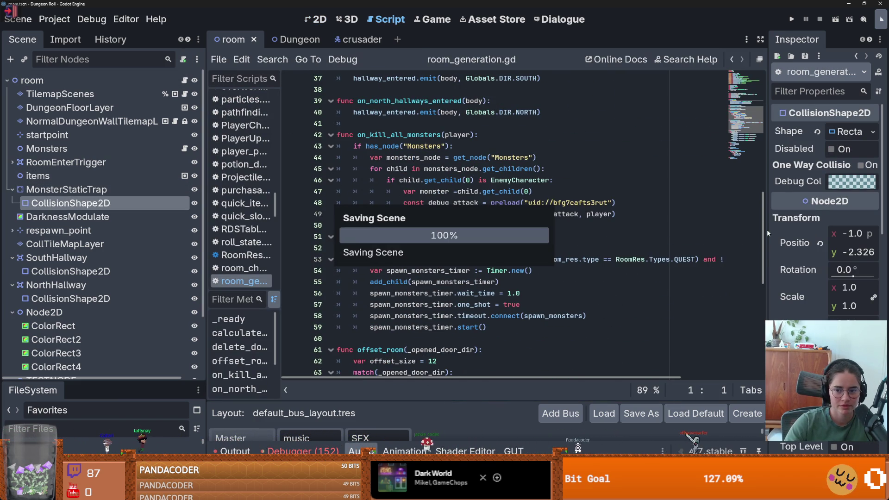
{"action": "scroll", "coordinate": [471, 260], "scroll_direction": "up", "scroll_amount": 7}
{"action": "scroll", "coordinate": [471, 259], "scroll_direction": "down", "scroll_amount": 3}
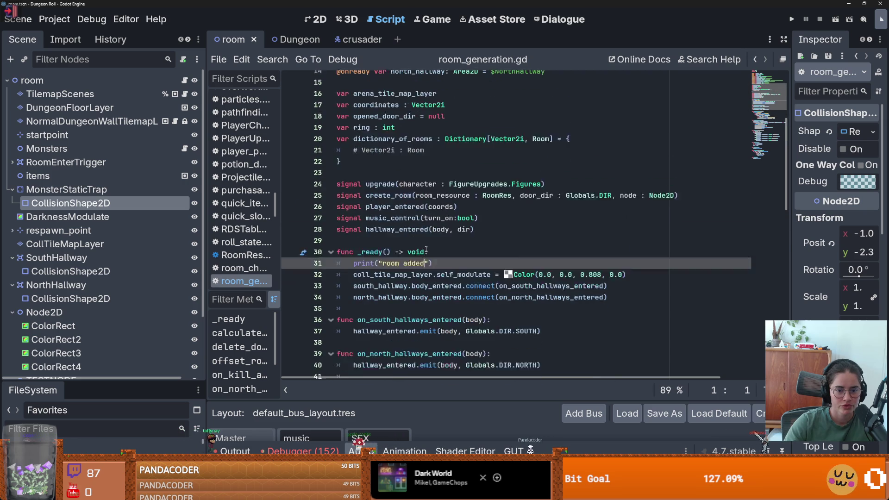
{"action": "left_click_drag", "start_coordinate": [430, 135], "coordinate": [309, 147]}
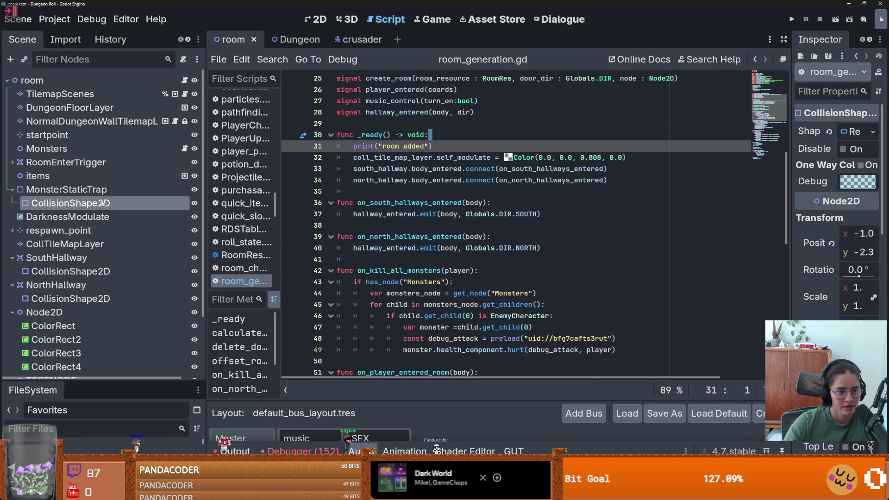
- Widen the Inspector, check the trap CollisionShape2D's One Way Collision setting, and save the room scene
{"action": "left_click", "coordinate": [92, 189]}
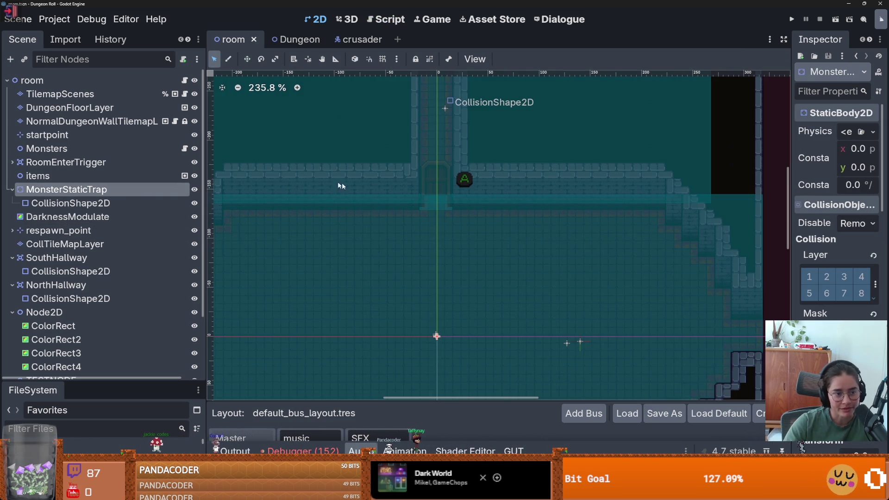
{"action": "left_click_drag", "start_coordinate": [791, 176], "coordinate": [700, 195]}
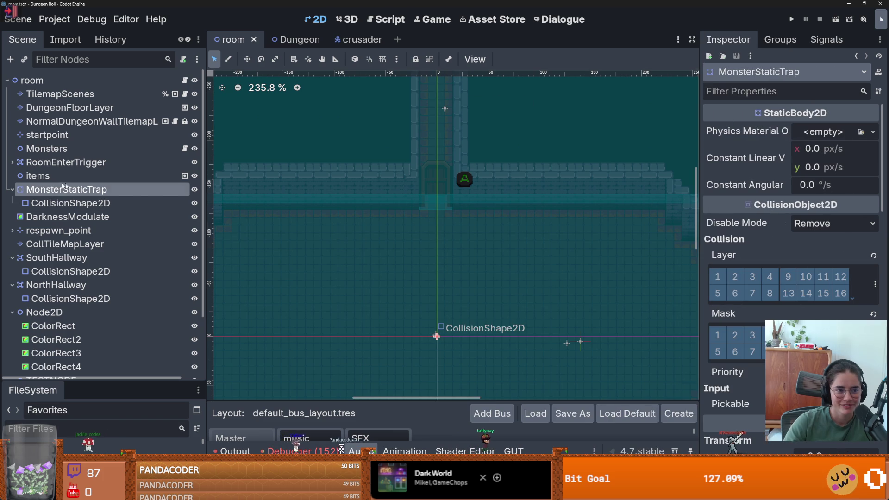
{"action": "left_click", "coordinate": [85, 202]}
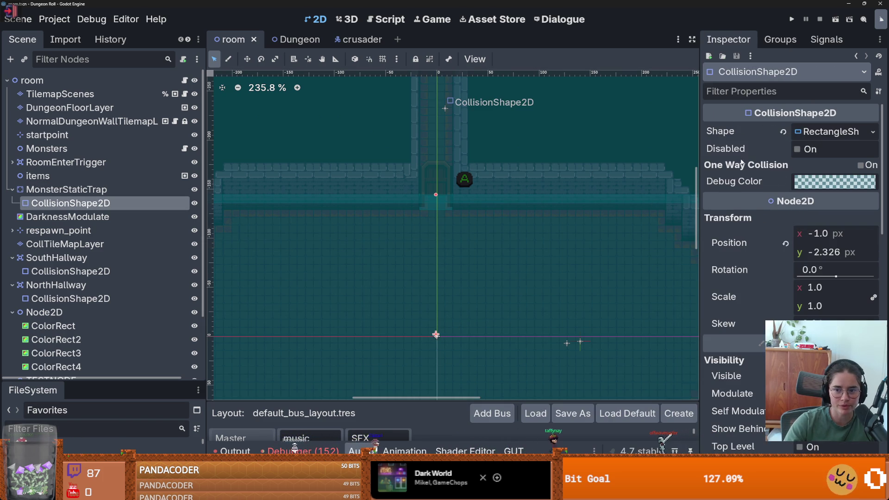
{"action": "mouse_move", "coordinate": [759, 167]}
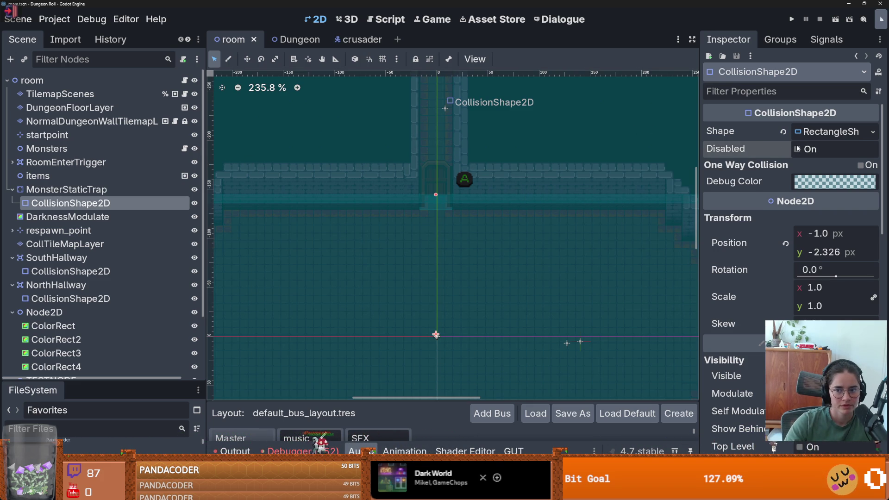
{"action": "key", "text": "ctrl+s"}
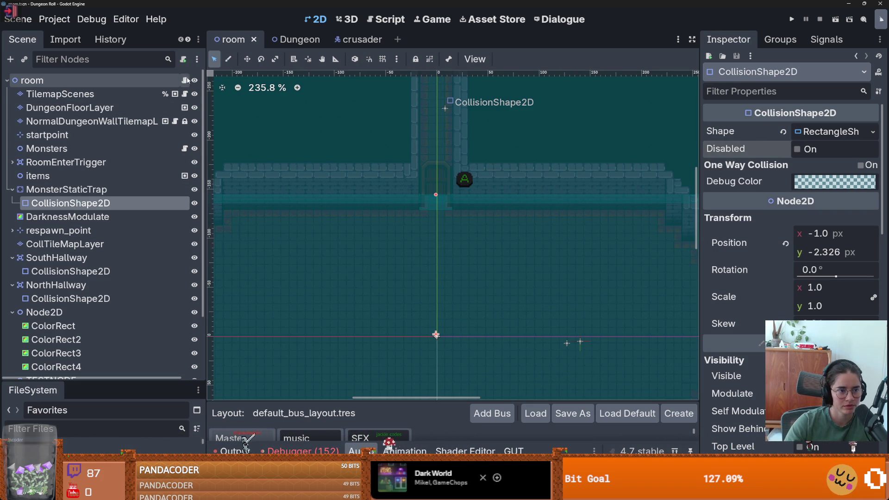
{"action": "left_click", "coordinate": [185, 94]}
- Review tilemap_scenes.gd, narrowing the Scene dock to give the code more room
{"action": "scroll", "coordinate": [459, 202], "scroll_direction": "up", "scroll_amount": 10}
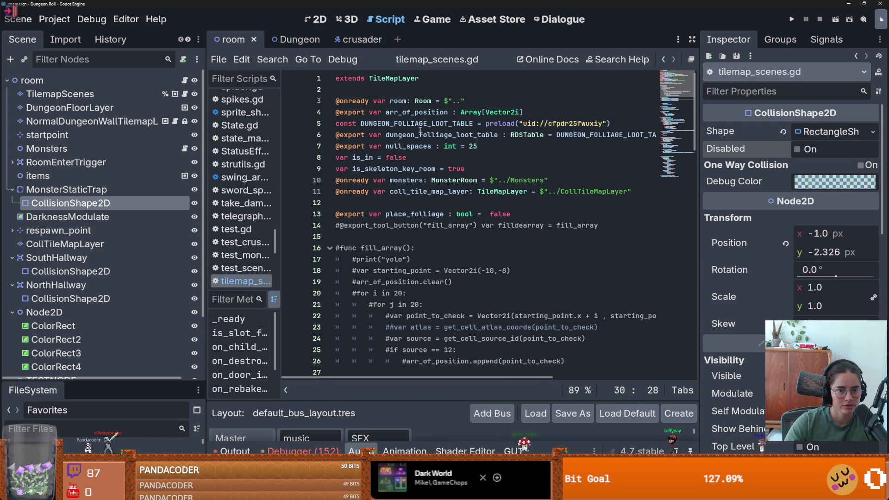
{"action": "scroll", "coordinate": [410, 187], "scroll_direction": "down", "scroll_amount": 3}
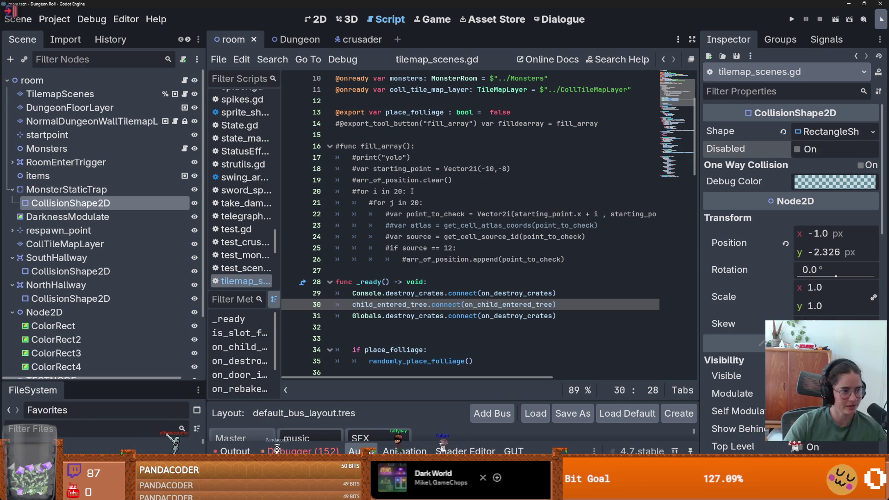
{"action": "left_click", "coordinate": [385, 271]}
{"action": "key", "text": "ctrl+s"}
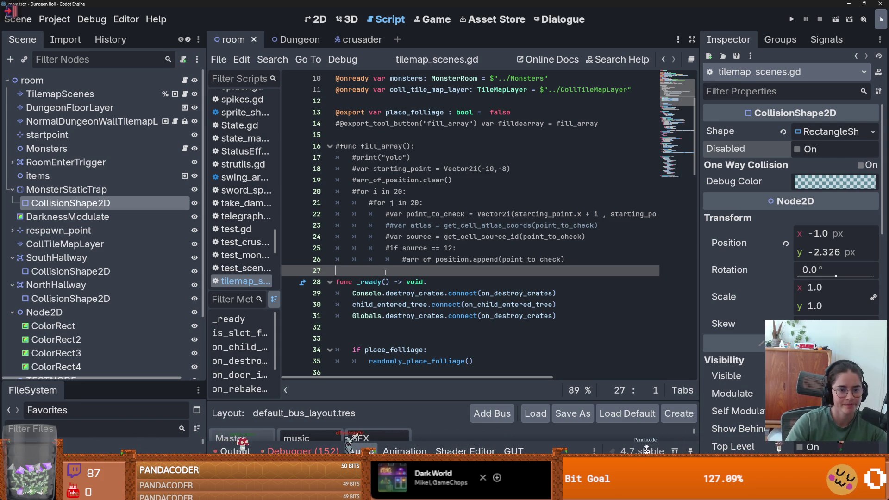
{"action": "key", "text": "ctrl+s"}
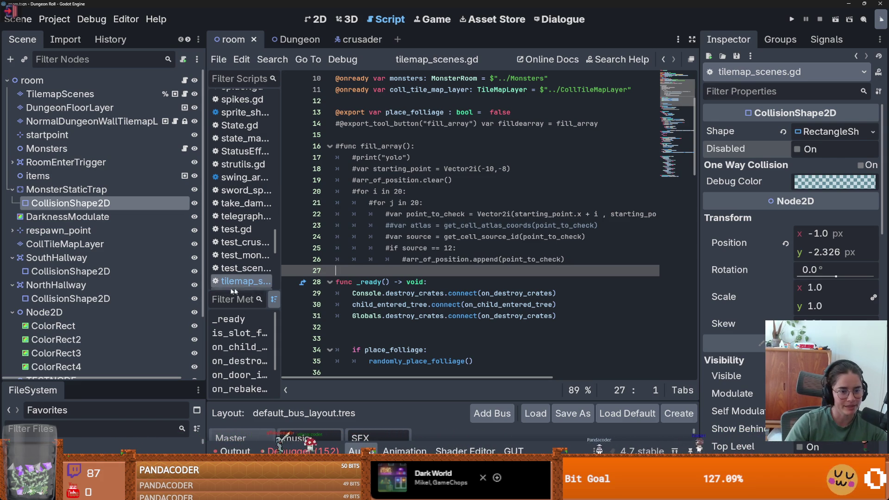
{"action": "left_click_drag", "start_coordinate": [205, 287], "coordinate": [167, 282]}
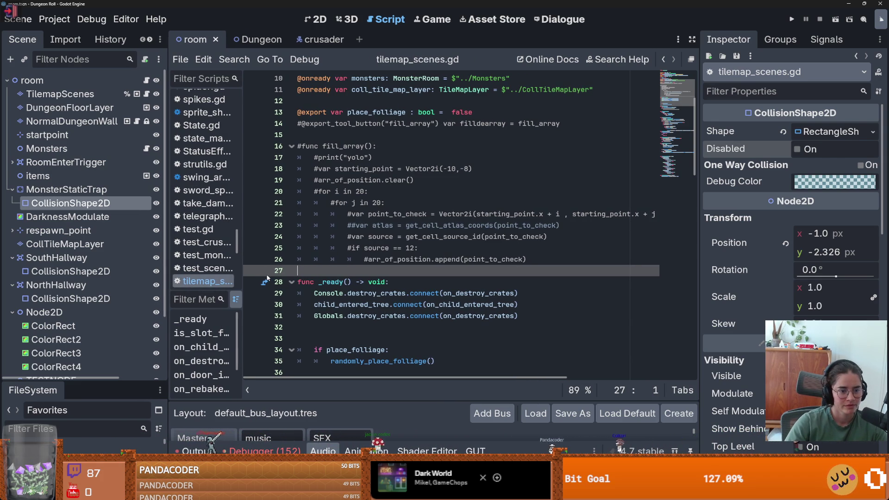
{"action": "key", "text": "ctrl+s"}
{"action": "left_click_drag", "start_coordinate": [243, 280], "coordinate": [268, 280]}
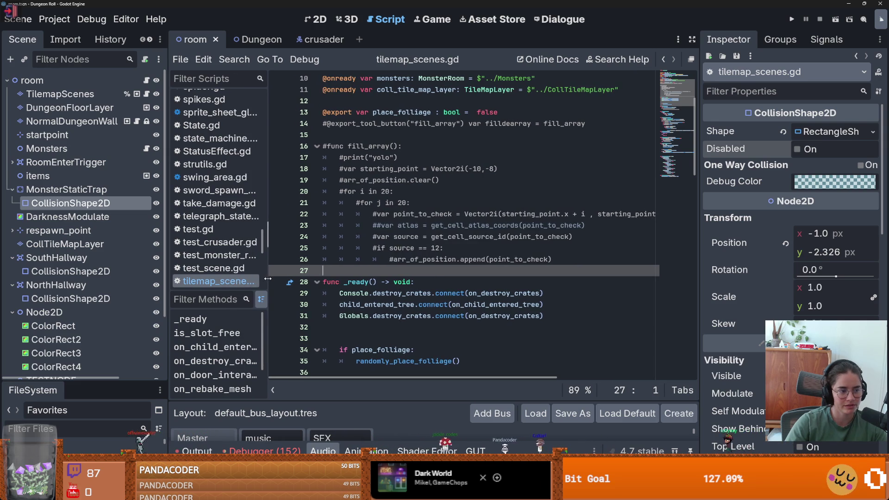
{"action": "scroll", "coordinate": [378, 308], "scroll_direction": "down", "scroll_amount": 2}
{"action": "scroll", "coordinate": [378, 308], "scroll_direction": "up", "scroll_amount": 5}
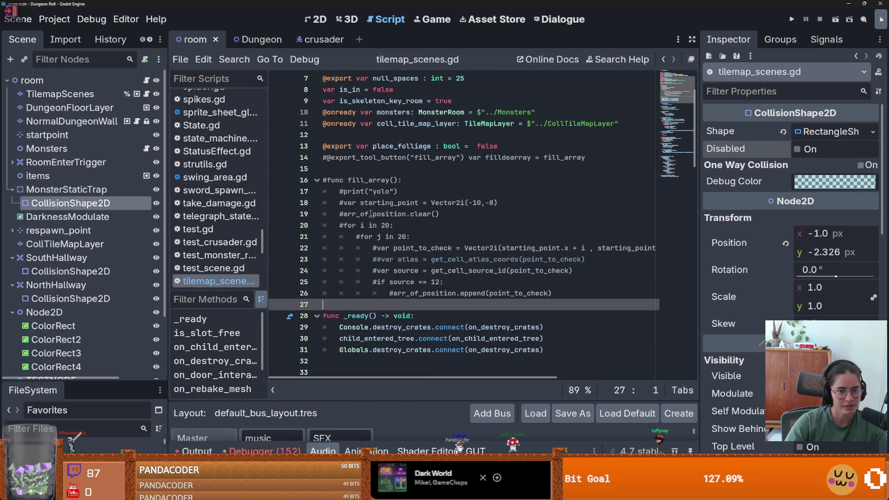
{"action": "key", "text": "ctrl+s"}
- Delete blank line 12 after coll_tile_map_layer and open NormalDungeonWall's initialize_tilemap_room.gd
{"action": "left_click", "coordinate": [372, 202]}
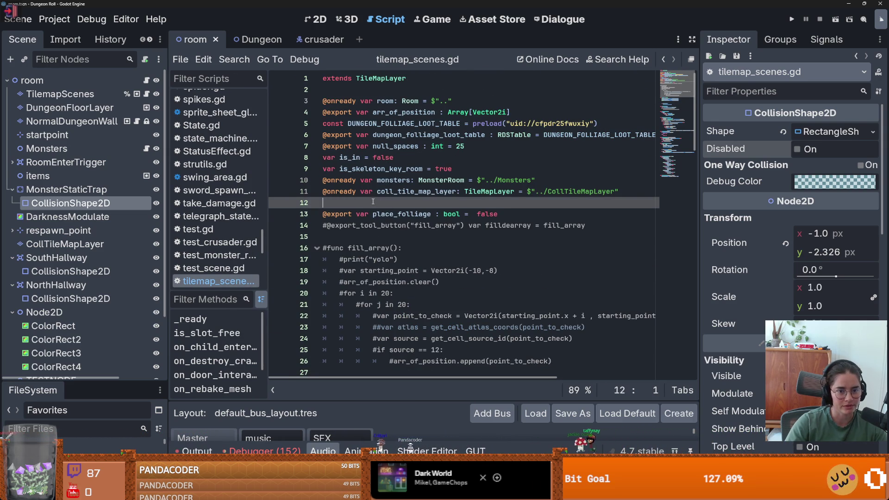
{"action": "key", "text": "BackSpace"}
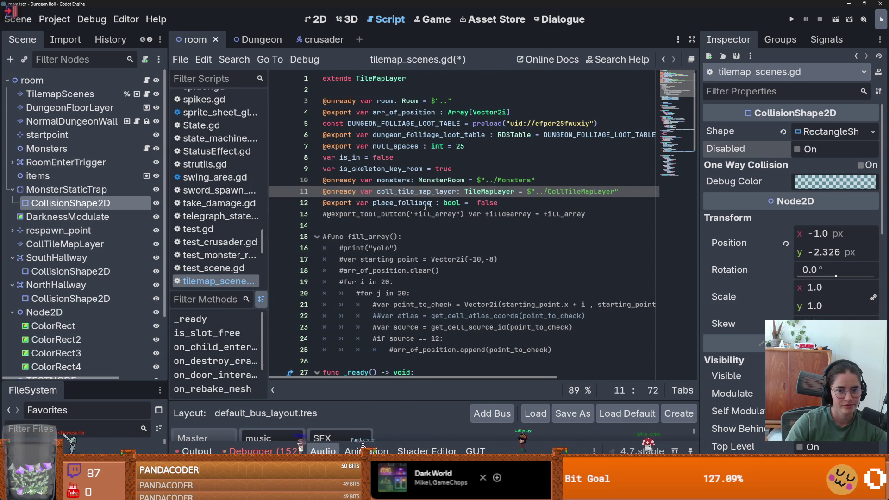
{"action": "left_click", "coordinate": [417, 191]}
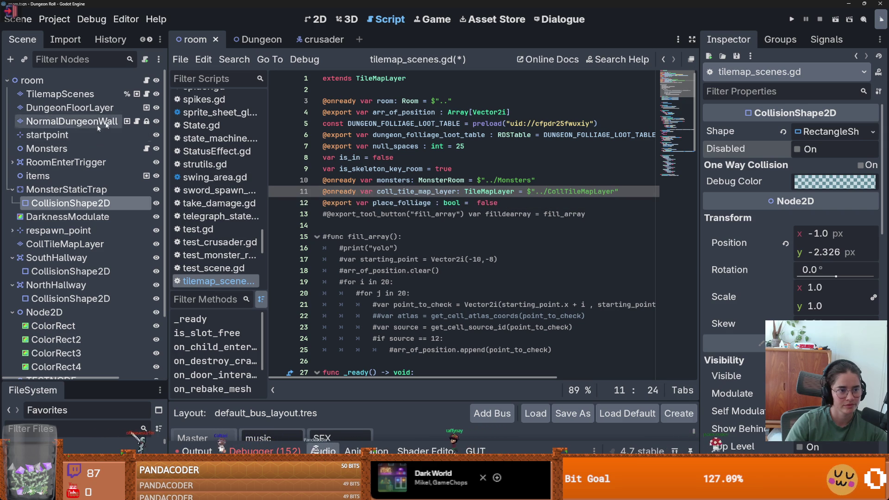
{"action": "left_click", "coordinate": [137, 122]}
{"action": "scroll", "coordinate": [400, 268], "scroll_direction": "up", "scroll_amount": 10}
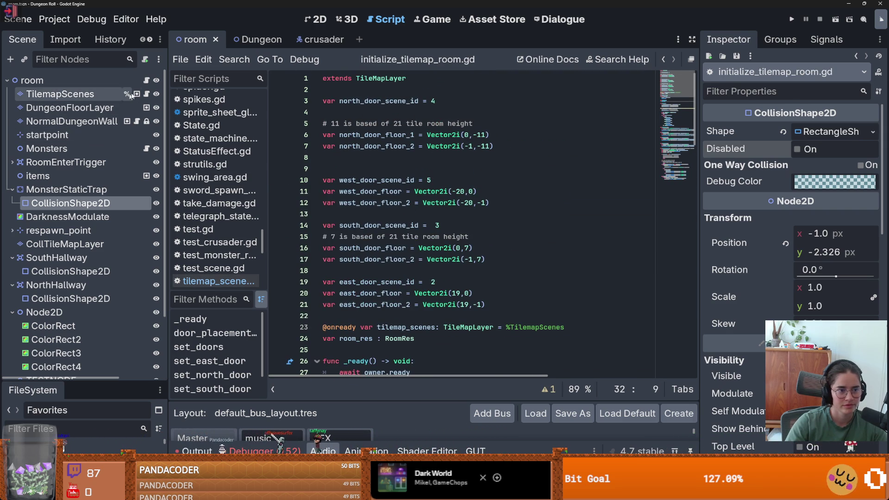
- Return to tilemap_scenes.gd and scroll through it down to the end of line 82
{"action": "left_click", "coordinate": [146, 94]}
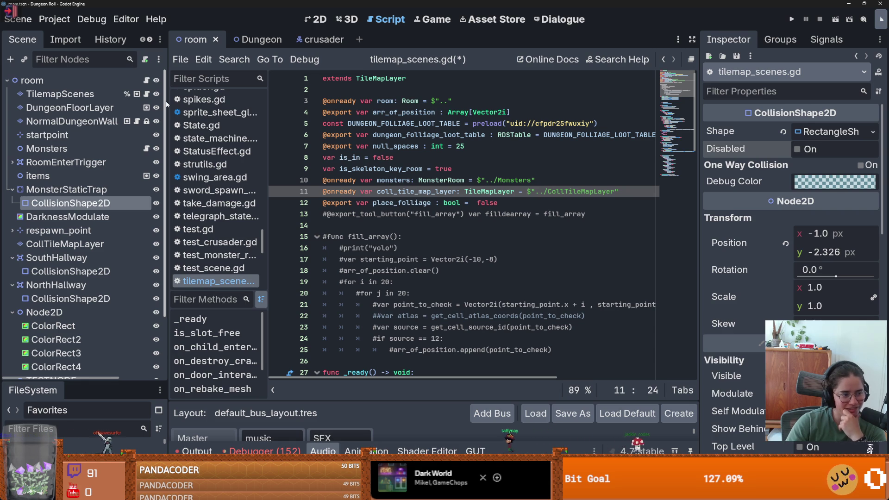
{"action": "scroll", "coordinate": [437, 245], "scroll_direction": "down", "scroll_amount": 8}
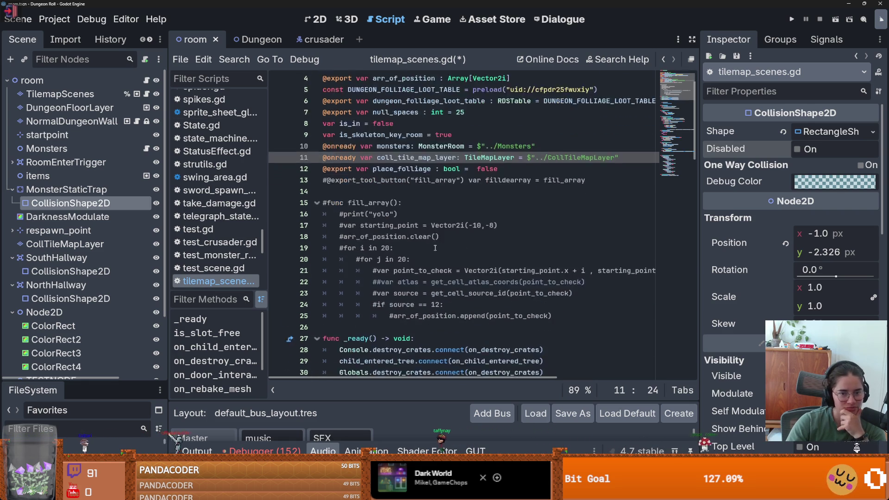
{"action": "scroll", "coordinate": [437, 245], "scroll_direction": "down", "scroll_amount": 4}
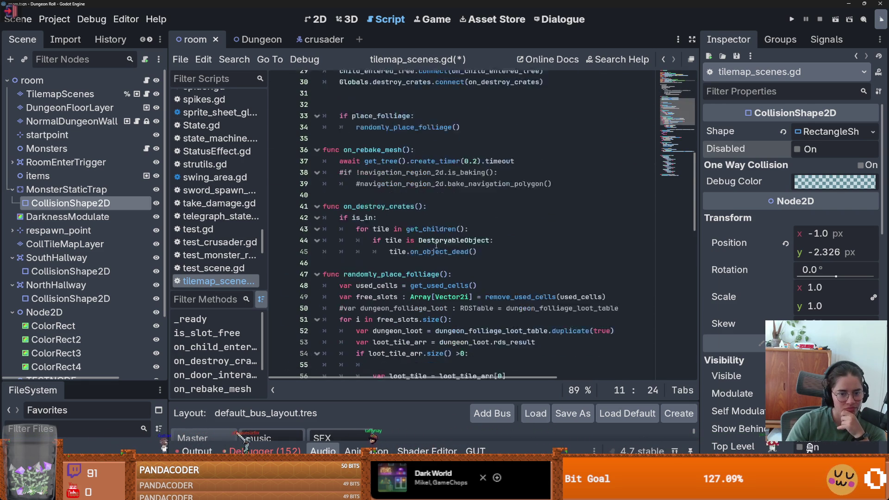
{"action": "scroll", "coordinate": [435, 246], "scroll_direction": "down", "scroll_amount": 2}
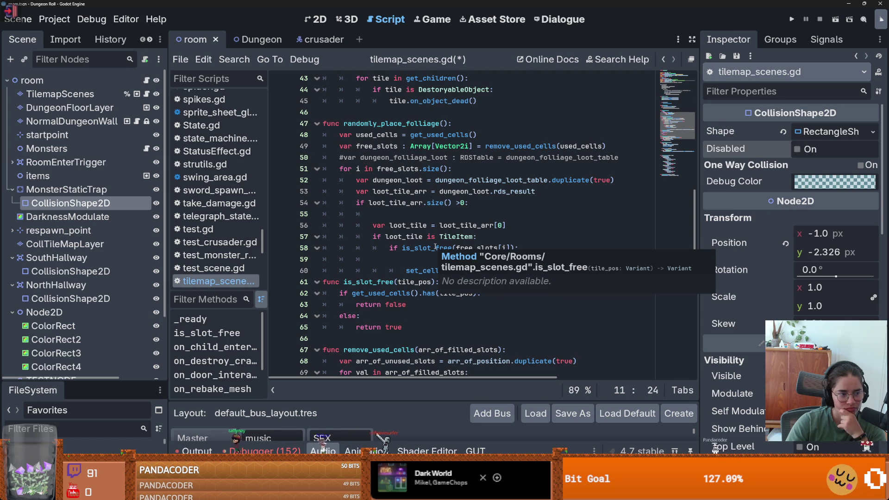
{"action": "scroll", "coordinate": [436, 246], "scroll_direction": "down", "scroll_amount": 2}
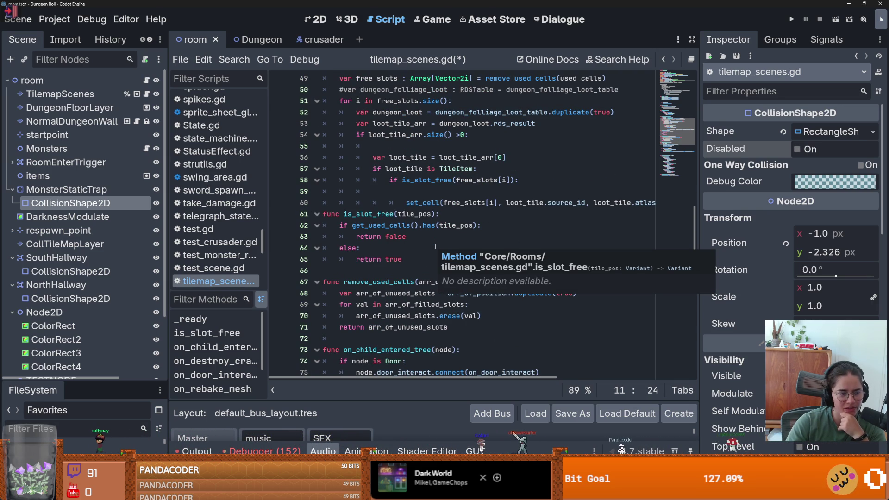
{"action": "scroll", "coordinate": [435, 246], "scroll_direction": "down", "scroll_amount": 1}
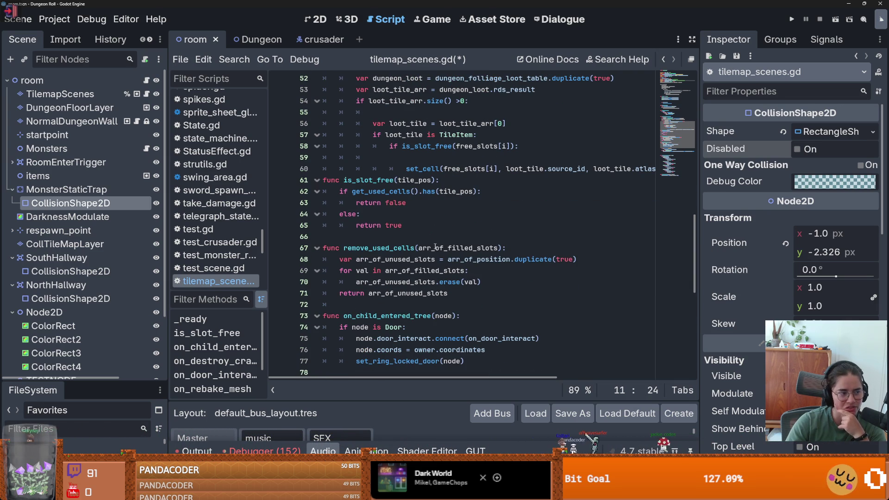
{"action": "scroll", "coordinate": [435, 247], "scroll_direction": "down", "scroll_amount": 2}
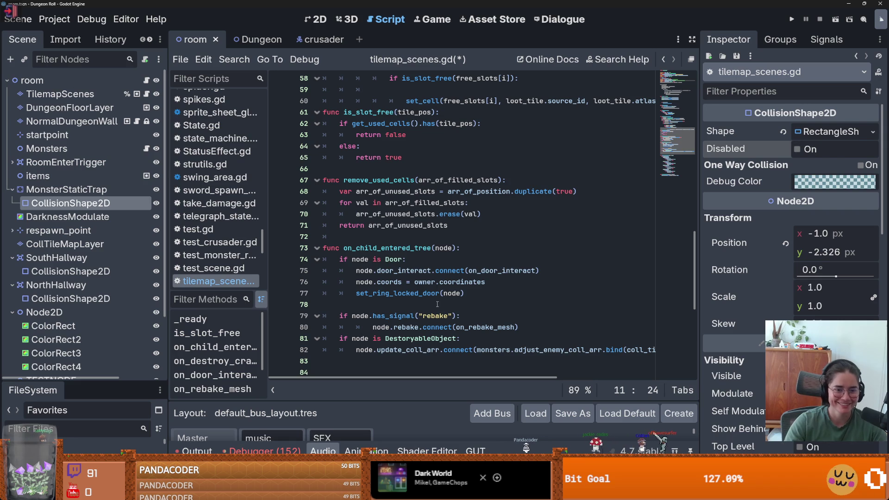
{"action": "scroll", "coordinate": [433, 296], "scroll_direction": "up", "scroll_amount": 4}
{"action": "mouse_move", "coordinate": [694, 231]}
{"action": "left_mouse_down"}
{"action": "mouse_move", "coordinate": [694, 339]}
{"action": "mouse_move", "coordinate": [684, 287]}
{"action": "mouse_move", "coordinate": [685, 309]}
{"action": "mouse_move", "coordinate": [694, 81]}
{"action": "left_mouse_up"}
{"action": "left_click", "coordinate": [355, 211]}
{"action": "left_click", "coordinate": [653, 190]}
{"action": "key", "text": "End"}
{"action": "scroll", "coordinate": [468, 143], "scroll_direction": "left", "scroll_amount": 2}
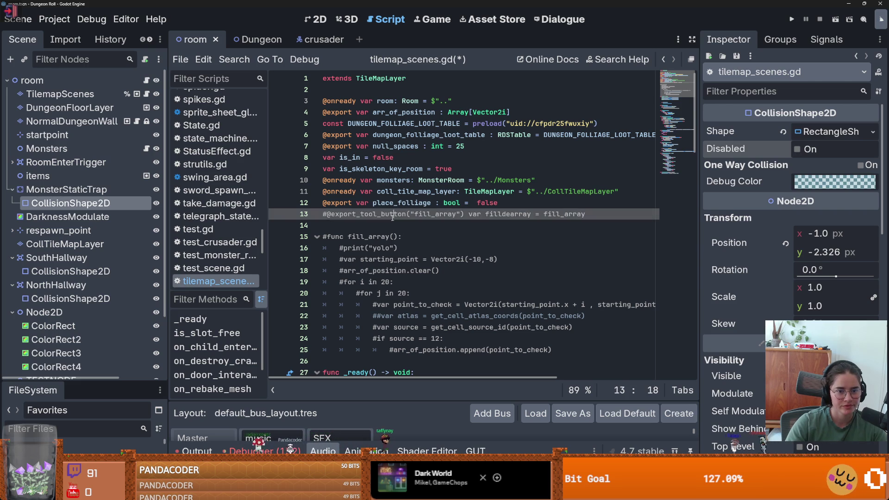
- Highlight place_folliage, monsters, dungeon_folliage_loot_table and destroy_crates to trace where they are used
{"action": "double_click", "coordinate": [401, 202]}
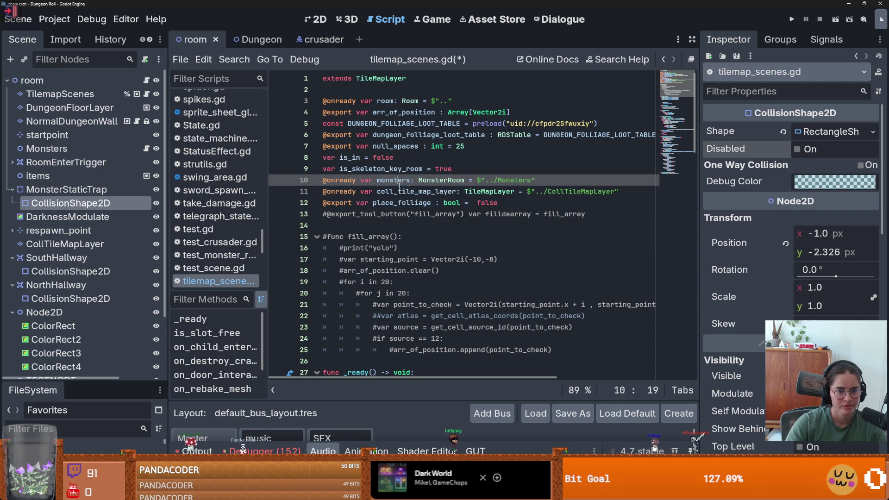
{"action": "double_click", "coordinate": [394, 180]}
{"action": "double_click", "coordinate": [406, 136]}
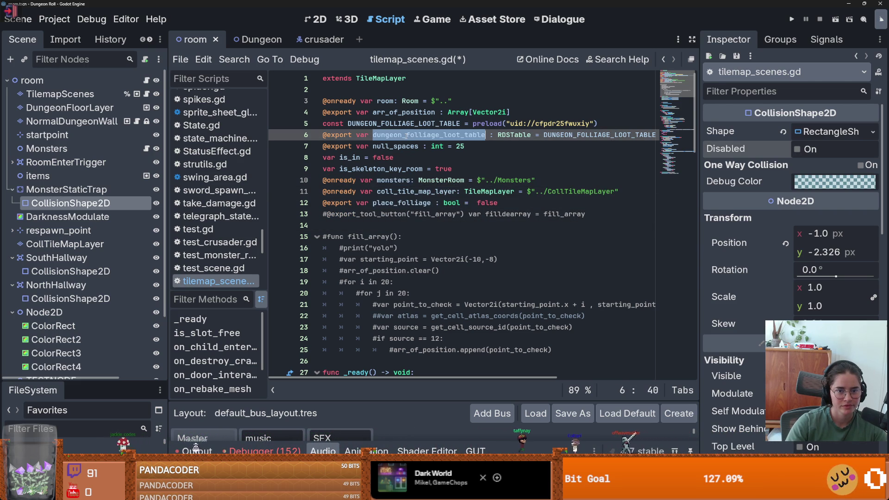
{"action": "left_click", "coordinate": [394, 190]}
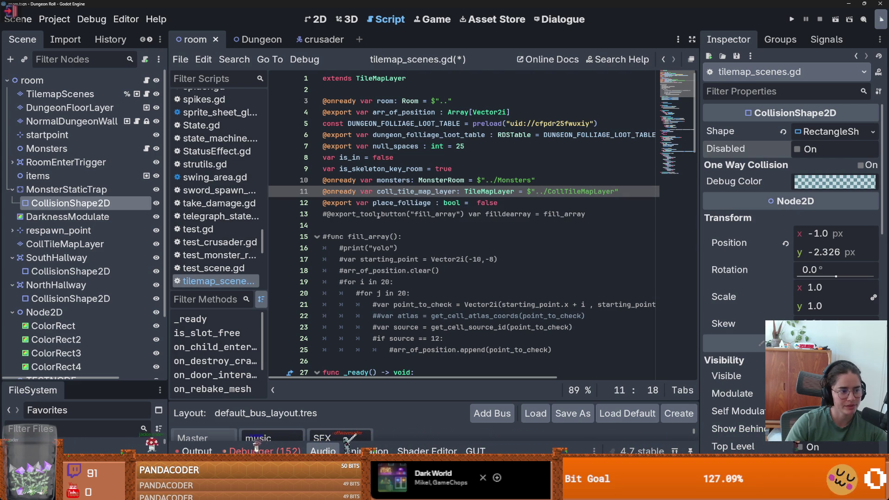
{"action": "double_click", "coordinate": [378, 202]}
{"action": "scroll", "coordinate": [378, 185], "scroll_direction": "down", "scroll_amount": 6}
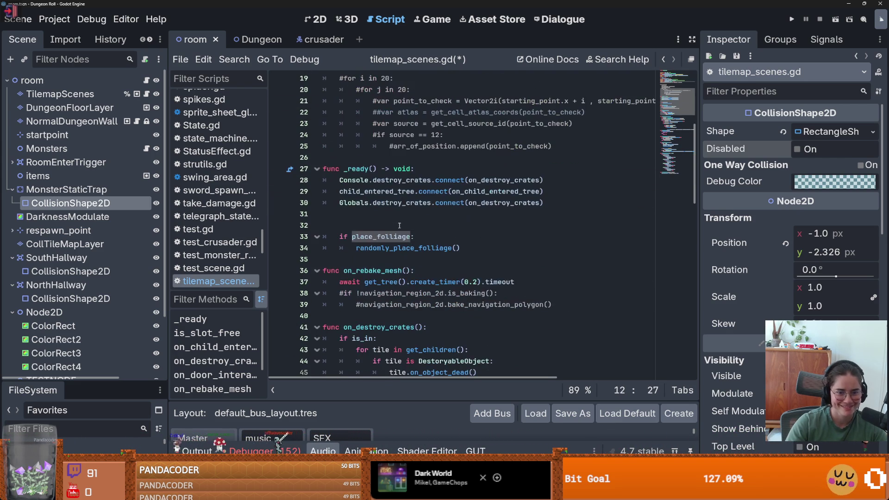
{"action": "double_click", "coordinate": [378, 180]}
{"action": "double_click", "coordinate": [401, 202]}
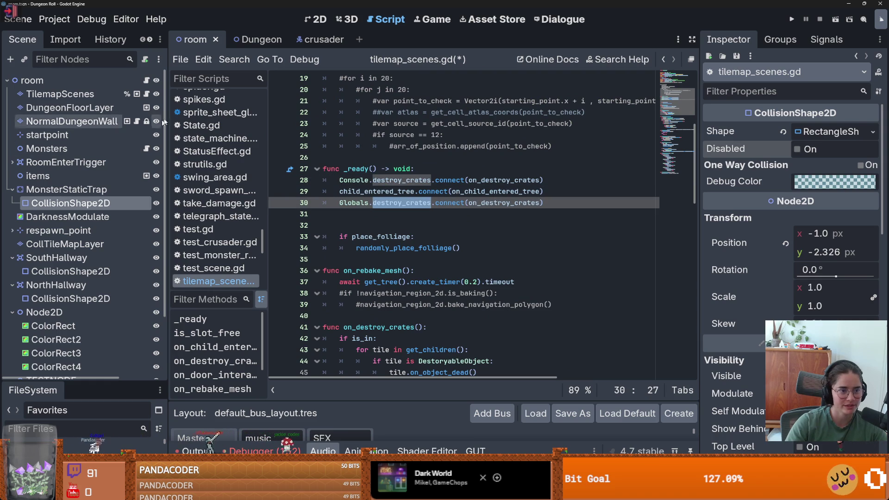
- Open initialize_tilemap_room.gd, then room_generation.gd, and highlight room_enter_trigger on line 9
{"action": "left_click", "coordinate": [138, 122]}
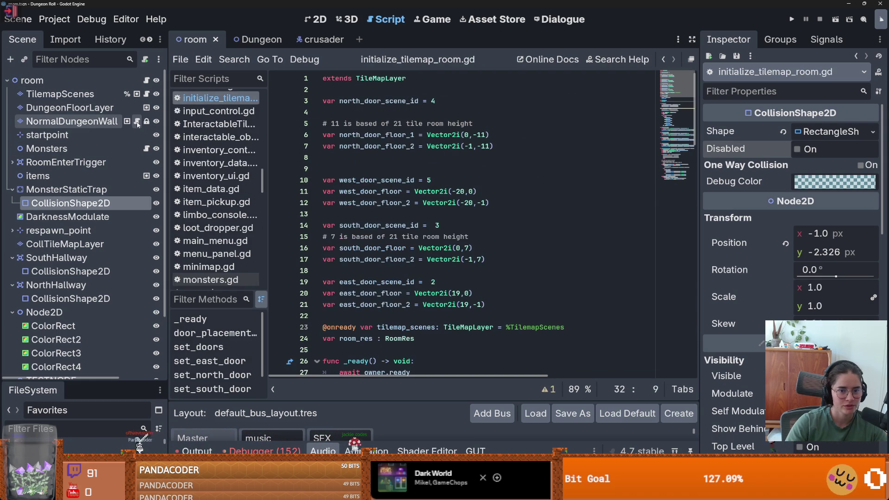
{"action": "left_click", "coordinate": [147, 81]}
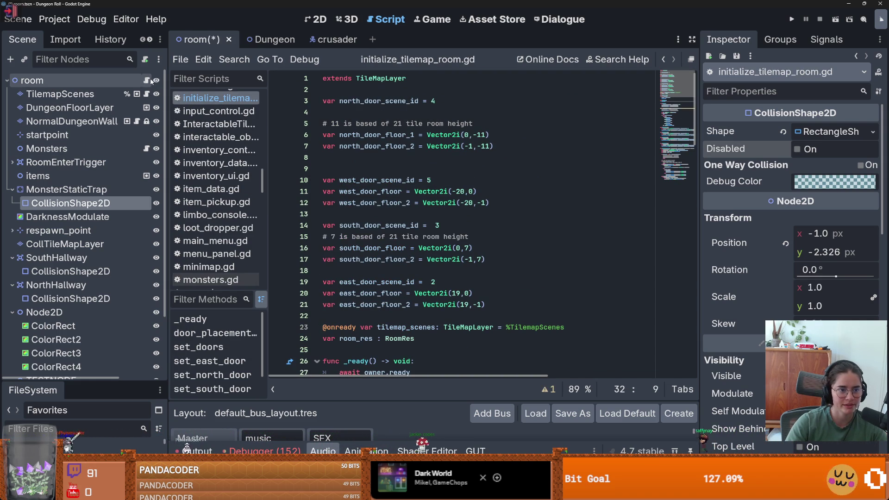
{"action": "scroll", "coordinate": [389, 194], "scroll_direction": "up", "scroll_amount": 8}
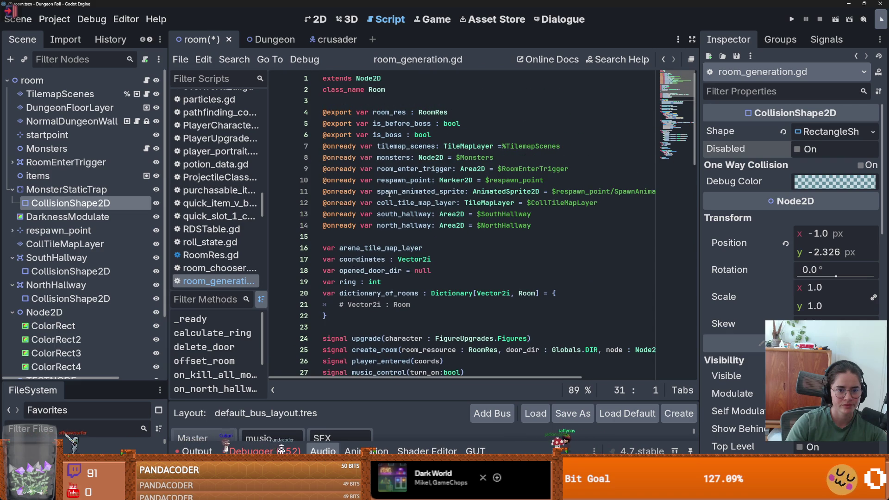
{"action": "double_click", "coordinate": [414, 169]}
{"action": "scroll", "coordinate": [396, 209], "scroll_direction": "down", "scroll_amount": 8}
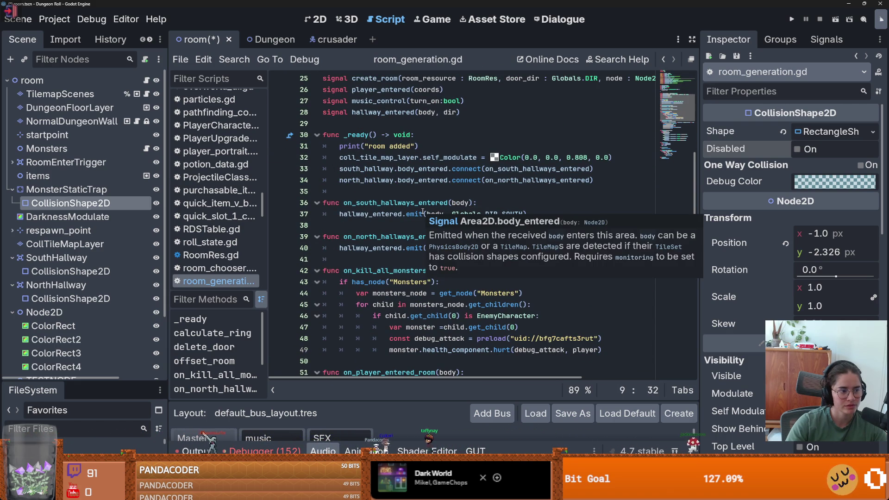
{"action": "left_click", "coordinate": [419, 225]}
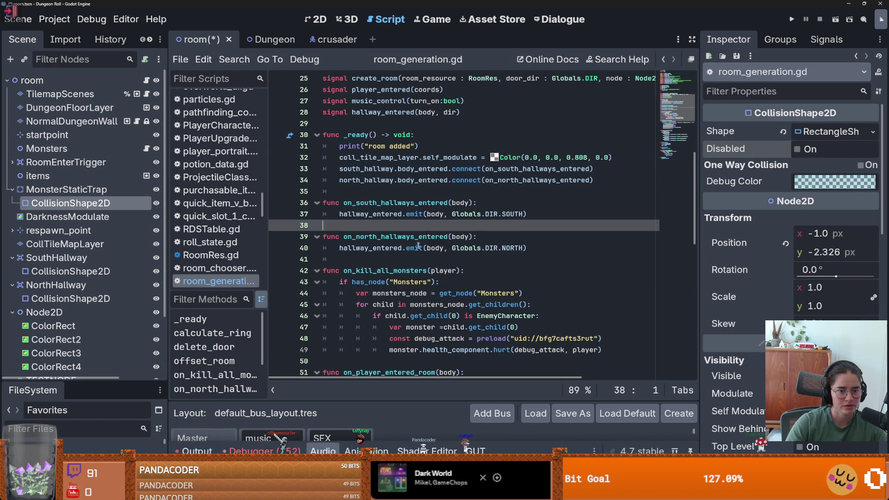
{"action": "scroll", "coordinate": [418, 245], "scroll_direction": "down", "scroll_amount": 5}
{"action": "scroll", "coordinate": [440, 250], "scroll_direction": "up", "scroll_amount": 10}
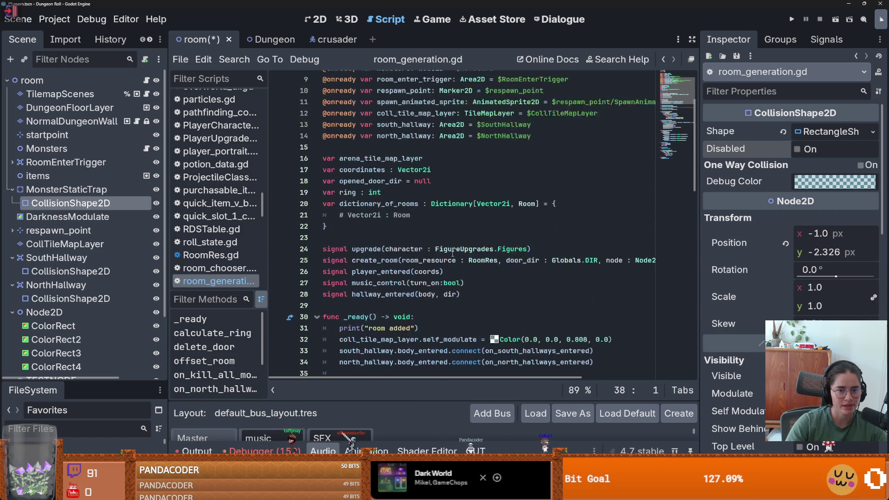
{"action": "scroll", "coordinate": [452, 253], "scroll_direction": "up", "scroll_amount": 3}
- Highlight coll_tile_map_layer on line 12 and room_enter_trigger again while scrolling the script
{"action": "double_click", "coordinate": [403, 202]}
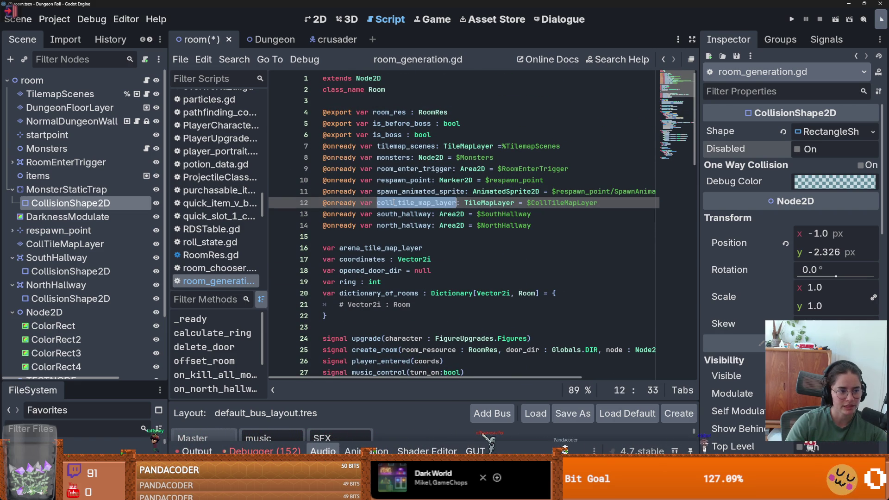
{"action": "mouse_move", "coordinate": [394, 203]}
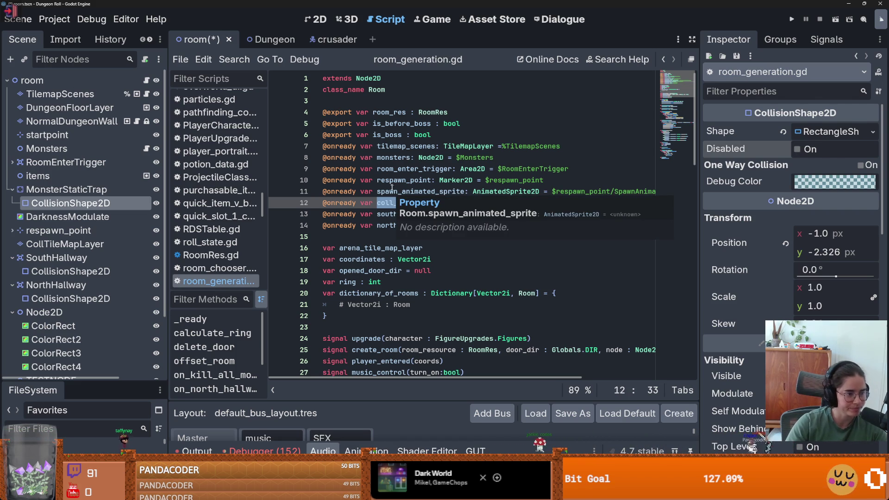
{"action": "scroll", "coordinate": [409, 187], "scroll_direction": "down", "scroll_amount": 1}
{"action": "scroll", "coordinate": [408, 187], "scroll_direction": "up", "scroll_amount": 1}
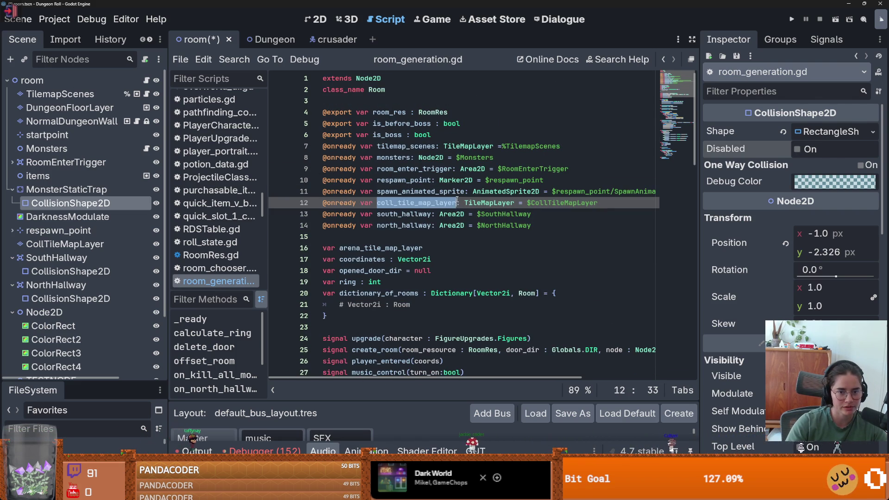
{"action": "double_click", "coordinate": [424, 168]}
{"action": "scroll", "coordinate": [444, 245], "scroll_direction": "down", "scroll_amount": 10}
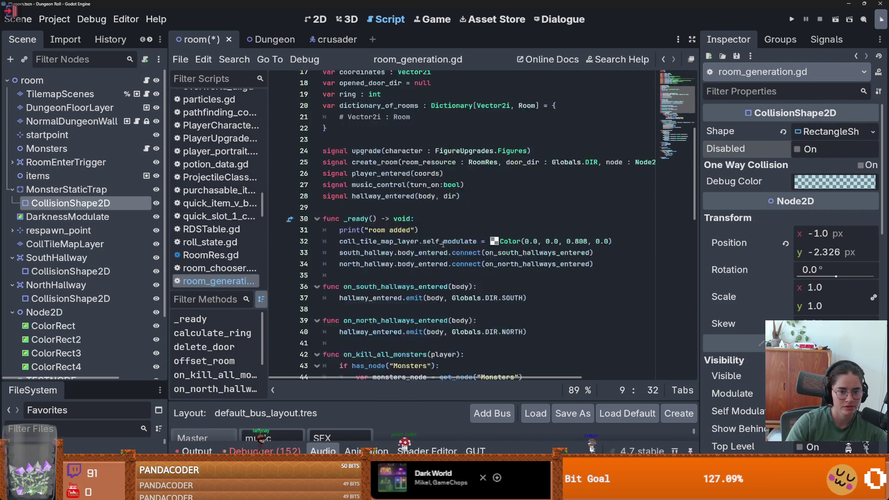
{"action": "scroll", "coordinate": [443, 245], "scroll_direction": "up", "scroll_amount": 6}
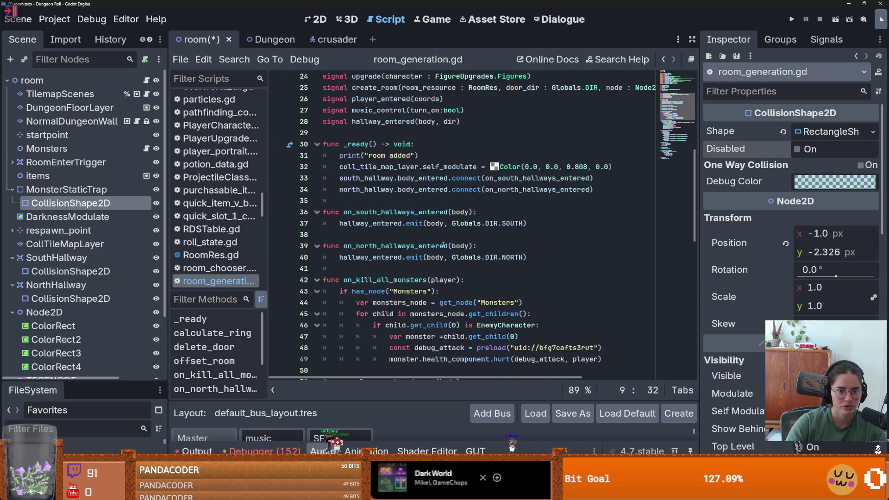
{"action": "scroll", "coordinate": [443, 245], "scroll_direction": "up", "scroll_amount": 3}
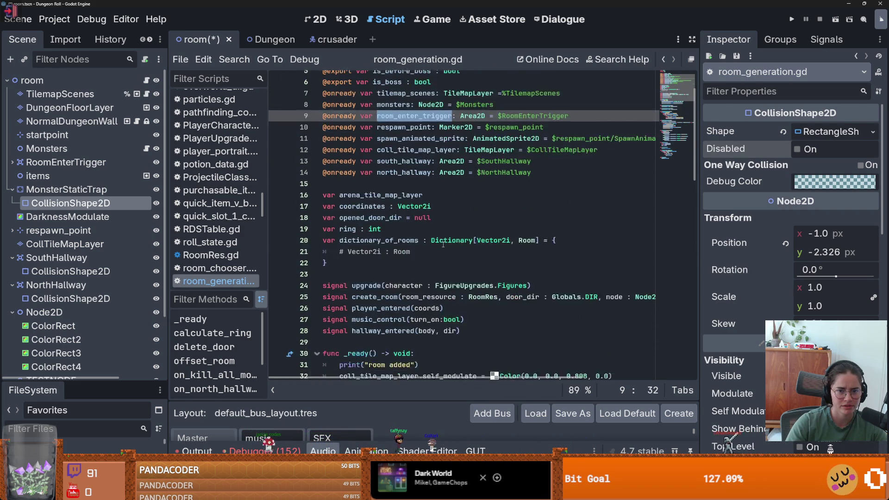
{"action": "scroll", "coordinate": [444, 246], "scroll_direction": "down", "scroll_amount": 6}
- Search the script for room_enter_trigger, then run a mistaken project-wide search with an unrelated term
{"action": "key", "text": "ctrl+f"}
{"action": "key", "text": "Return"}
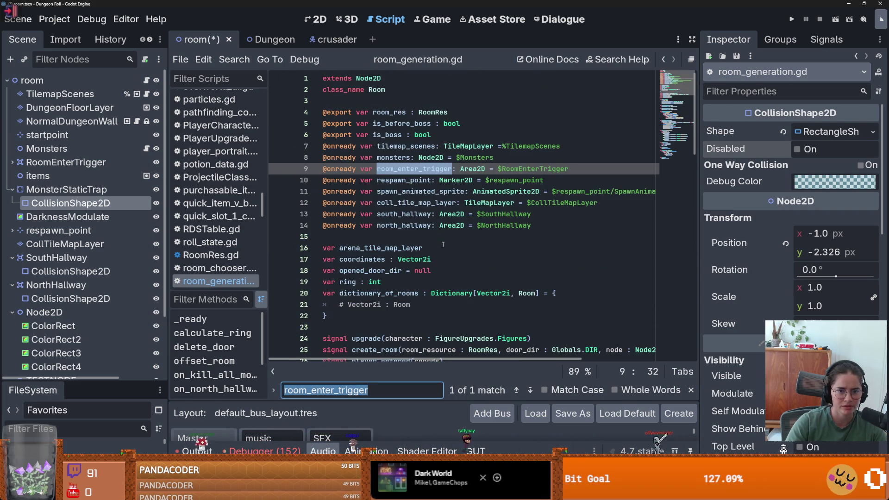
{"action": "left_click", "coordinate": [234, 59]}
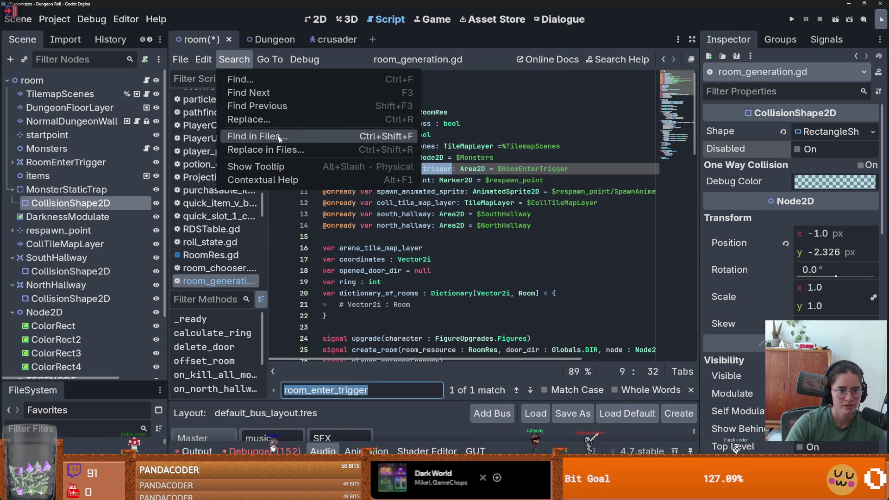
{"action": "left_click", "coordinate": [260, 136]}
{"action": "type", "text": "Terry Crews"}
{"action": "left_click", "coordinate": [460, 296]}
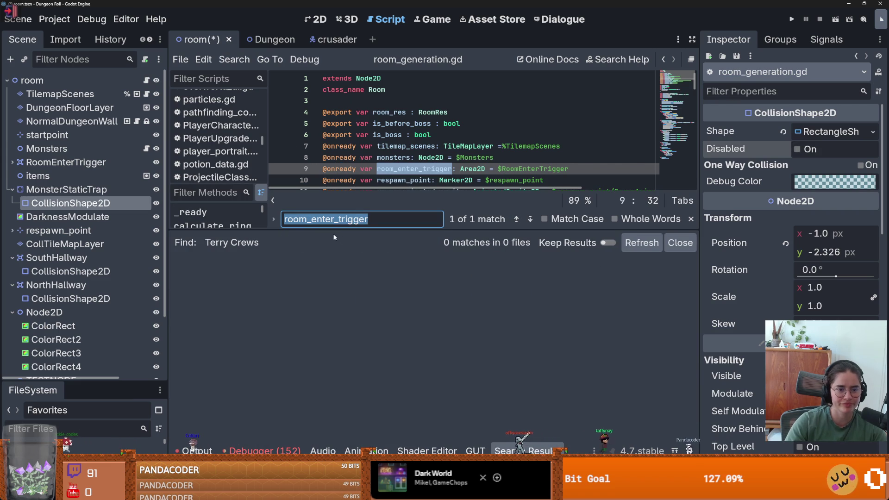
- Search all files for room_enter_trigger (16 matches in 4 files) and jump to monsters.gd
{"action": "left_click_drag", "start_coordinate": [383, 213], "coordinate": [284, 208]}
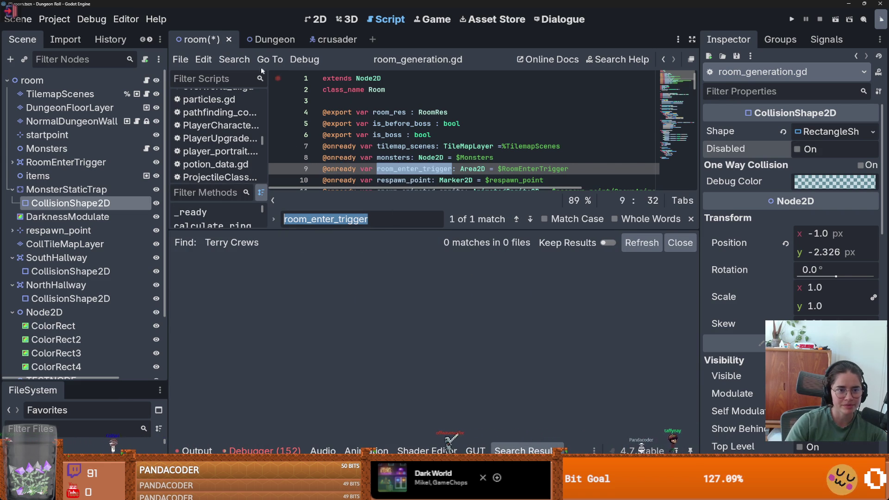
{"action": "left_click", "coordinate": [234, 60]}
{"action": "left_click", "coordinate": [261, 135]}
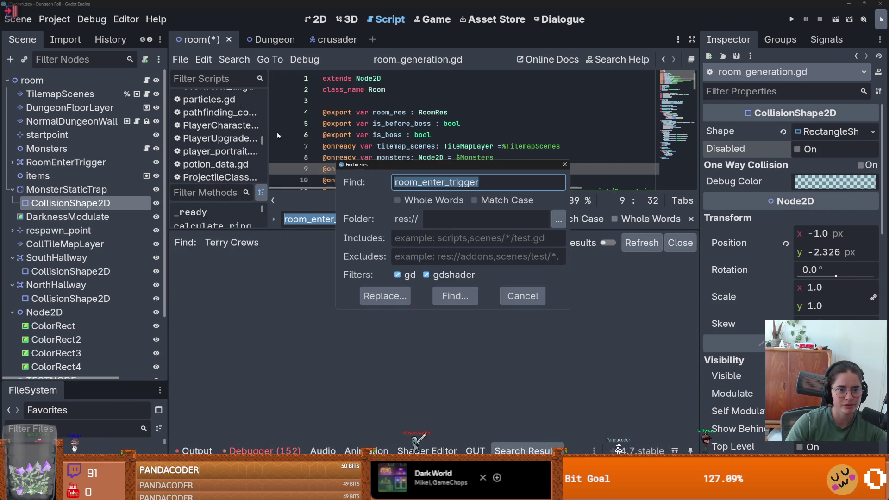
{"action": "left_click", "coordinate": [455, 288]}
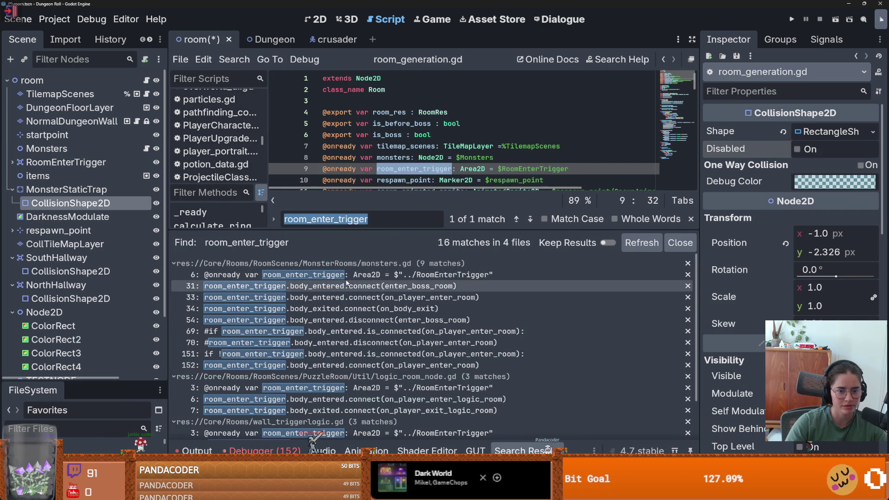
{"action": "left_click", "coordinate": [345, 275]}
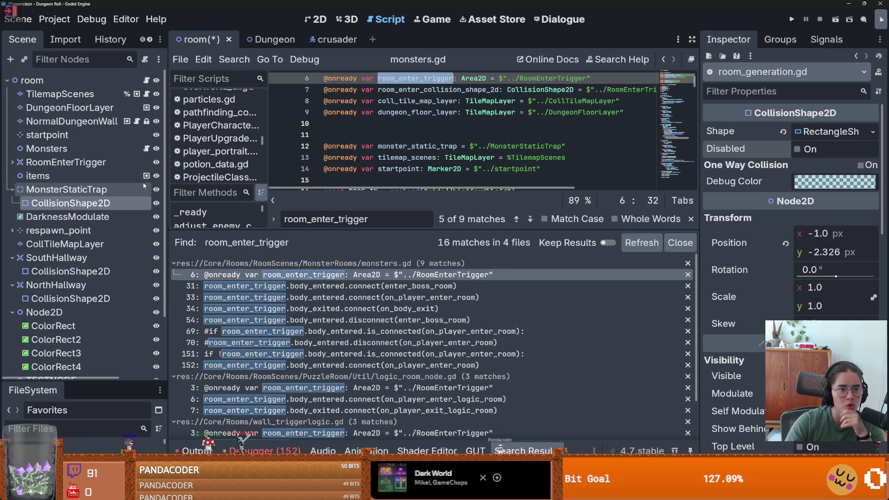
{"action": "left_click_drag", "start_coordinate": [343, 230], "coordinate": [342, 355]}
- Collapse MonsterStaticTrap, SouthHallway, NorthHallway, Node2D and TESTNODE in the Scene tree
{"action": "left_click", "coordinate": [12, 189]}
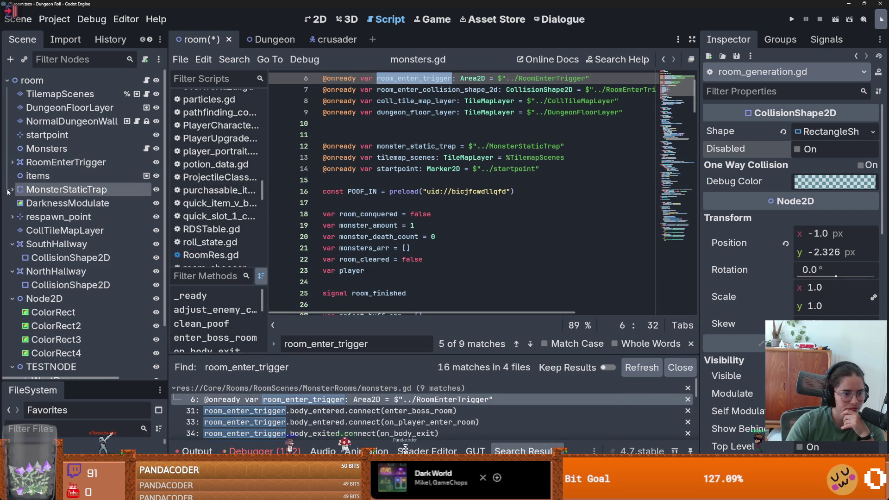
{"action": "left_click", "coordinate": [12, 217]}
{"action": "left_click", "coordinate": [12, 217]}
{"action": "left_click", "coordinate": [12, 244]}
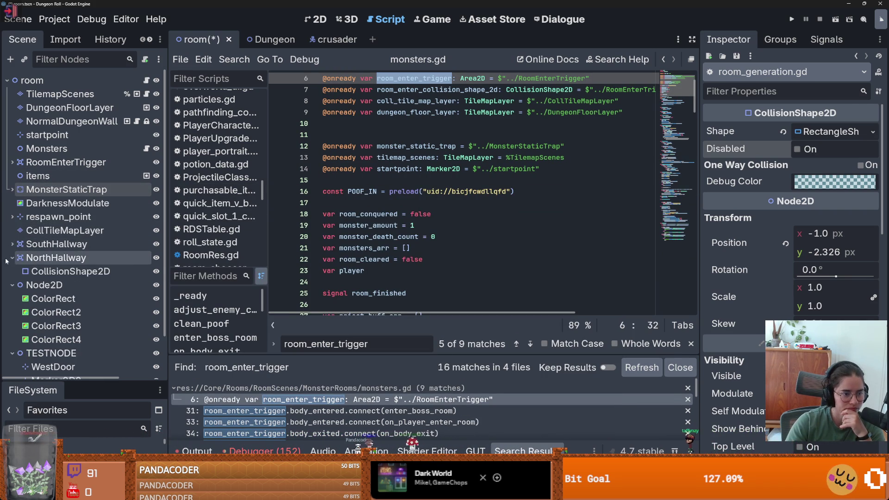
{"action": "left_click", "coordinate": [12, 258]}
{"action": "left_click", "coordinate": [11, 271]}
{"action": "left_click", "coordinate": [12, 284]}
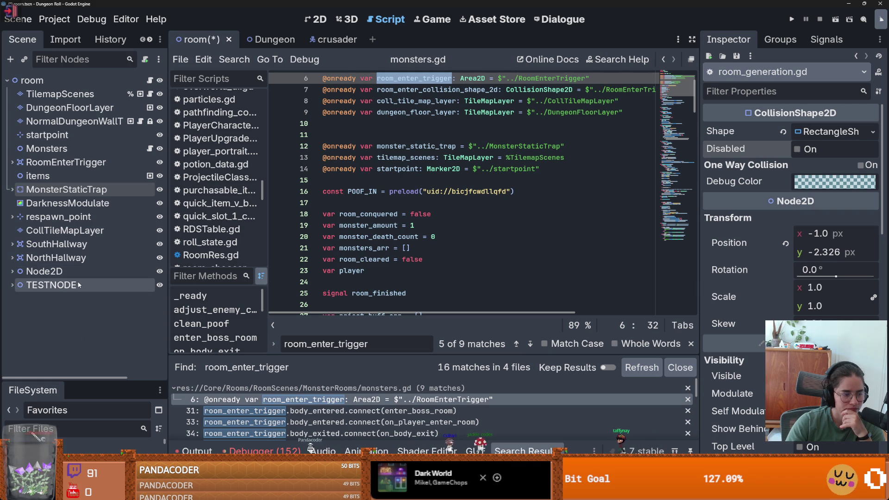
- Go to the else branch on line 32 and jump to the on_player_enter_room definition
{"action": "mouse_move", "coordinate": [366, 219]}
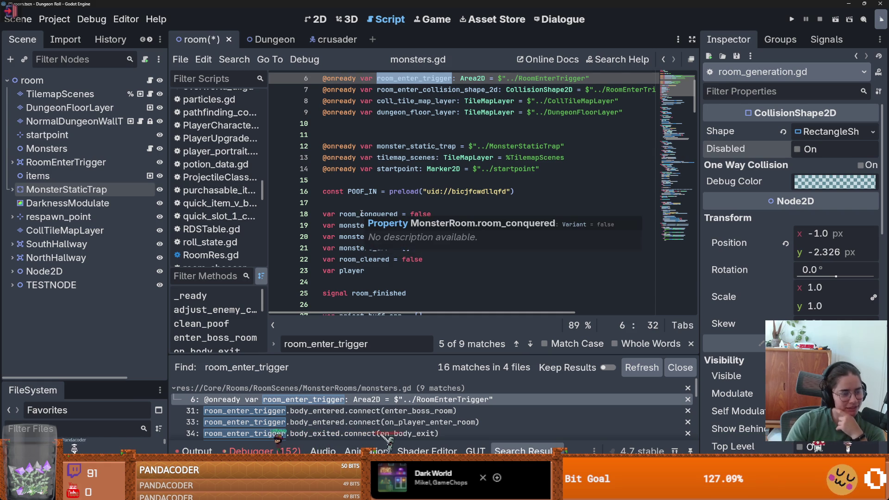
{"action": "scroll", "coordinate": [455, 235], "scroll_direction": "down", "scroll_amount": 5}
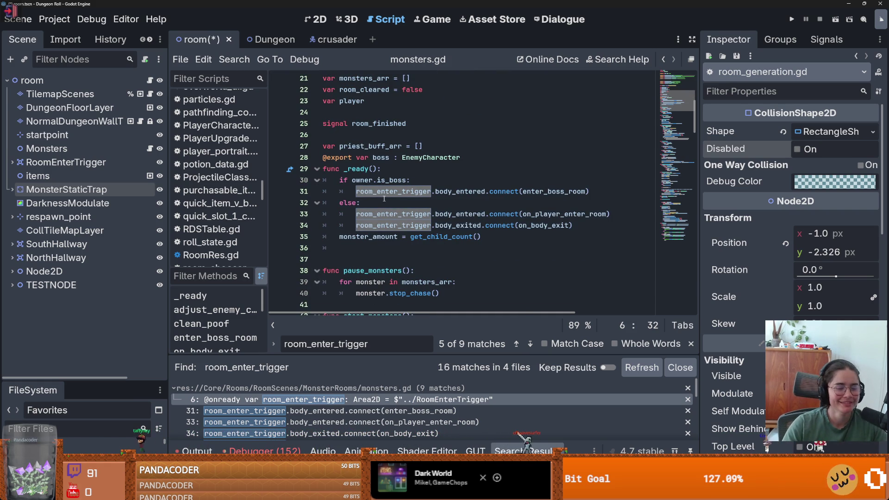
{"action": "left_click", "coordinate": [491, 202]}
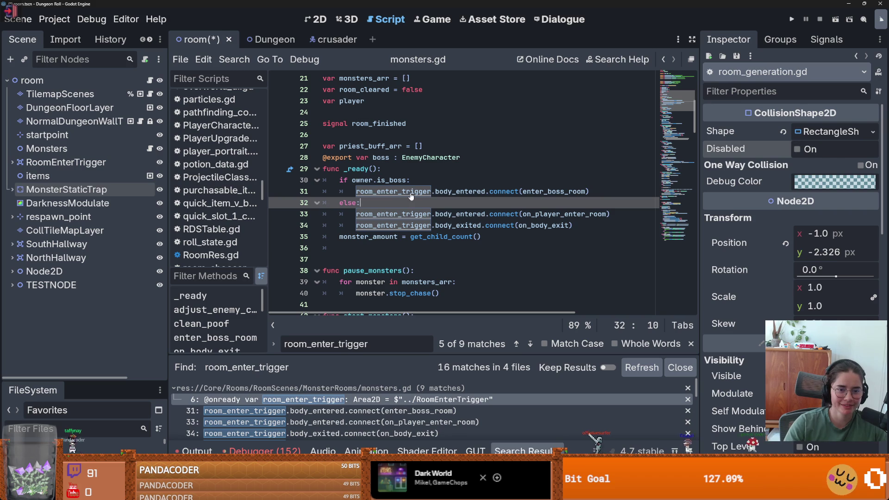
{"action": "left_click", "coordinate": [556, 217], "text": "ctrl"}
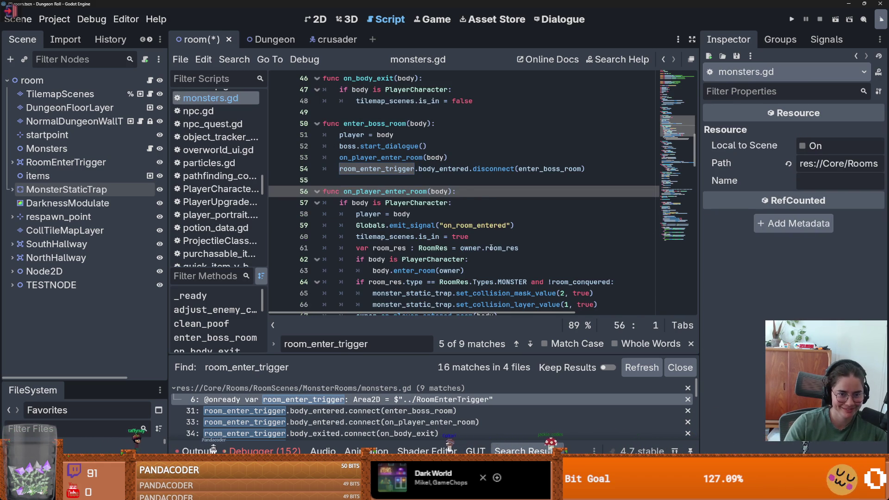
- Go to the PlayerCharacter check on line 57 and save the room scene
{"action": "scroll", "coordinate": [491, 247], "scroll_direction": "down", "scroll_amount": 1}
{"action": "left_click", "coordinate": [409, 168]}
{"action": "key", "text": "ctrl+s"}
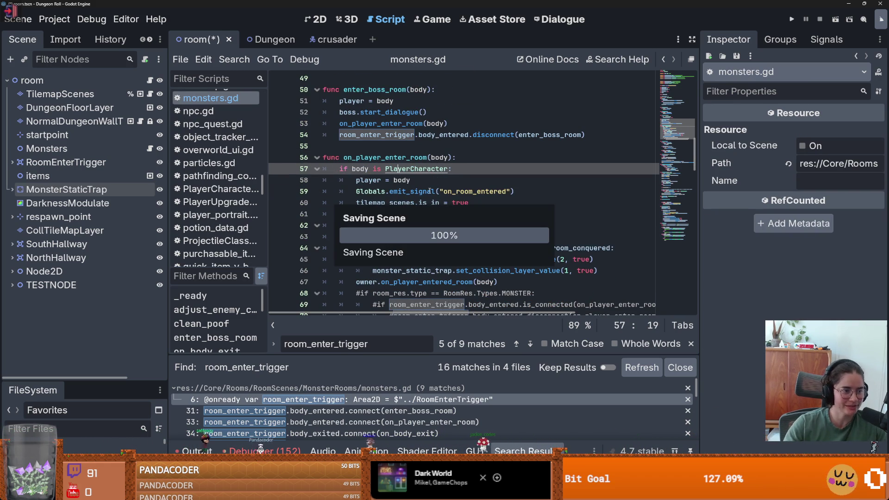
{"action": "mouse_move", "coordinate": [430, 190]}
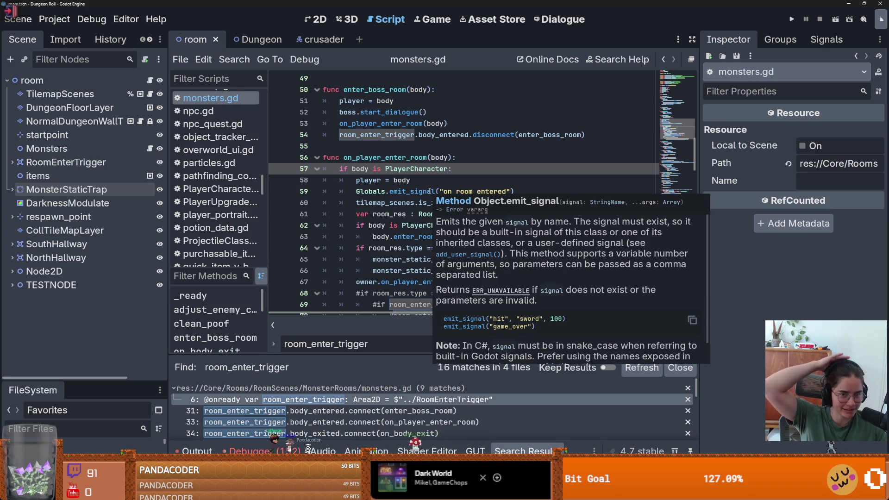
{"action": "key", "text": "Down"}
{"action": "key", "text": "End"}
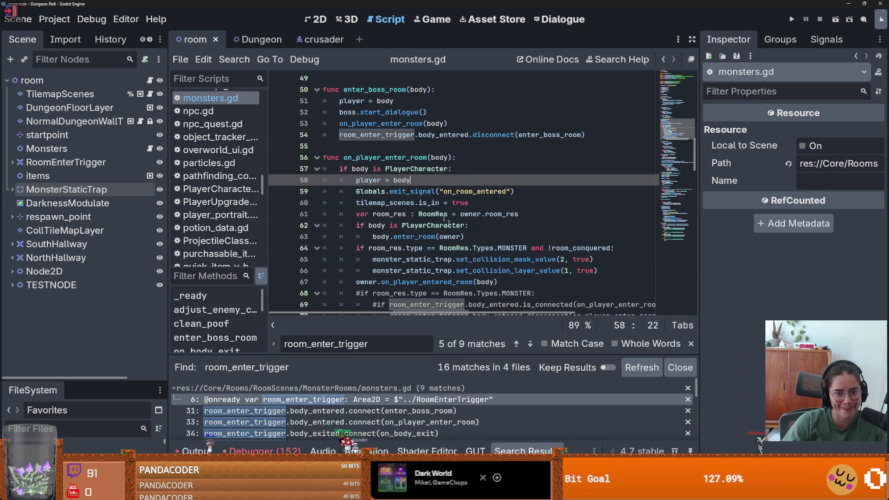
- Highlight body's other uses and narrow the Scene dock to widen the code
{"action": "scroll", "coordinate": [444, 221], "scroll_direction": "down", "scroll_amount": 1}
{"action": "scroll", "coordinate": [454, 230], "scroll_direction": "up", "scroll_amount": 1}
{"action": "scroll", "coordinate": [465, 240], "scroll_direction": "down", "scroll_amount": 1}
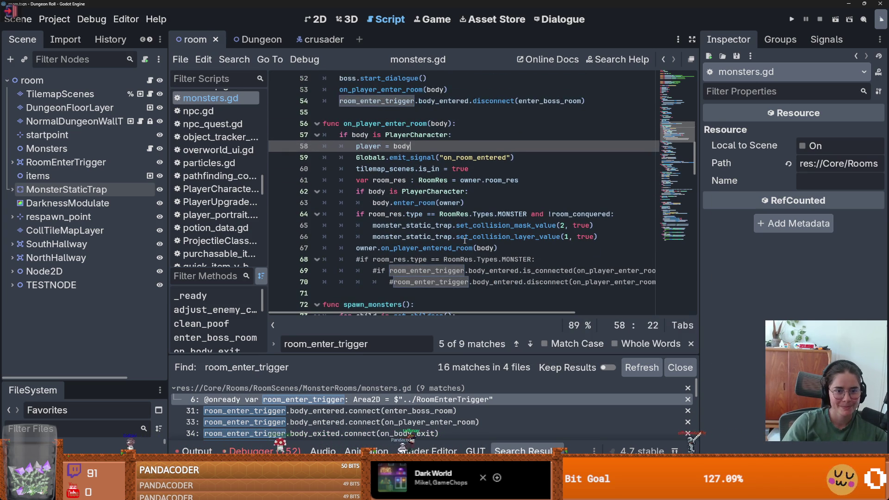
{"action": "double_click", "coordinate": [360, 136]}
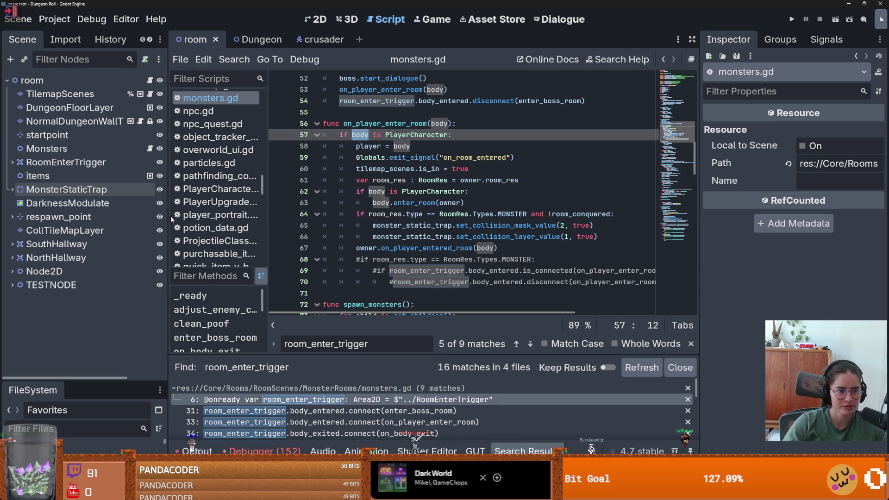
{"action": "left_click_drag", "start_coordinate": [169, 216], "coordinate": [110, 216]}
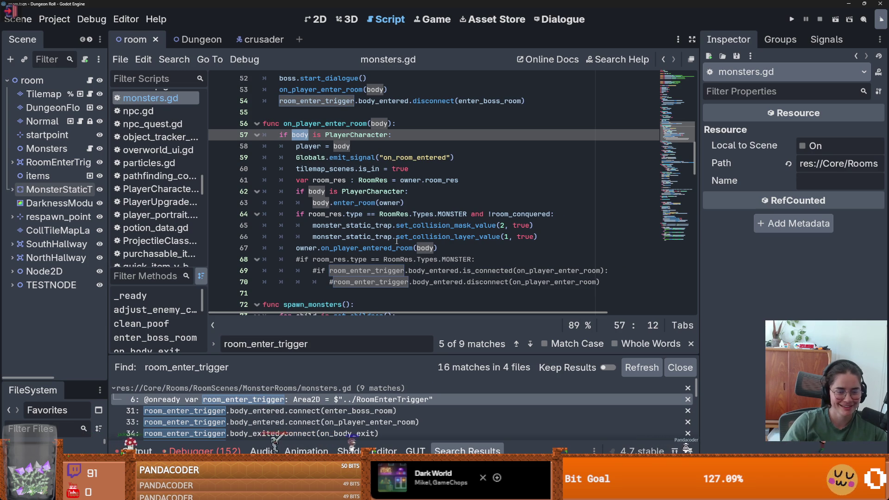
{"action": "mouse_move", "coordinate": [395, 240]}
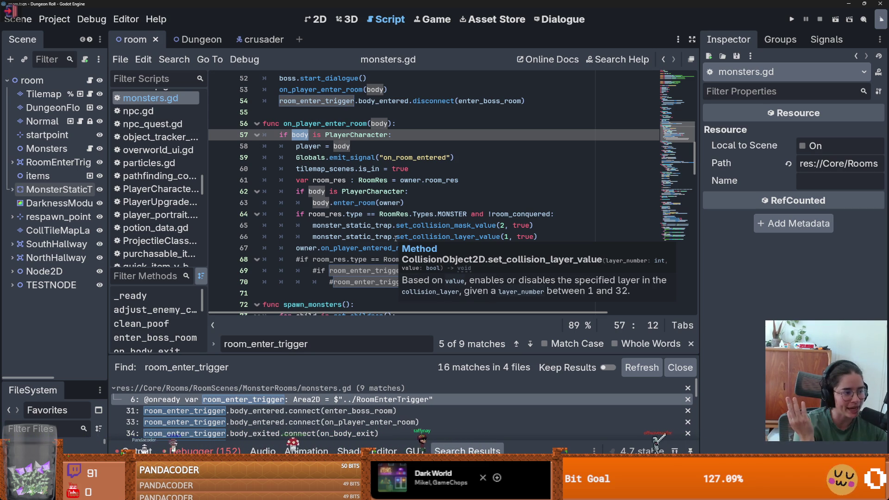
{"action": "left_click", "coordinate": [430, 191]}
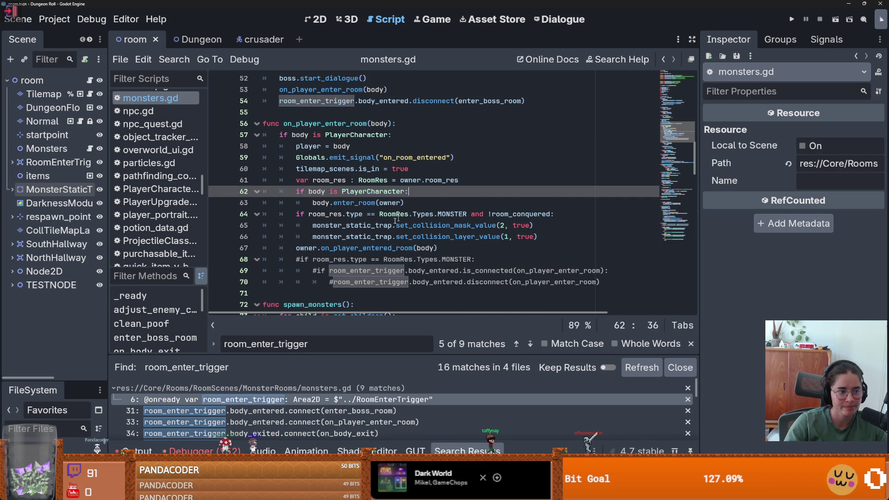
{"action": "key", "text": "ctrl+s"}
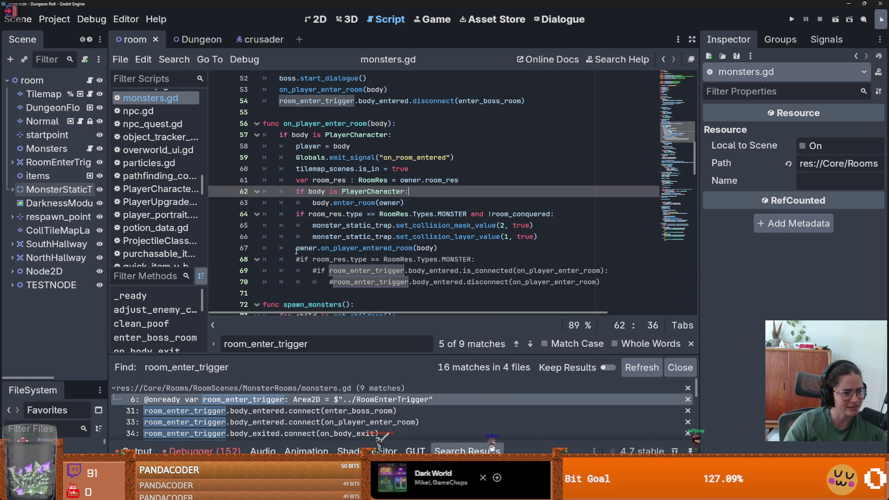
{"action": "mouse_move", "coordinate": [296, 251]}
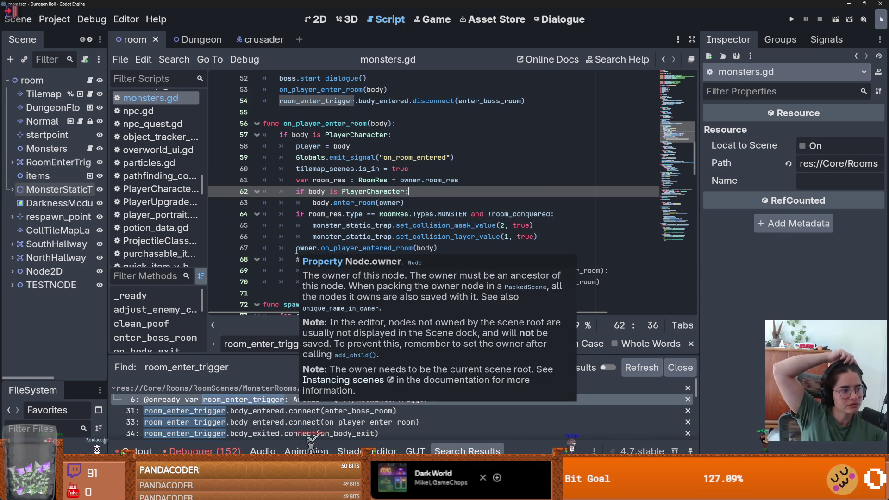
{"action": "left_click", "coordinate": [444, 164]}
{"action": "key", "text": "ctrl+s"}
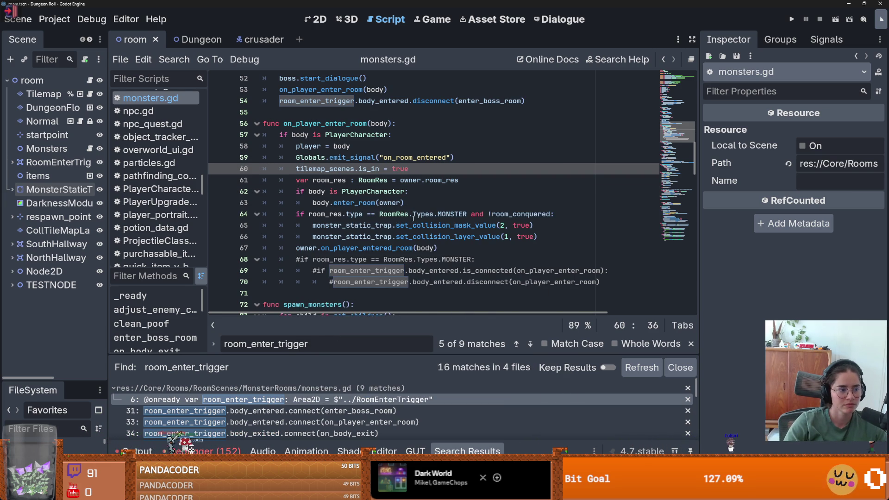
{"action": "left_click", "coordinate": [394, 214]}
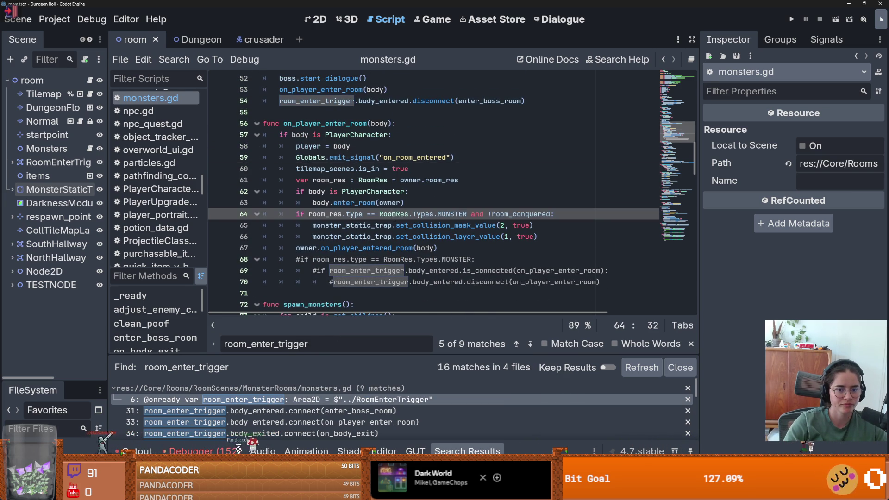
{"action": "left_click", "coordinate": [345, 226]}
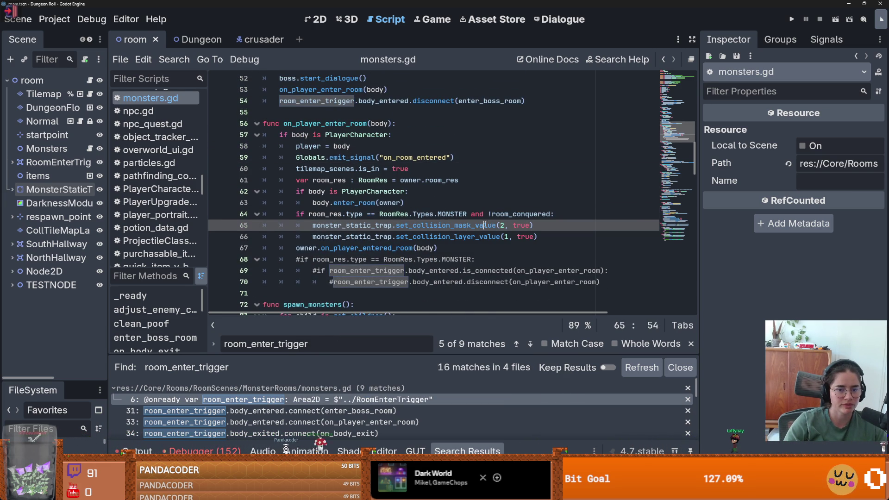
{"action": "double_click", "coordinate": [484, 225]}
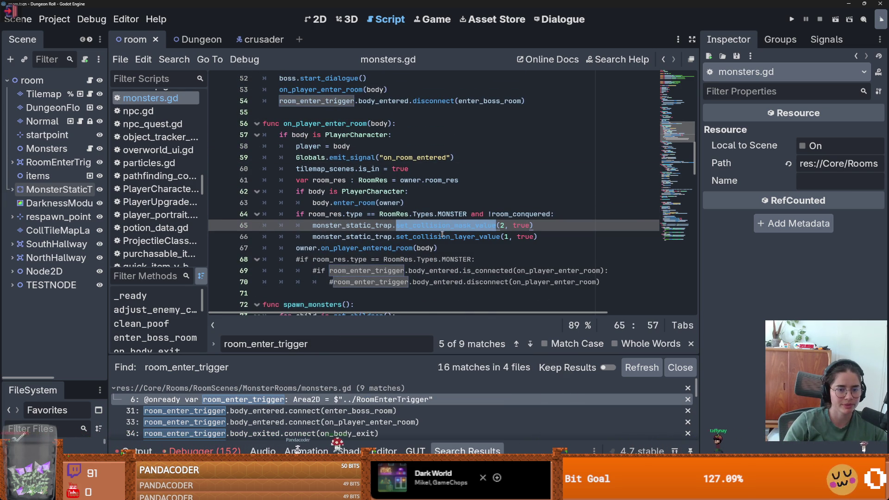
{"action": "double_click", "coordinate": [381, 236]}
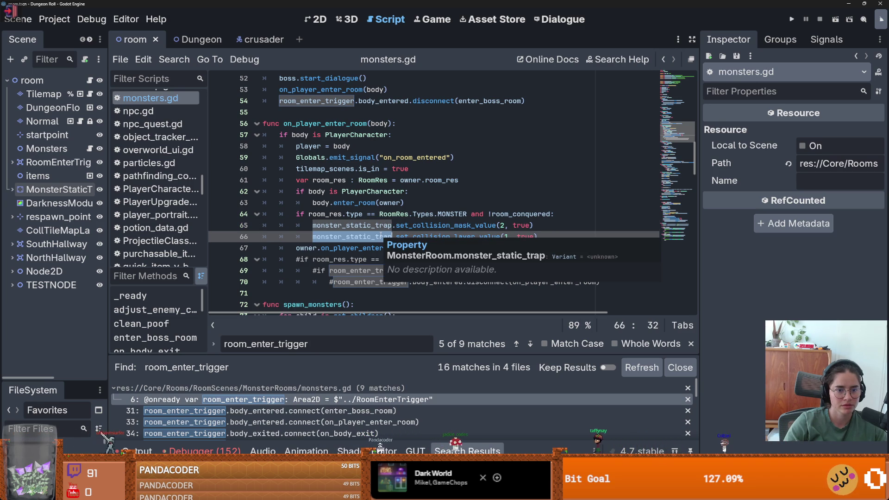
{"action": "double_click", "coordinate": [365, 226]}
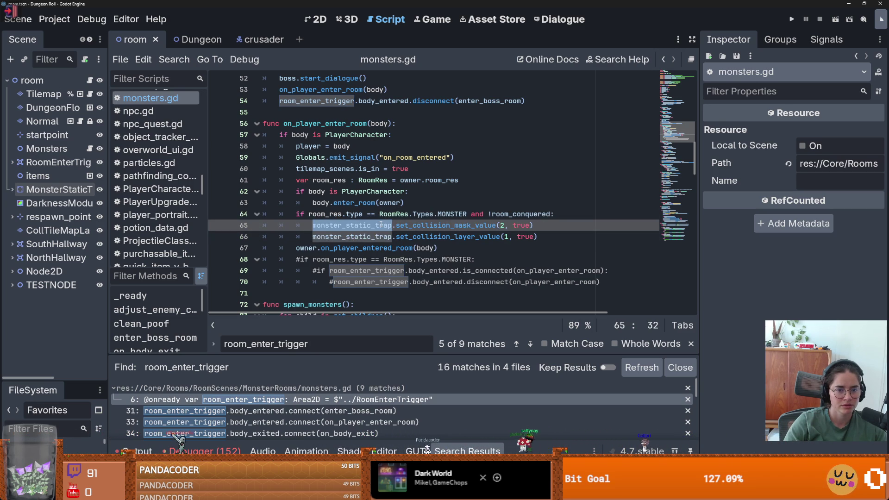
{"action": "key", "text": "ctrl+s"}
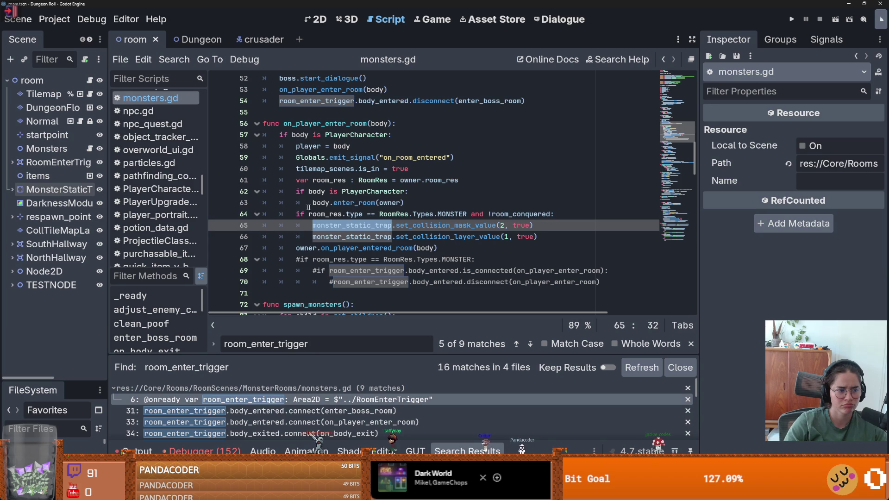
{"action": "left_click", "coordinate": [333, 205]}
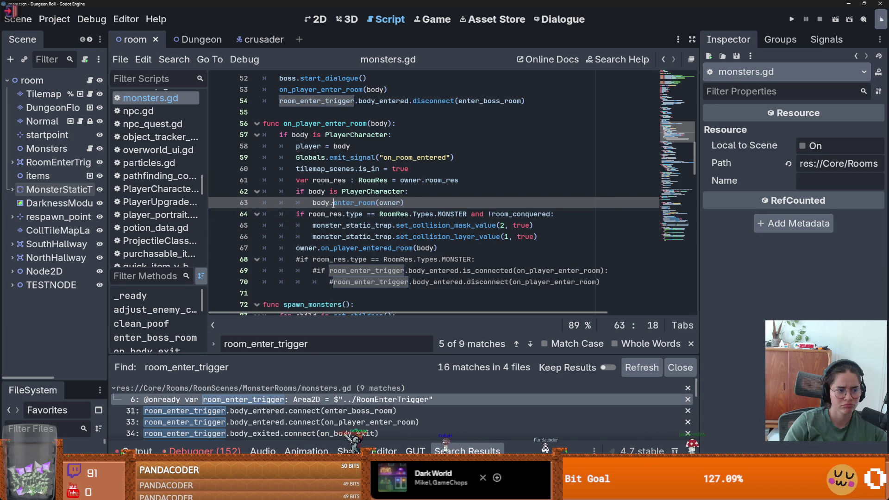
{"action": "scroll", "coordinate": [330, 209], "scroll_direction": "down", "scroll_amount": 1}
- Save the room scene, switch to its 2D layout, zoom around the canvas, and select DungeonFloorLayer
{"action": "left_click", "coordinate": [327, 202]}
{"action": "key", "text": "ctrl+s"}
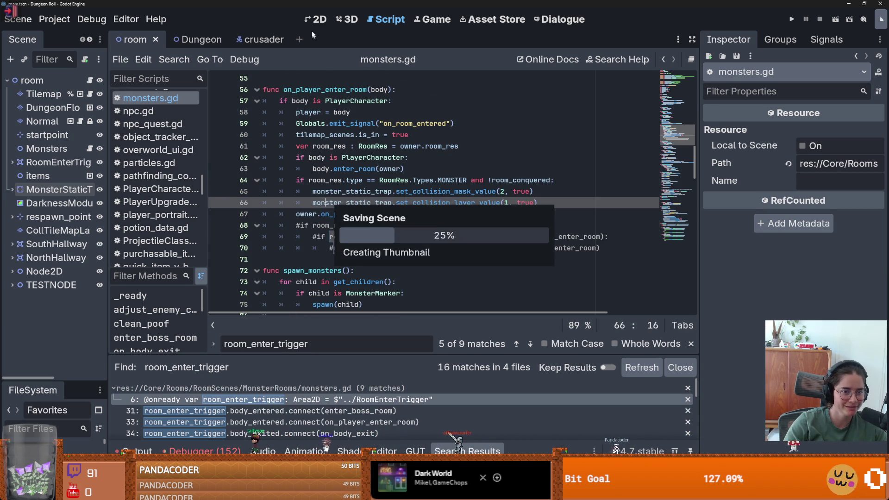
{"action": "left_click", "coordinate": [319, 20]}
{"action": "scroll", "coordinate": [308, 224], "scroll_direction": "down", "scroll_amount": 7}
{"action": "scroll", "coordinate": [309, 224], "scroll_direction": "up", "scroll_amount": 2}
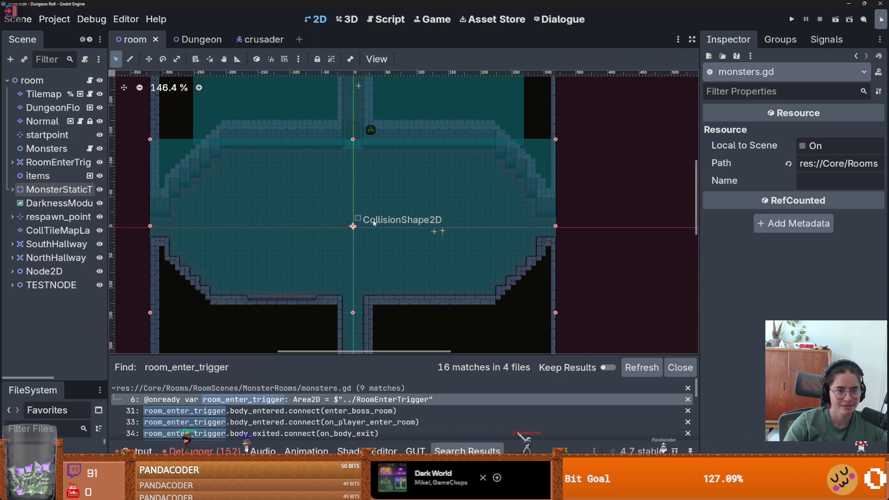
{"action": "scroll", "coordinate": [310, 211], "scroll_direction": "up", "scroll_amount": 2}
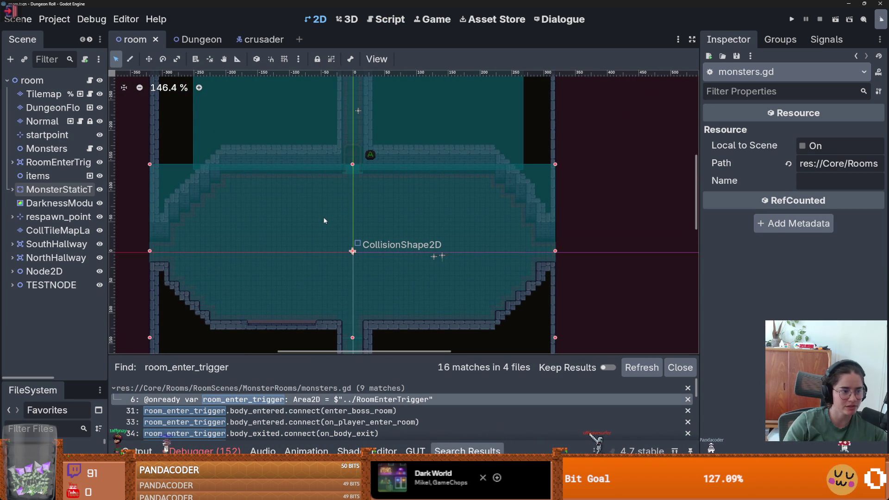
{"action": "scroll", "coordinate": [324, 221], "scroll_direction": "down", "scroll_amount": 2}
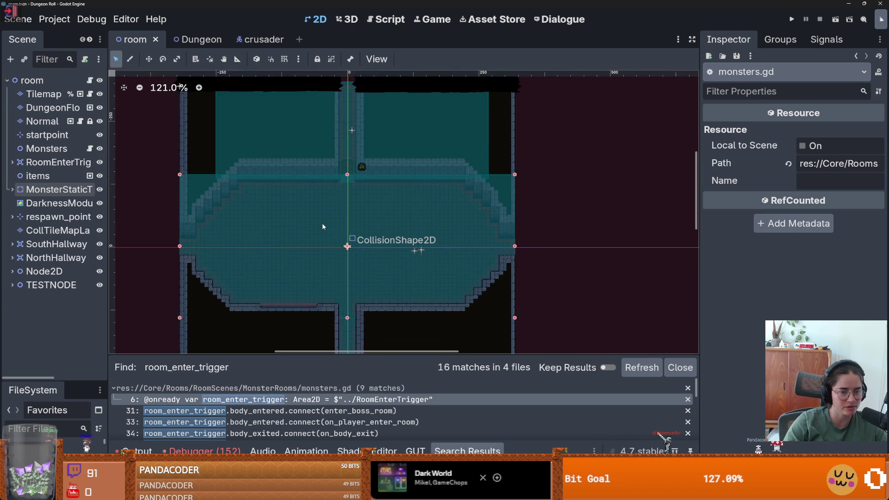
{"action": "scroll", "coordinate": [361, 269], "scroll_direction": "down", "scroll_amount": 4}
{"action": "scroll", "coordinate": [361, 269], "scroll_direction": "up", "scroll_amount": 3}
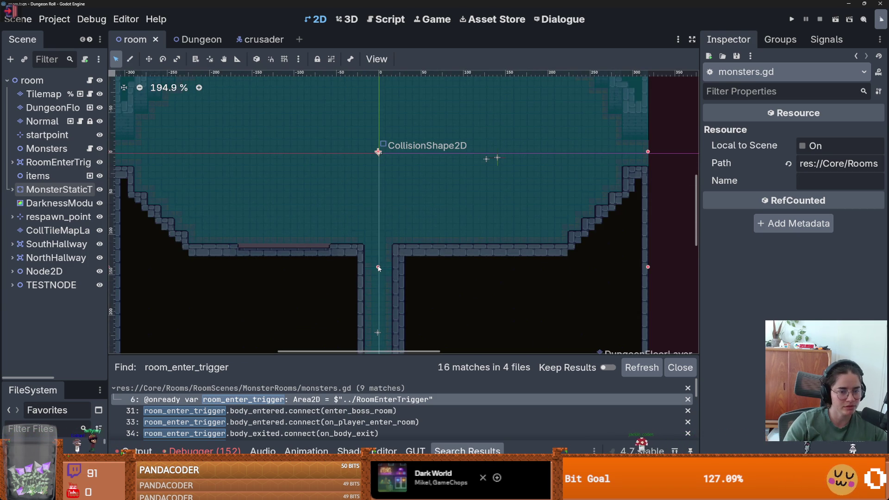
{"action": "scroll", "coordinate": [323, 264], "scroll_direction": "down", "scroll_amount": 2}
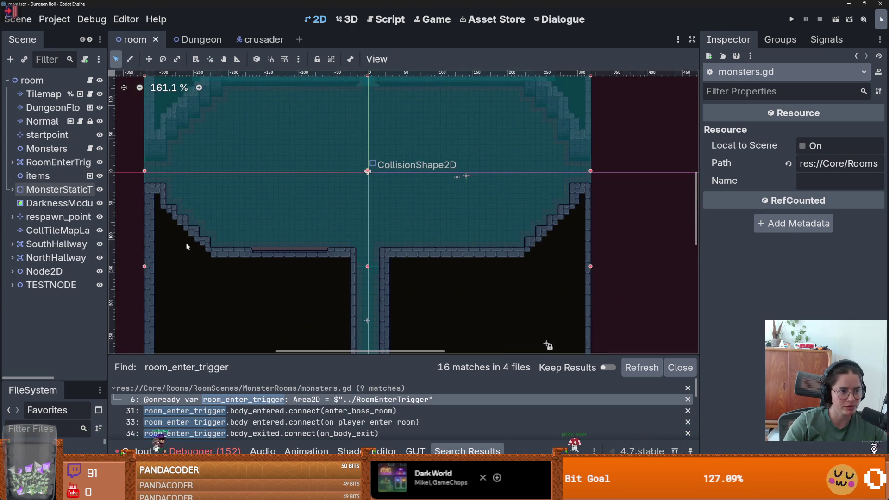
{"action": "scroll", "coordinate": [187, 245], "scroll_direction": "up", "scroll_amount": 3}
{"action": "left_click", "coordinate": [53, 107]}
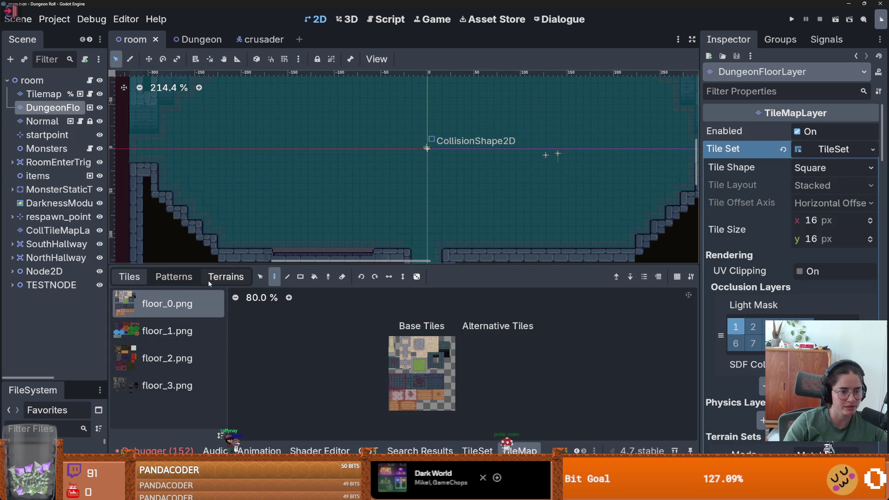
- Pick the tiled_floor_1 terrain, paint a floor tile into the room, and save
{"action": "left_click", "coordinate": [225, 276]}
{"action": "left_click", "coordinate": [171, 310]}
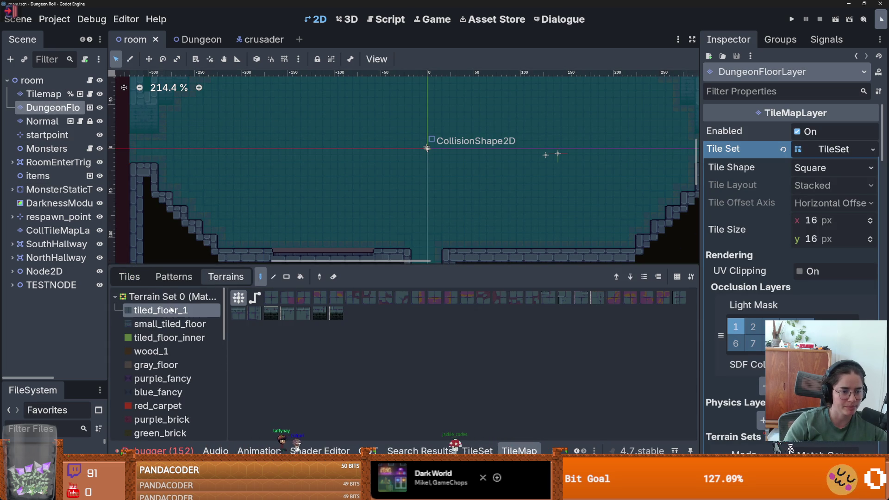
{"action": "left_click", "coordinate": [374, 255]}
{"action": "scroll", "coordinate": [435, 256], "scroll_direction": "up", "scroll_amount": 4}
{"action": "scroll", "coordinate": [435, 256], "scroll_direction": "up", "scroll_amount": 5}
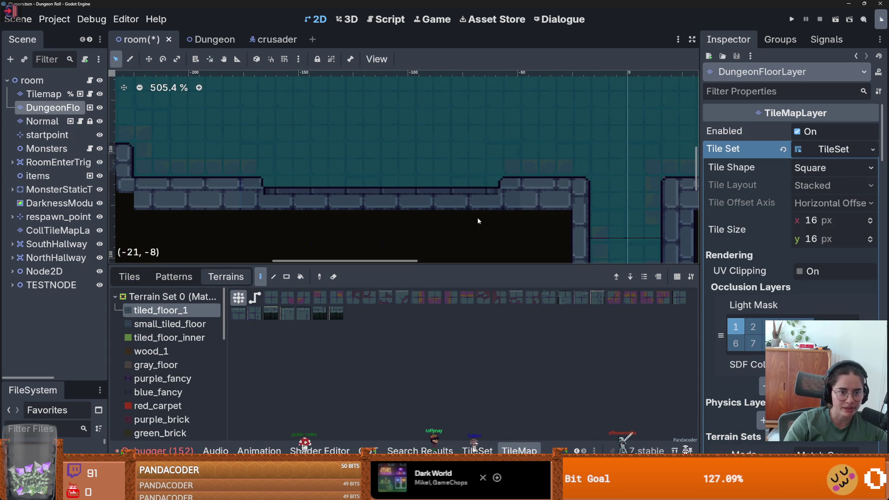
{"action": "scroll", "coordinate": [504, 198], "scroll_direction": "down", "scroll_amount": 1}
{"action": "key", "text": "ctrl+s"}
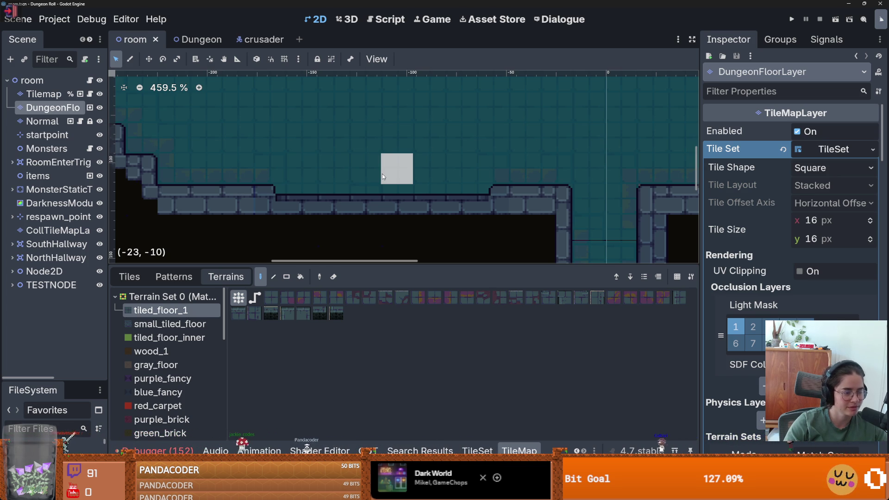
- Pan across the room's floor and save the scene again
{"action": "scroll", "coordinate": [368, 185], "scroll_direction": "down", "scroll_amount": 6}
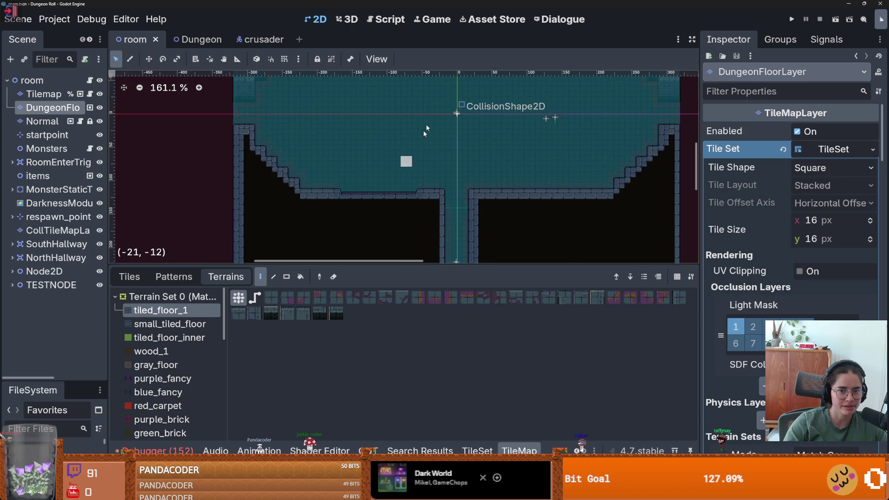
{"action": "mouse_move", "coordinate": [425, 132]}
{"action": "left_mouse_down"}
{"action": "mouse_move", "coordinate": [366, 211]}
{"action": "mouse_move", "coordinate": [362, 170]}
{"action": "left_mouse_up"}
{"action": "key", "text": "ctrl+s"}
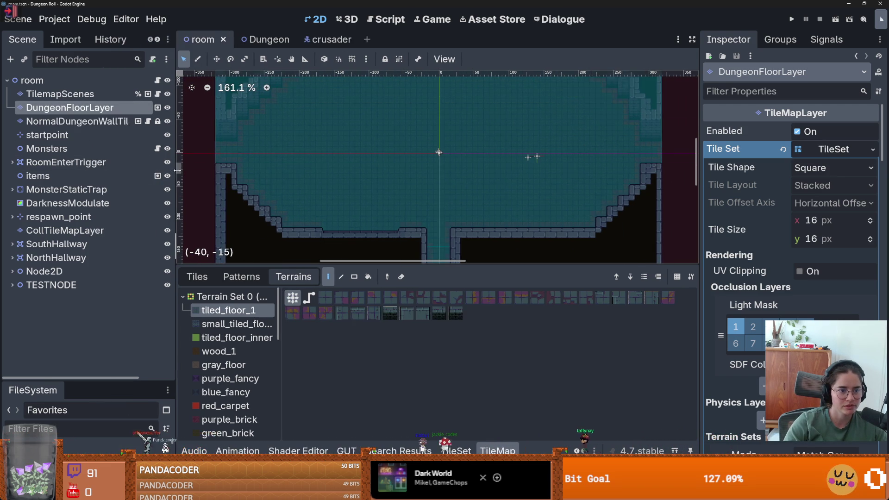
- Widen the docks, filter project files by 'monster', and open monster_roomv1.tscn
{"action": "left_click_drag", "start_coordinate": [108, 194], "coordinate": [178, 195]}
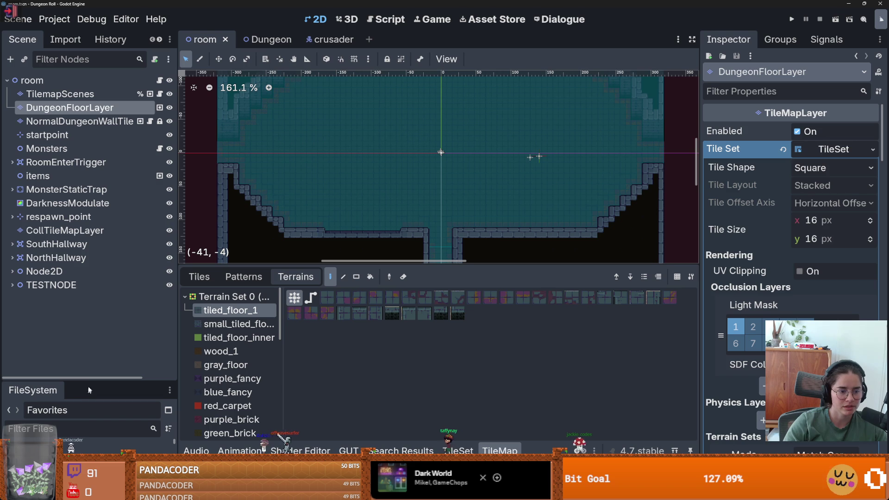
{"action": "left_click_drag", "start_coordinate": [116, 384], "coordinate": [117, 94]}
{"action": "left_click", "coordinate": [52, 144]}
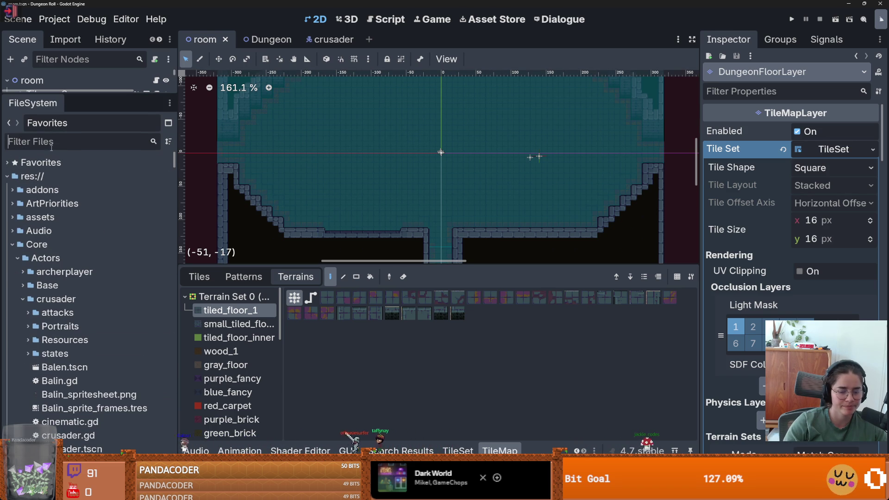
{"action": "type", "text": "monster"}
{"action": "double_click", "coordinate": [85, 285]}
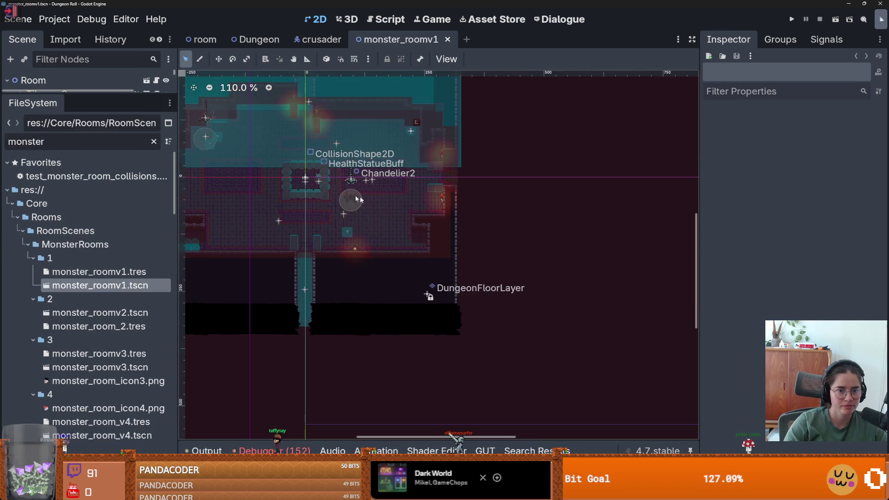
- Pan over the monster room, enlarge the scene tree, and go back to the room scene
{"action": "left_click_drag", "start_coordinate": [360, 199], "coordinate": [509, 235]}
{"action": "scroll", "coordinate": [509, 235], "scroll_direction": "down", "scroll_amount": 2}
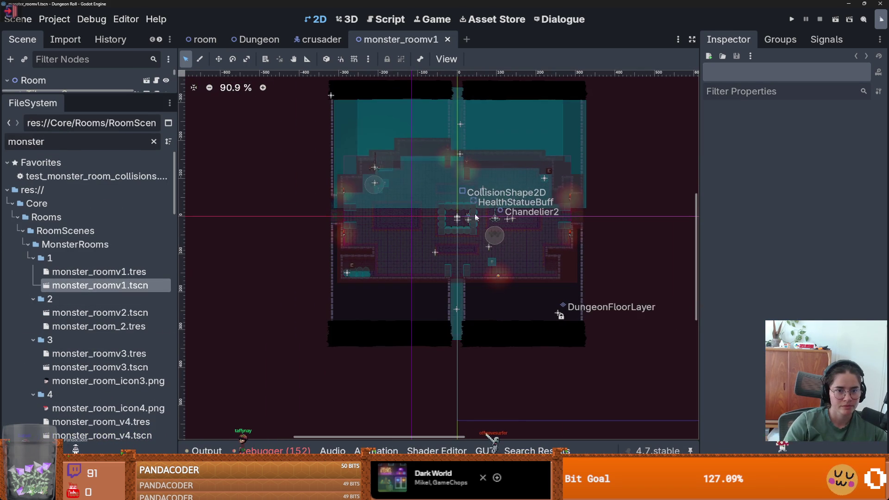
{"action": "left_click_drag", "start_coordinate": [69, 107], "coordinate": [69, 396]}
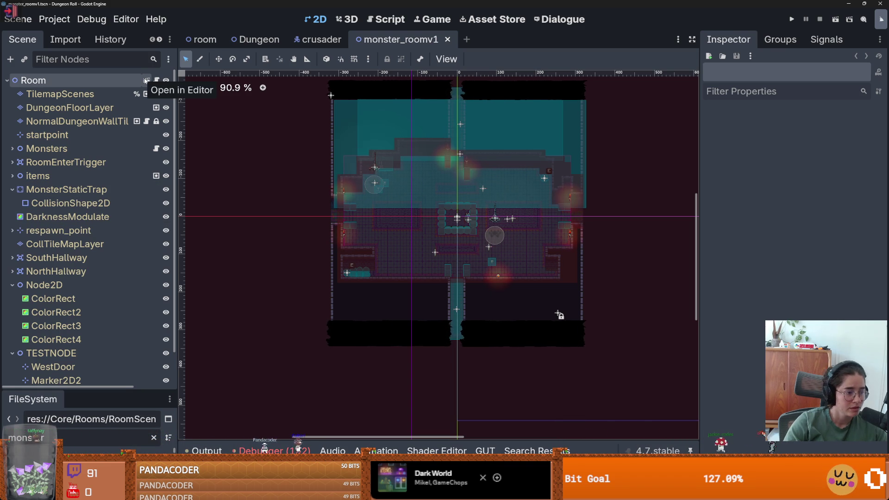
{"action": "left_click", "coordinate": [145, 81]}
- Select MonsterStaticTrap's CollisionShape2D, check its context options, then enlarge the file browser
{"action": "left_click", "coordinate": [85, 192]}
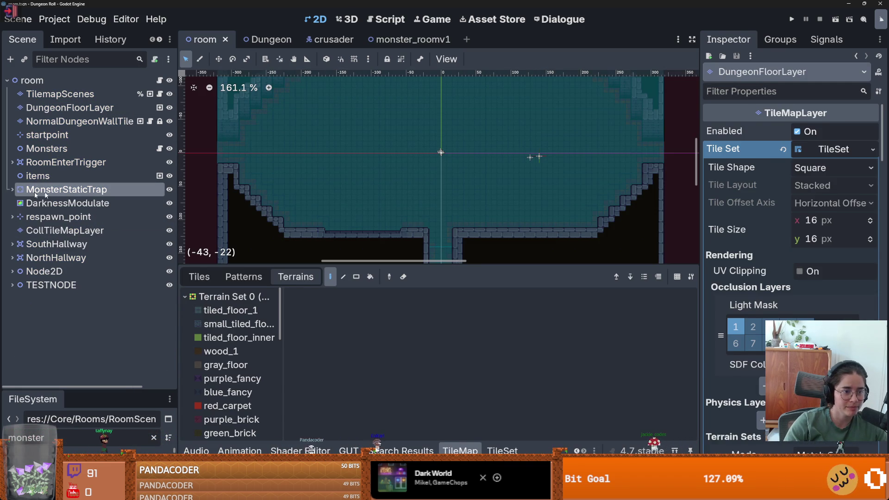
{"action": "left_click", "coordinate": [13, 189]}
{"action": "left_click", "coordinate": [55, 204]}
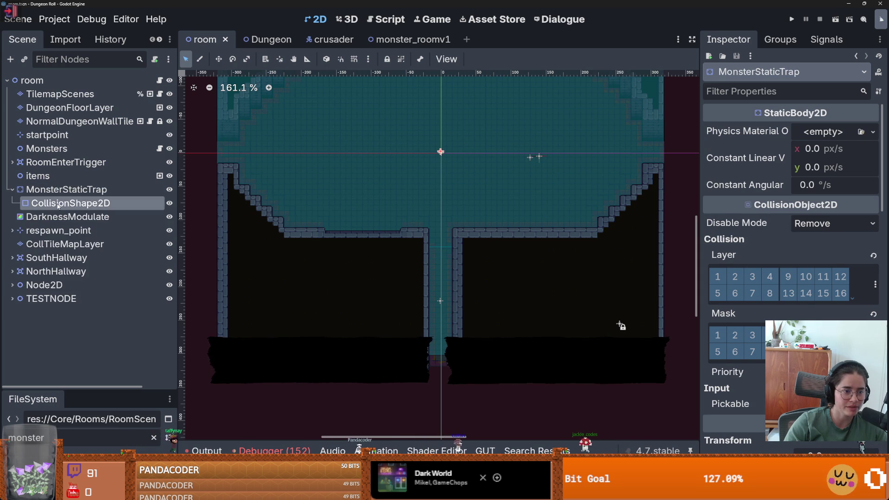
{"action": "right_click", "coordinate": [58, 204]}
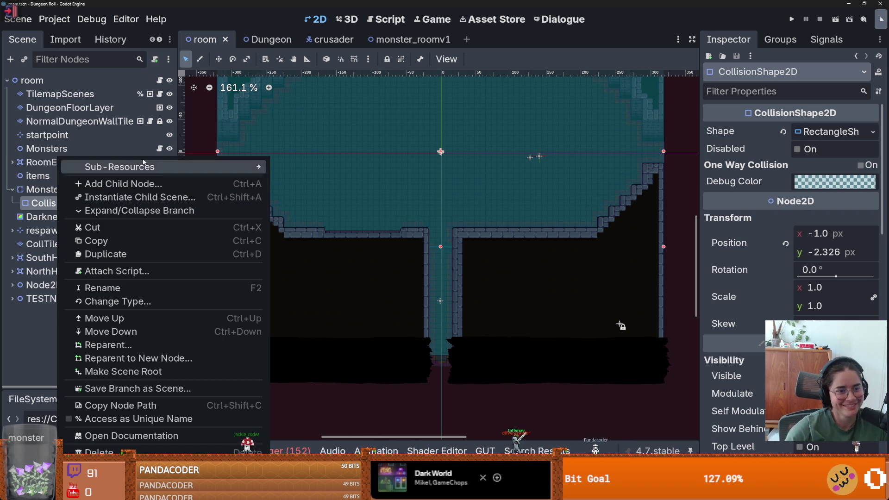
{"action": "mouse_move", "coordinate": [140, 166]}
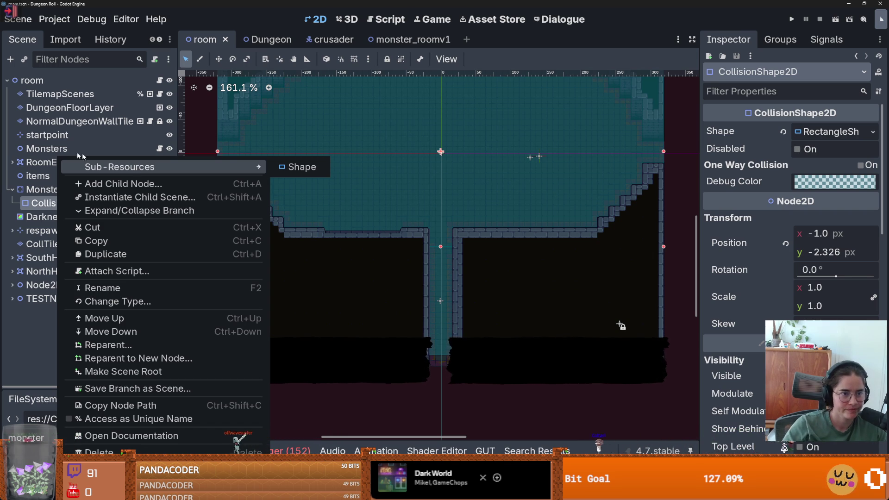
{"action": "left_click", "coordinate": [102, 184]}
{"action": "key", "text": "Escape"}
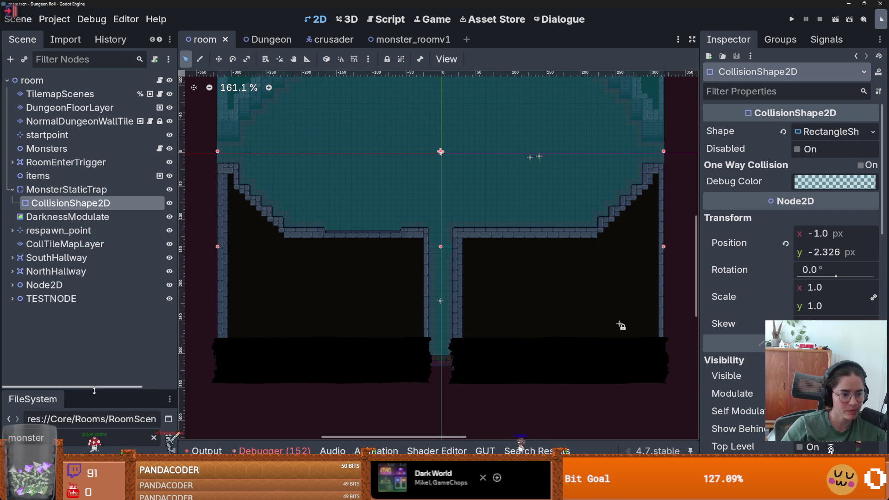
{"action": "left_click_drag", "start_coordinate": [93, 390], "coordinate": [94, 155]}
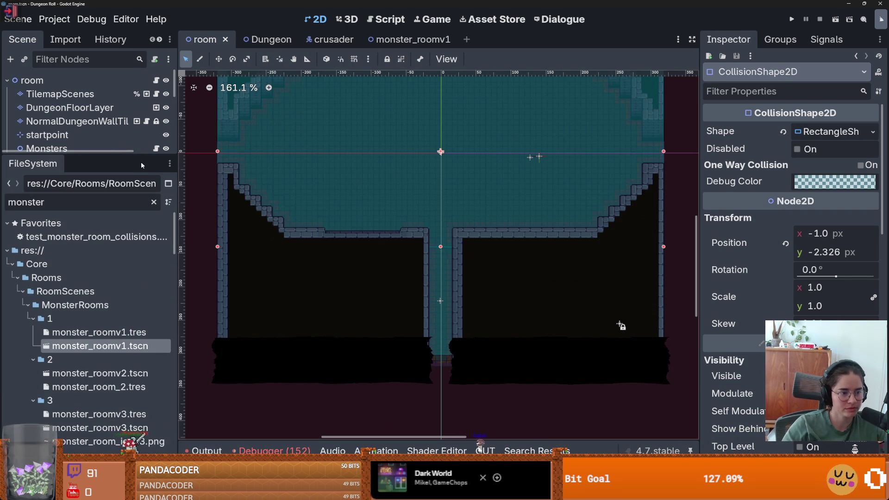
- Open monster_roomv1.tscn and select MonsterStaticTrap's CollisionShape2D, collapsing Node2D and TESTNODE
{"action": "double_click", "coordinate": [88, 350]}
{"action": "left_click", "coordinate": [82, 141]}
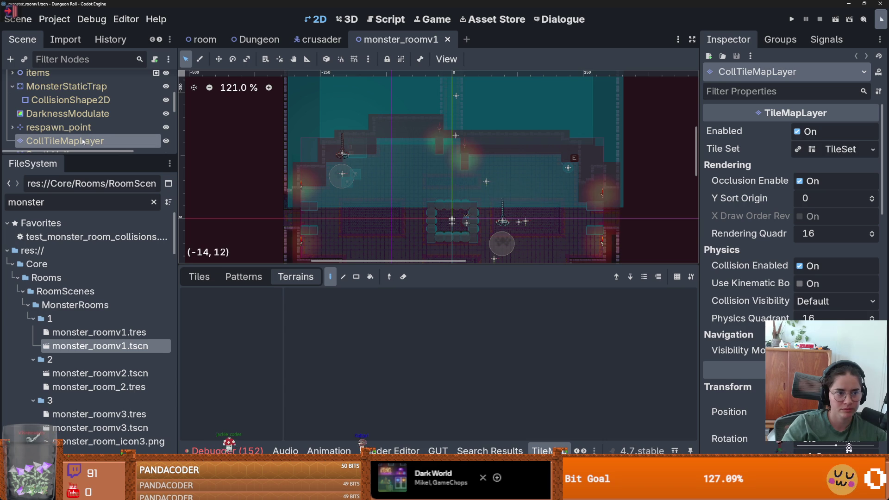
{"action": "left_click_drag", "start_coordinate": [73, 159], "coordinate": [70, 352]}
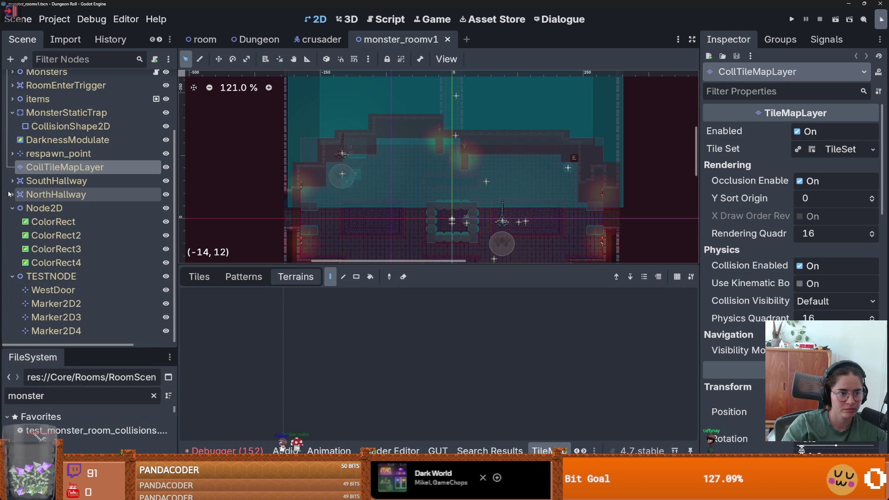
{"action": "left_click", "coordinate": [12, 208]}
{"action": "left_click", "coordinate": [12, 276]}
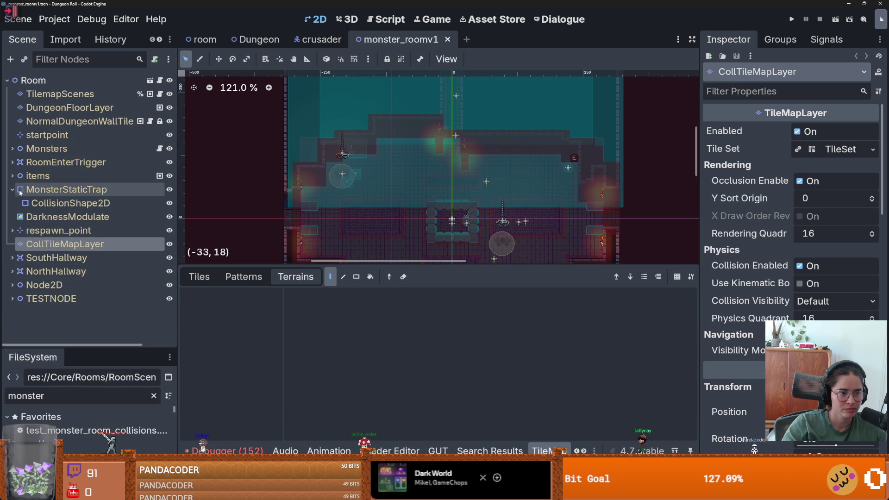
{"action": "left_click", "coordinate": [69, 203]}
- Drag the trap's collision shape to near the middle of the room
{"action": "left_click_drag", "start_coordinate": [459, 158], "coordinate": [454, 277]}
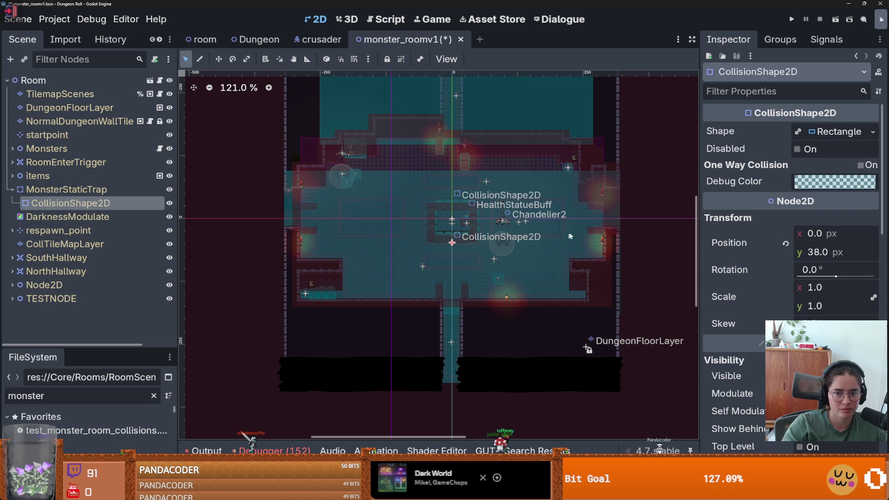
{"action": "mouse_move", "coordinate": [452, 184]}
{"action": "left_mouse_down"}
{"action": "mouse_move", "coordinate": [453, 173]}
{"action": "mouse_move", "coordinate": [452, 182]}
{"action": "left_mouse_up"}
{"action": "scroll", "coordinate": [463, 291], "scroll_direction": "up", "scroll_amount": 2}
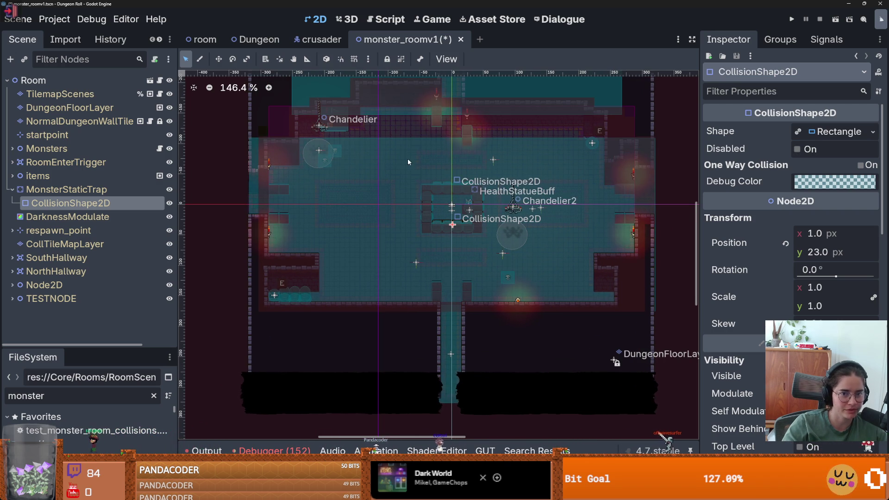
{"action": "scroll", "coordinate": [351, 213], "scroll_direction": "down", "scroll_amount": 2}
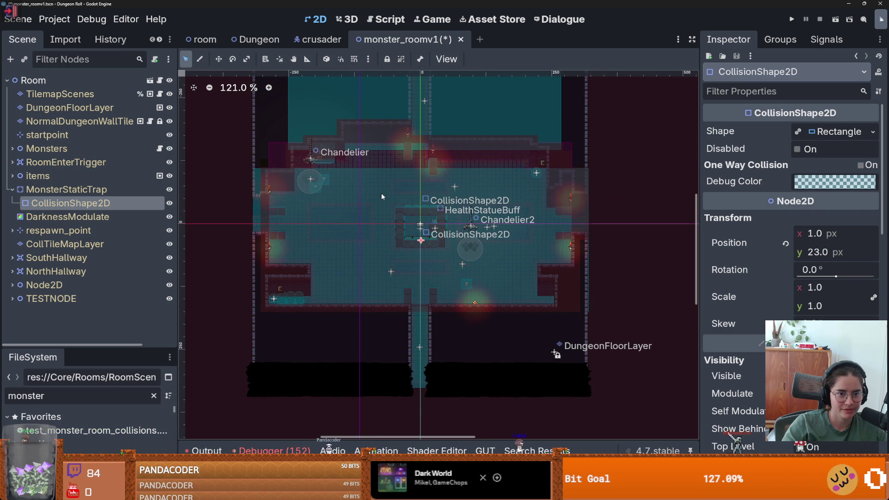
{"action": "left_click_drag", "start_coordinate": [382, 192], "coordinate": [381, 168]}
{"action": "scroll", "coordinate": [518, 177], "scroll_direction": "up", "scroll_amount": 2}
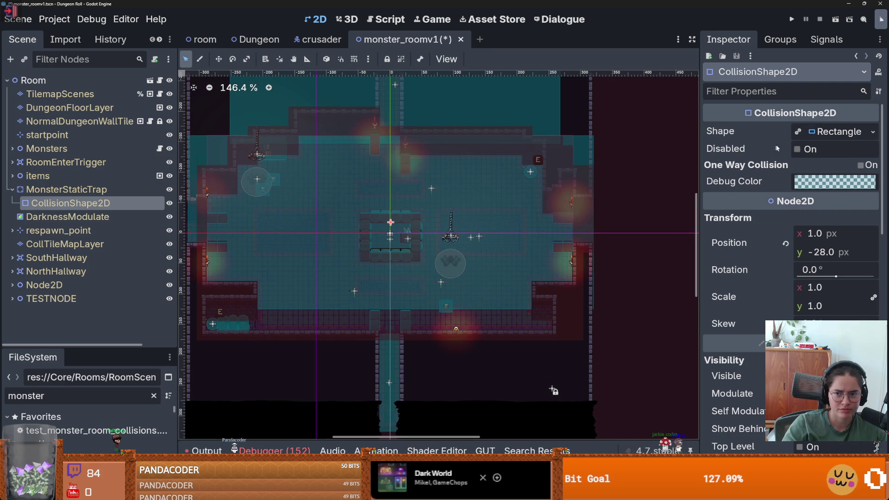
- Make the rectangle shape unique to this scene and raise its top edge
{"action": "left_click", "coordinate": [798, 134]}
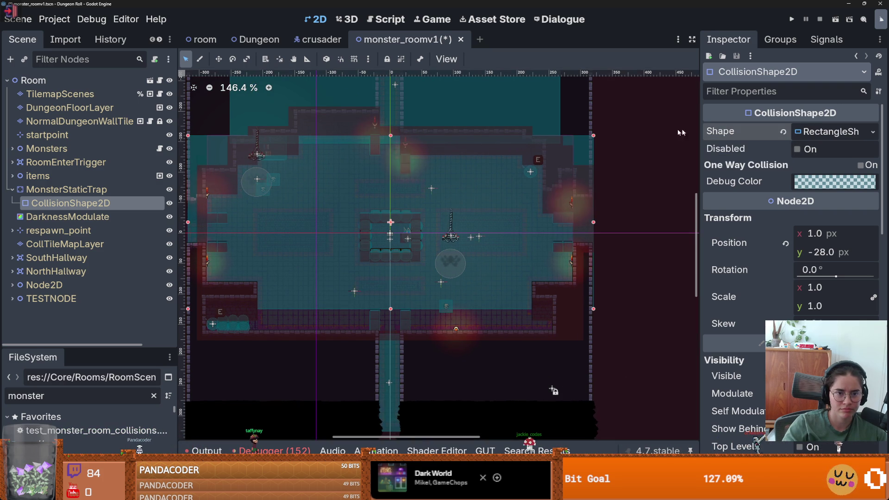
{"action": "scroll", "coordinate": [447, 204], "scroll_direction": "up", "scroll_amount": 2}
{"action": "mouse_move", "coordinate": [447, 203]}
{"action": "left_mouse_down"}
{"action": "mouse_move", "coordinate": [444, 216]}
{"action": "mouse_move", "coordinate": [441, 128]}
{"action": "mouse_move", "coordinate": [440, 213]}
{"action": "mouse_move", "coordinate": [452, 182]}
{"action": "left_mouse_up"}
{"action": "scroll", "coordinate": [443, 177], "scroll_direction": "down", "scroll_amount": 7}
{"action": "scroll", "coordinate": [439, 212], "scroll_direction": "up", "scroll_amount": 10}
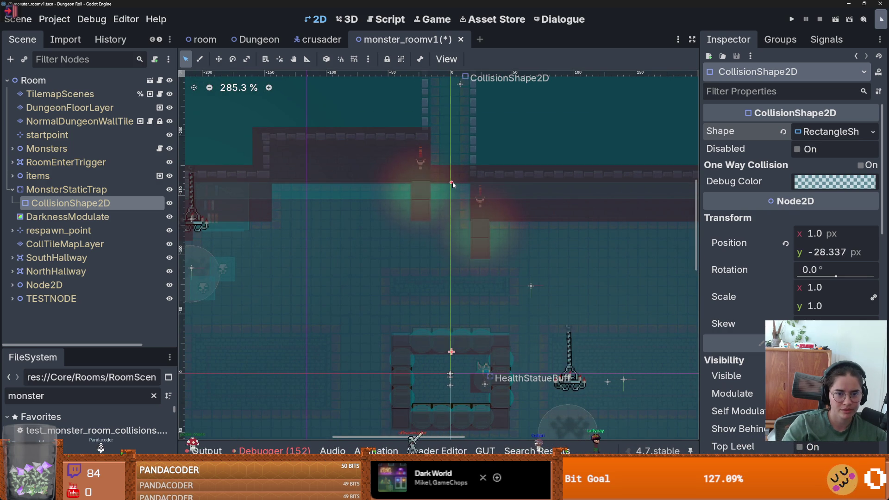
{"action": "scroll", "coordinate": [490, 252], "scroll_direction": "down", "scroll_amount": 4}
{"action": "scroll", "coordinate": [490, 252], "scroll_direction": "down", "scroll_amount": 2}
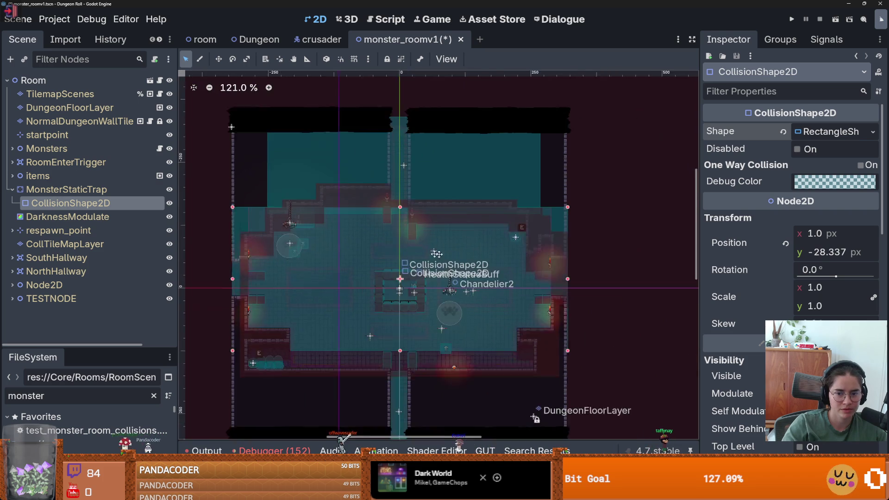
{"action": "scroll", "coordinate": [476, 267], "scroll_direction": "up", "scroll_amount": 4}
- Align the rectangle's right and left edges with the walls, extend its bottom, and save
{"action": "left_click_drag", "start_coordinate": [476, 266], "coordinate": [477, 266]}
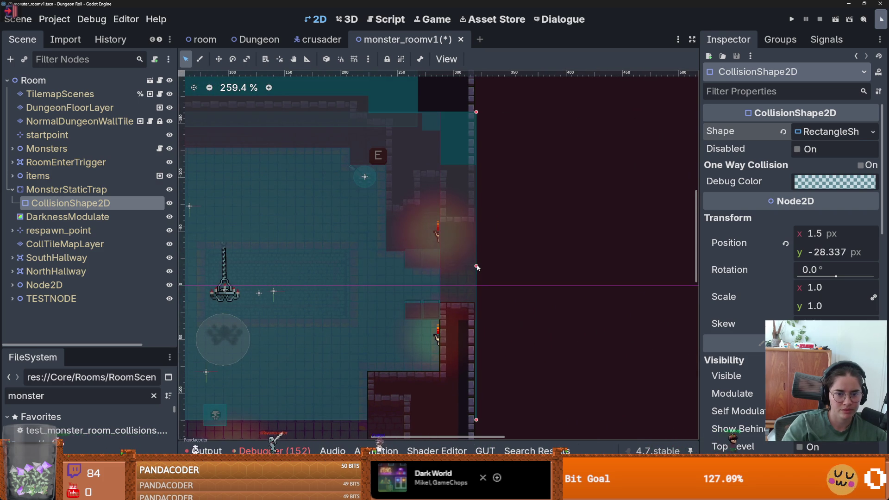
{"action": "scroll", "coordinate": [477, 267], "scroll_direction": "down", "scroll_amount": 3}
{"action": "scroll", "coordinate": [423, 266], "scroll_direction": "up", "scroll_amount": 1}
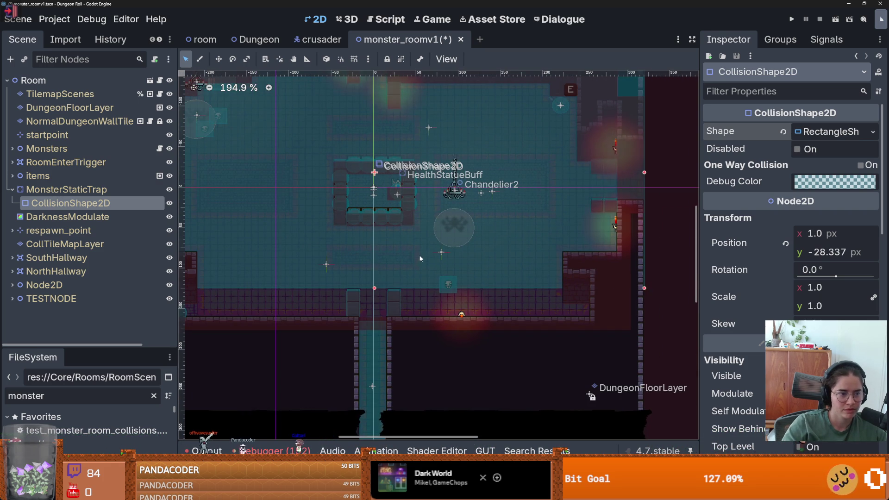
{"action": "left_click_drag", "start_coordinate": [377, 288], "coordinate": [370, 324]}
{"action": "scroll", "coordinate": [579, 308], "scroll_direction": "left", "scroll_amount": 5}
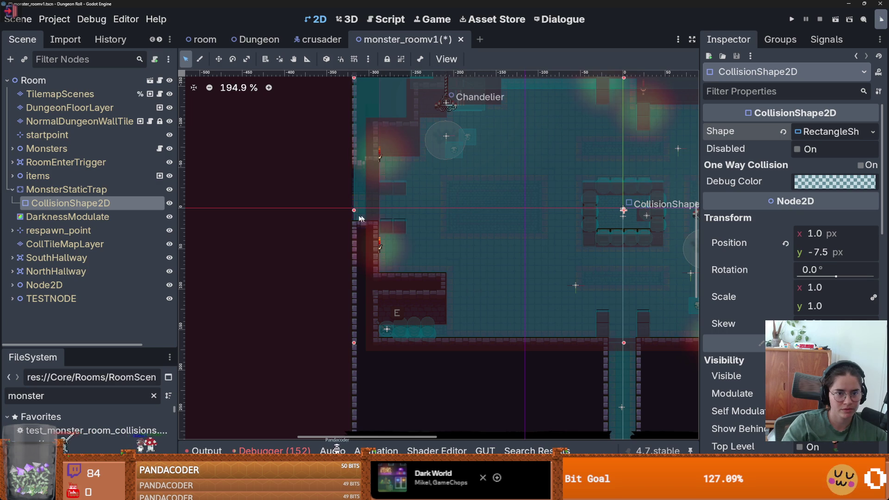
{"action": "left_click_drag", "start_coordinate": [354, 212], "coordinate": [352, 212]}
{"action": "key", "text": "ctrl+s"}
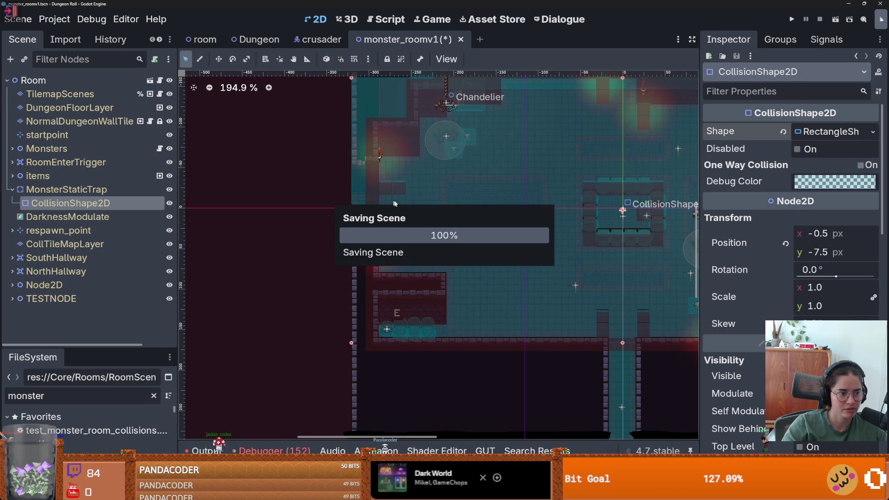
- Run the game, walk the knight left, and pick a room to play
{"action": "left_click", "coordinate": [792, 19]}
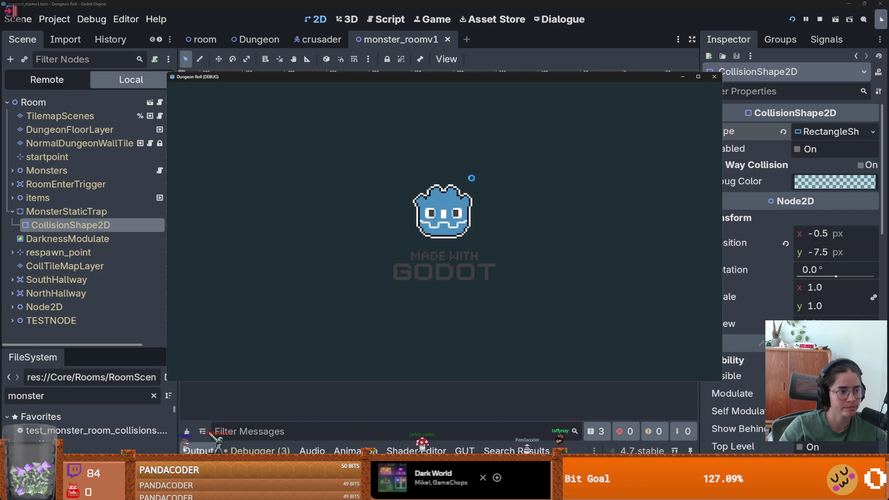
{"action": "key", "text": "a"}
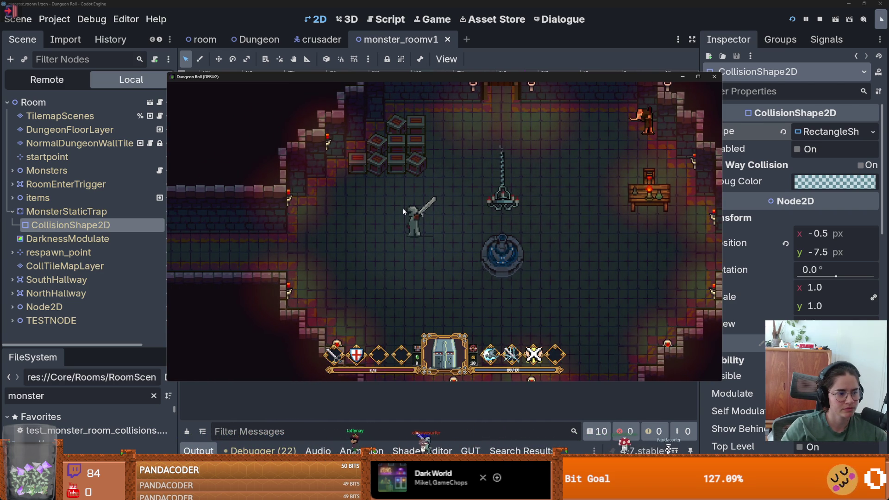
{"action": "key", "text": "a"}
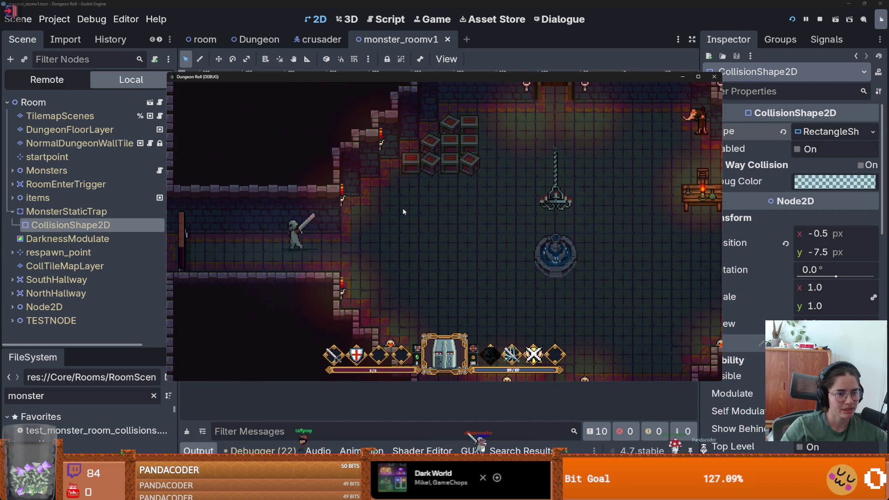
{"action": "key", "text": "a"}
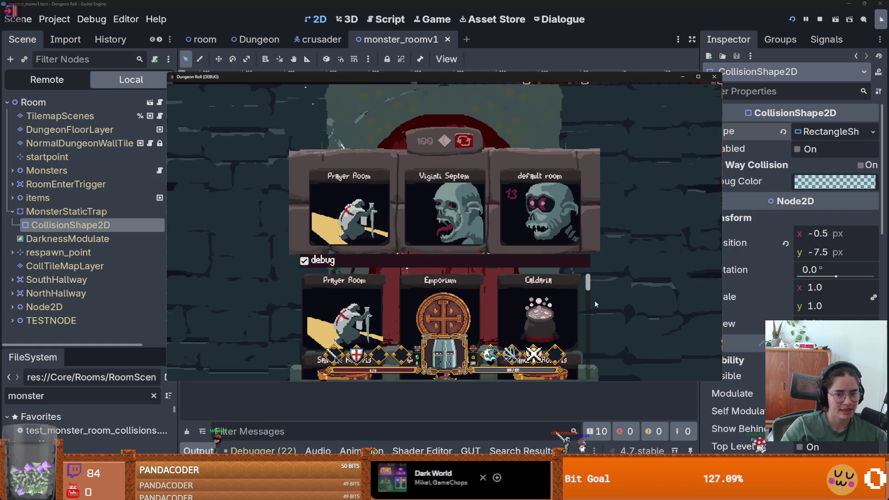
{"action": "left_click_drag", "start_coordinate": [589, 288], "coordinate": [589, 309]}
{"action": "left_click", "coordinate": [448, 298]}
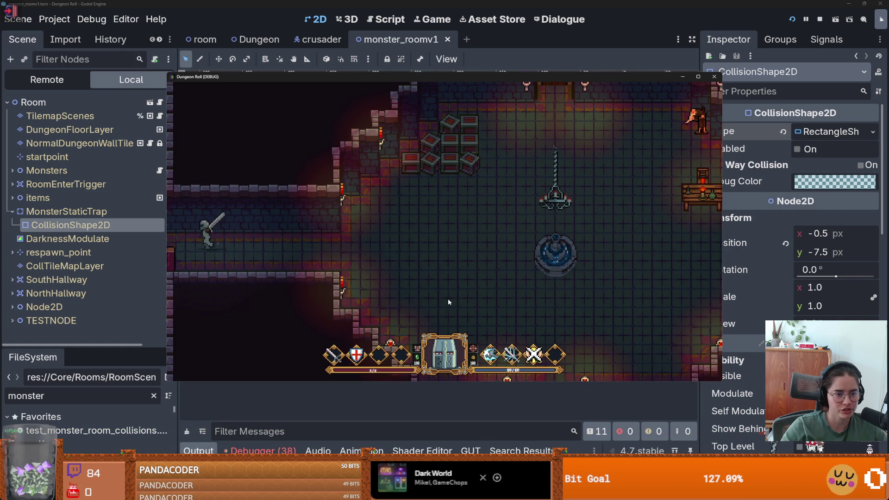
- Stop the game and select MonsterStaticTrap in the Scene dock
{"action": "left_click", "coordinate": [714, 77]}
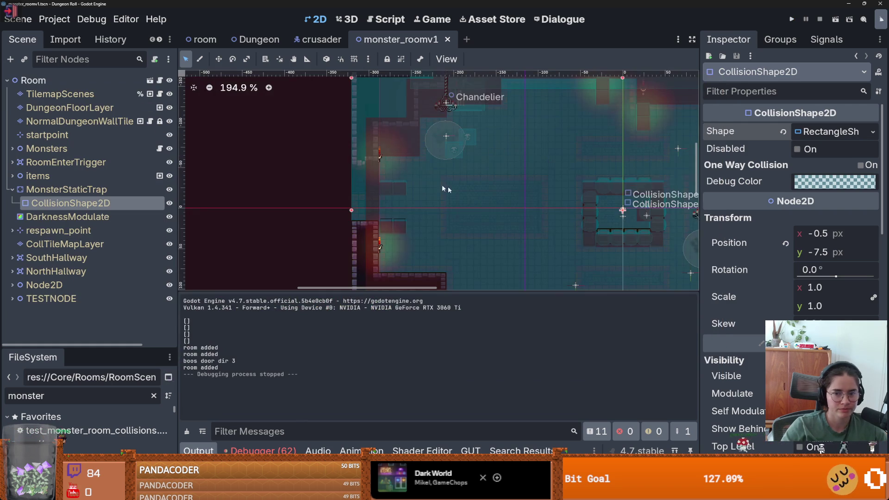
{"action": "scroll", "coordinate": [742, 325], "scroll_direction": "down", "scroll_amount": 2}
{"action": "scroll", "coordinate": [720, 306], "scroll_direction": "down", "scroll_amount": 2}
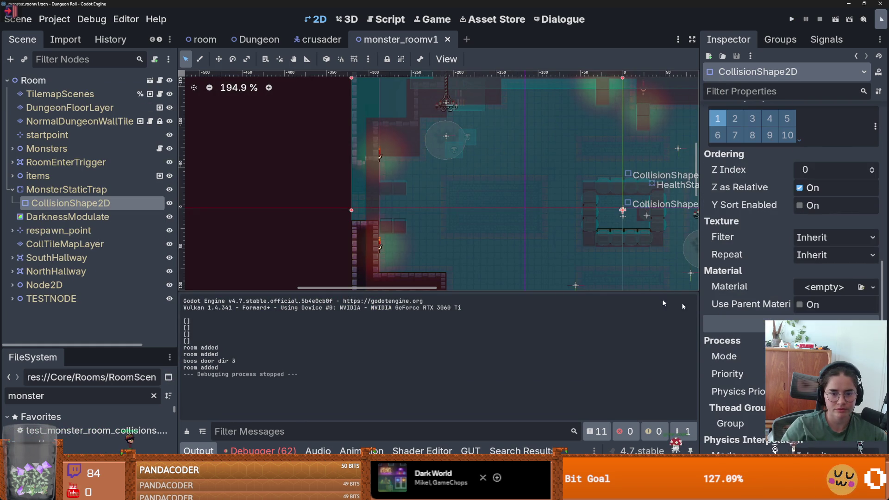
{"action": "key", "text": "Up"}
- Save the scene, select RoomEnterTrigger, and collapse MonsterStaticTrap's children
{"action": "scroll", "coordinate": [743, 324], "scroll_direction": "down", "scroll_amount": 4}
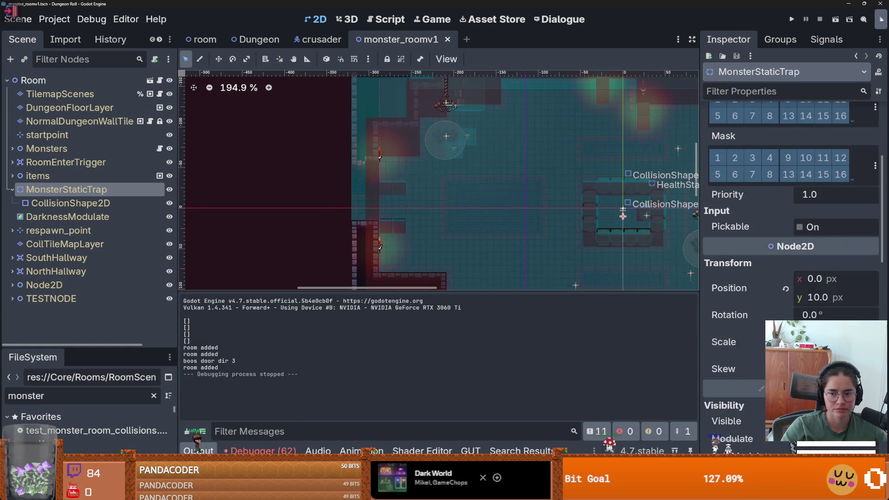
{"action": "scroll", "coordinate": [743, 325], "scroll_direction": "up", "scroll_amount": 4}
{"action": "key", "text": "ctrl+s"}
{"action": "left_click", "coordinate": [62, 166]}
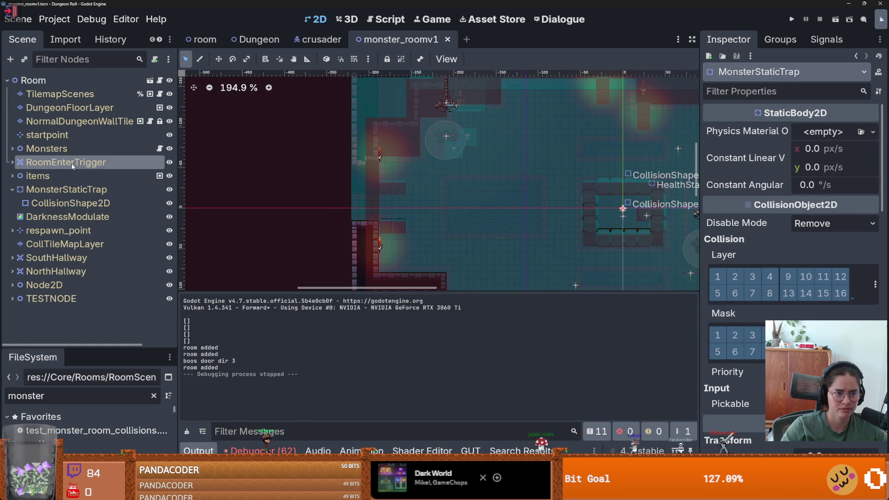
{"action": "left_click", "coordinate": [12, 189]}
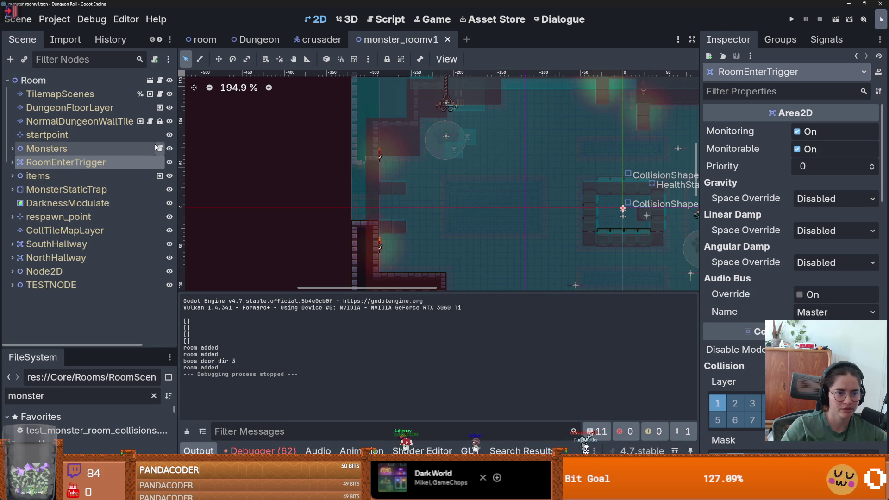
- Open monsters.gd and select the on_player_enter_room function name
{"action": "left_click", "coordinate": [159, 148]}
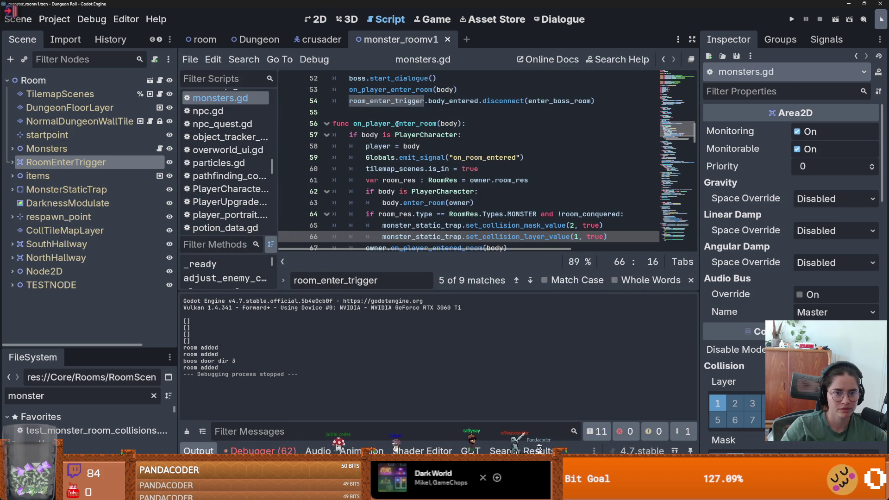
{"action": "left_click", "coordinate": [401, 89], "text": "ctrl"}
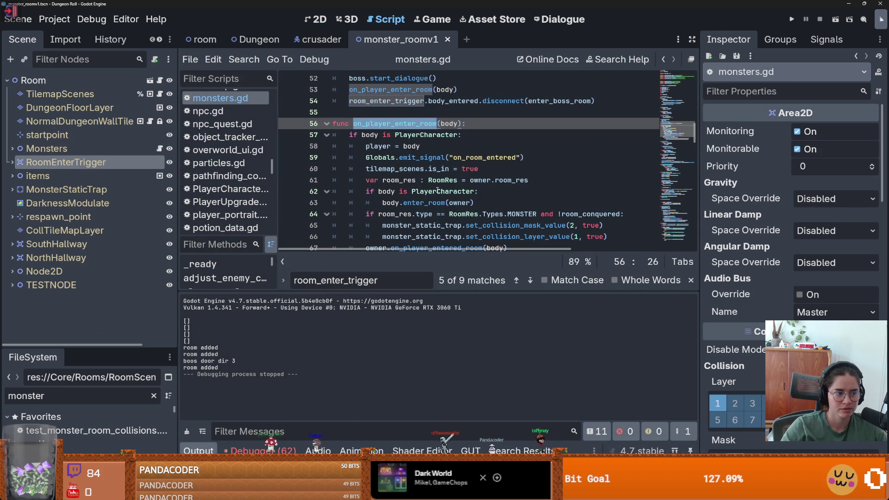
{"action": "scroll", "coordinate": [438, 191], "scroll_direction": "up", "scroll_amount": 2}
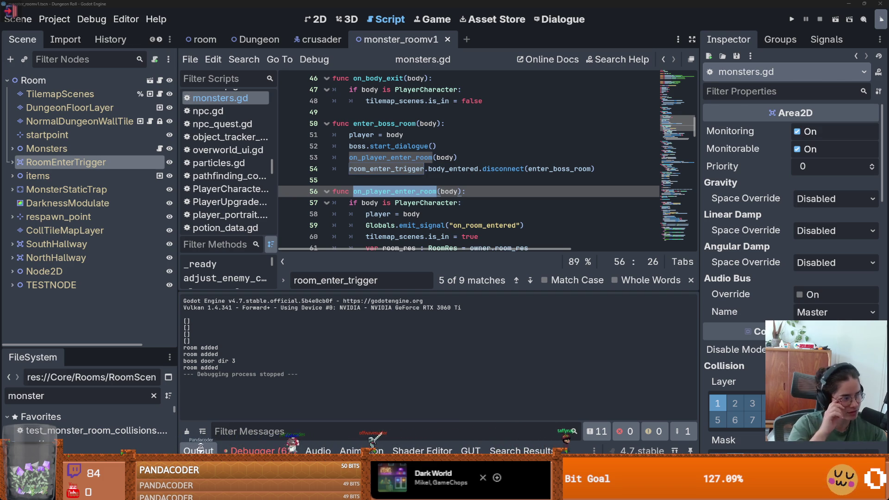
{"action": "left_click", "coordinate": [422, 182]}
{"action": "key", "text": "ctrl+s"}
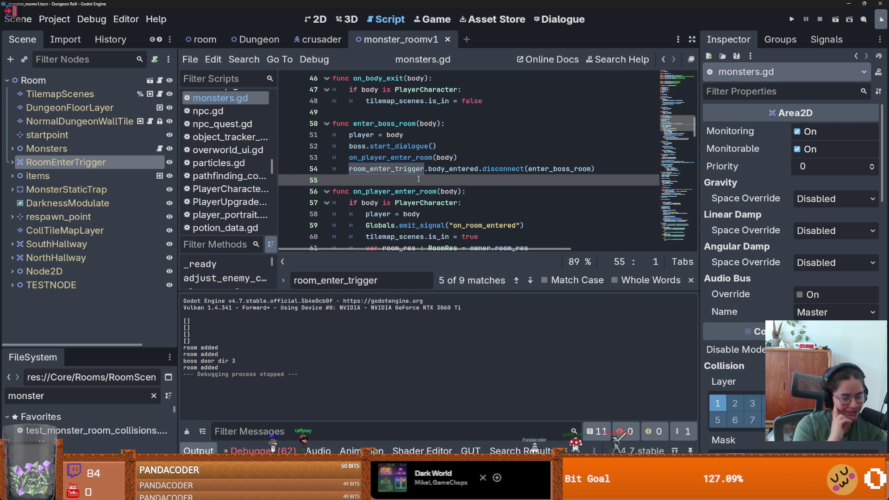
- Shrink the Output panel to enlarge the monsters.gd code area, save, and review lines 45–49
{"action": "key", "text": "ctrl+s"}
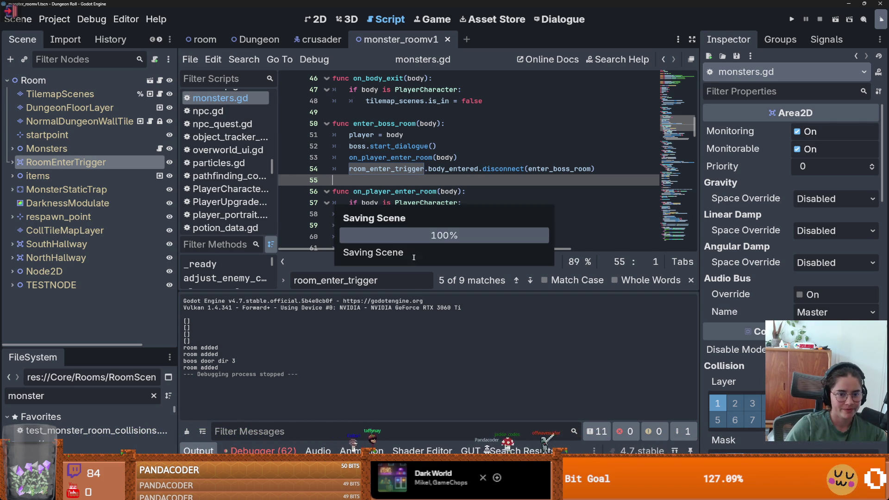
{"action": "left_click_drag", "start_coordinate": [411, 292], "coordinate": [412, 401]}
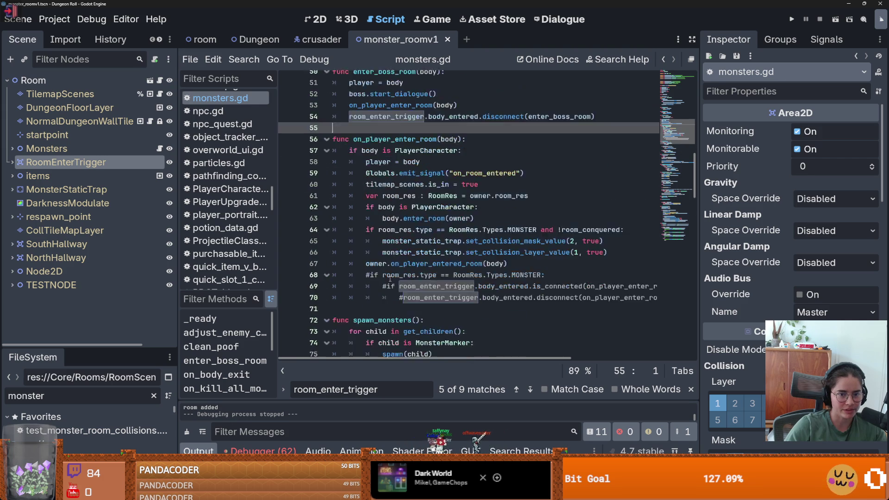
{"action": "key", "text": "ctrl+s"}
{"action": "scroll", "coordinate": [361, 204], "scroll_direction": "up", "scroll_amount": 3}
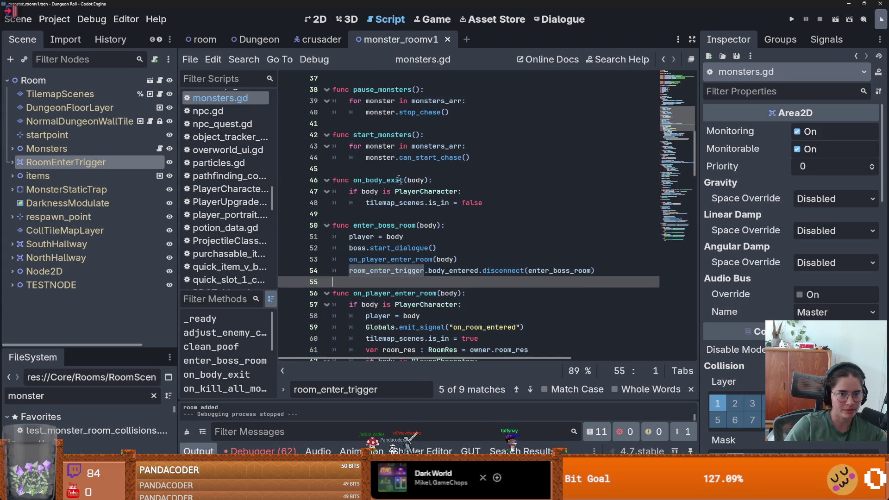
{"action": "left_click", "coordinate": [360, 207]}
{"action": "left_click", "coordinate": [371, 213]}
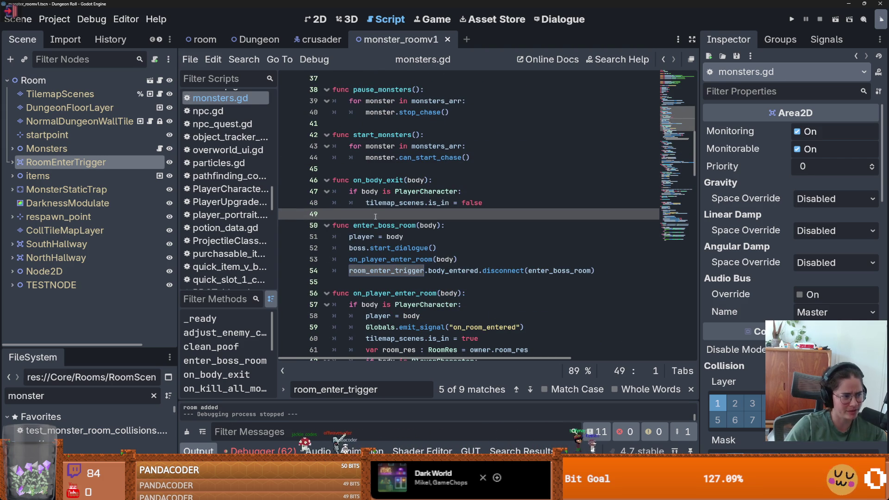
{"action": "left_click", "coordinate": [365, 170]}
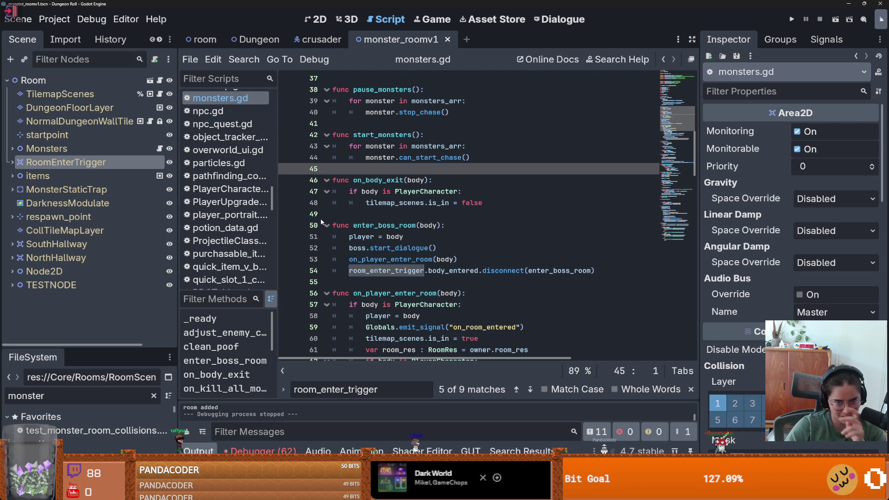
- Narrow the script list and Scene dock, close the room_enter_trigger search, and save
{"action": "key", "text": "ctrl+s"}
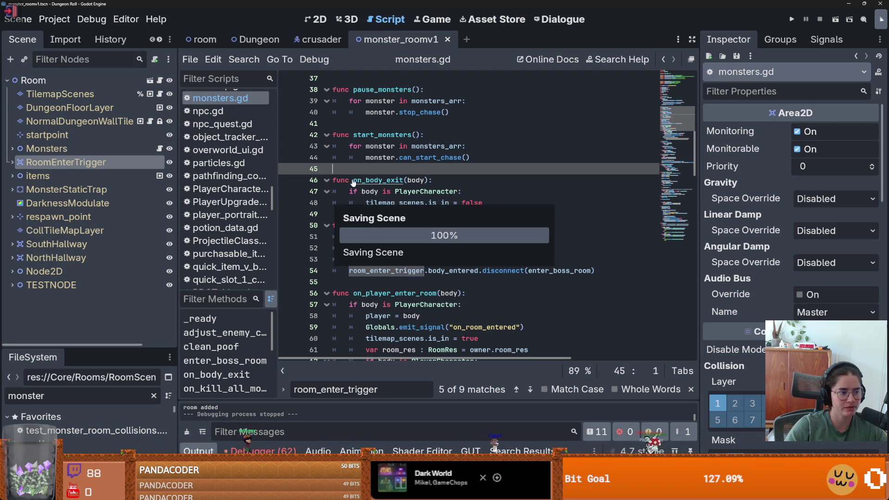
{"action": "scroll", "coordinate": [356, 214], "scroll_direction": "down", "scroll_amount": 5}
{"action": "scroll", "coordinate": [355, 214], "scroll_direction": "down", "scroll_amount": 1}
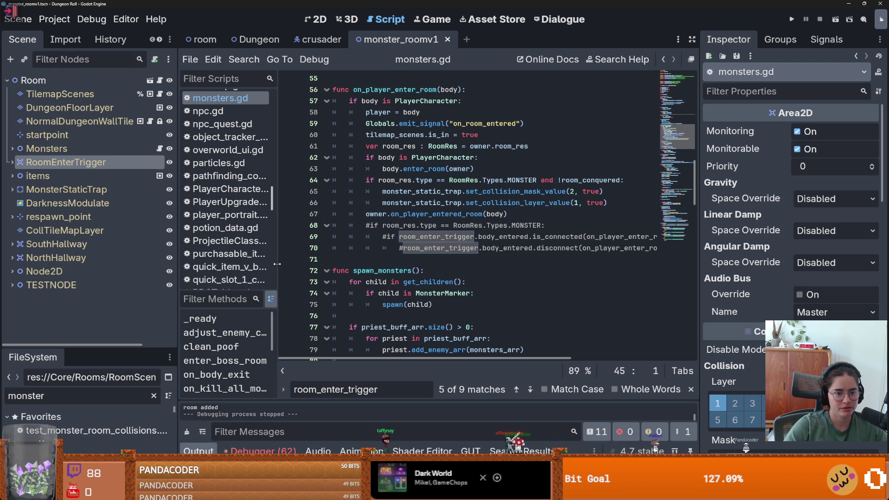
{"action": "left_click_drag", "start_coordinate": [278, 278], "coordinate": [246, 266]}
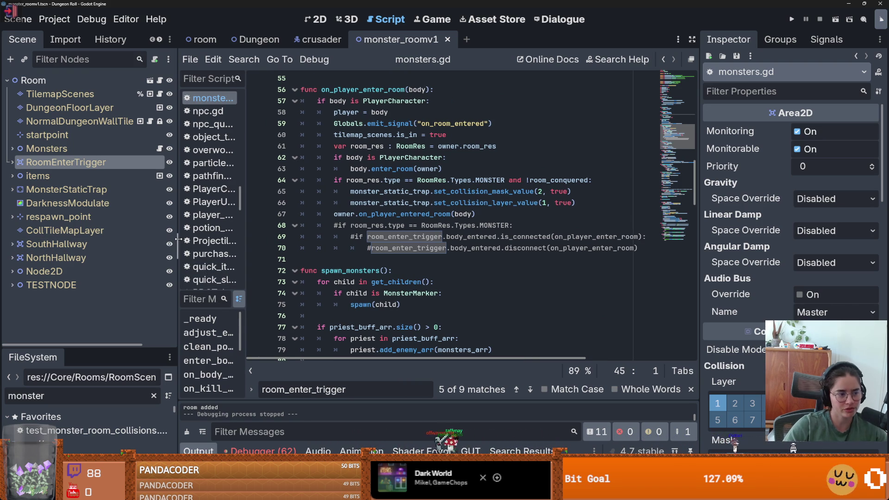
{"action": "left_click_drag", "start_coordinate": [177, 242], "coordinate": [153, 237]}
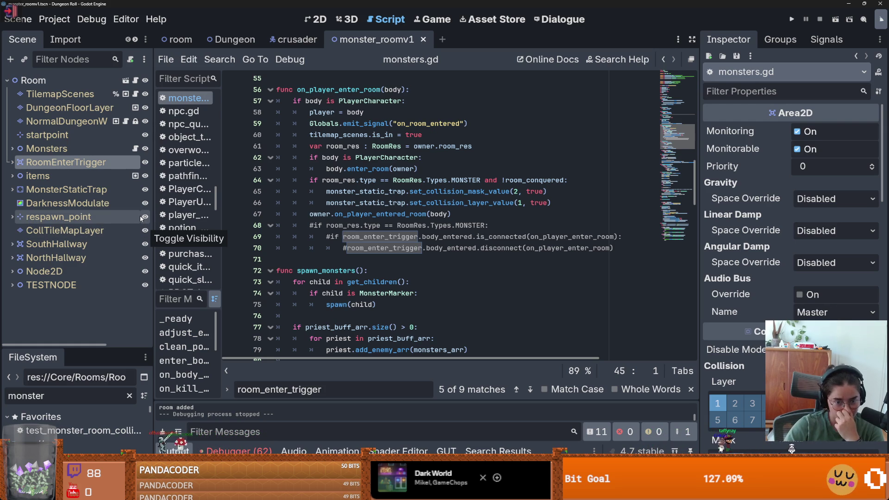
{"action": "left_click", "coordinate": [691, 388]}
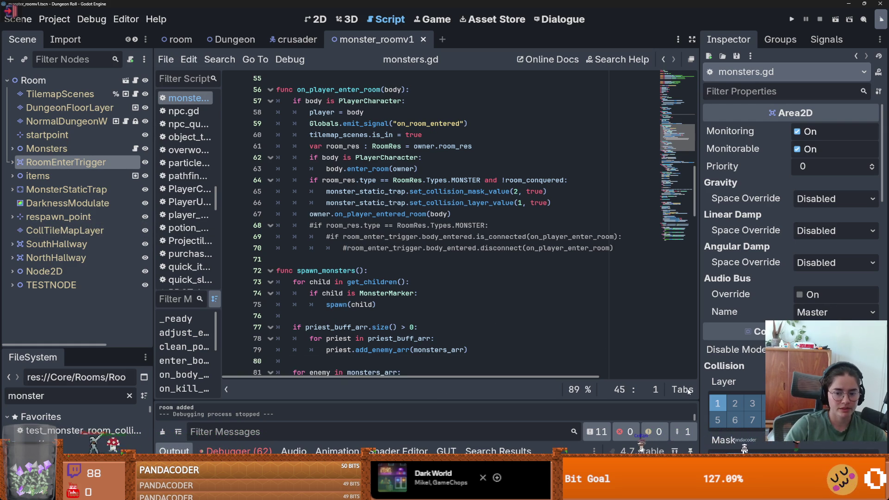
{"action": "key", "text": "ctrl+s"}
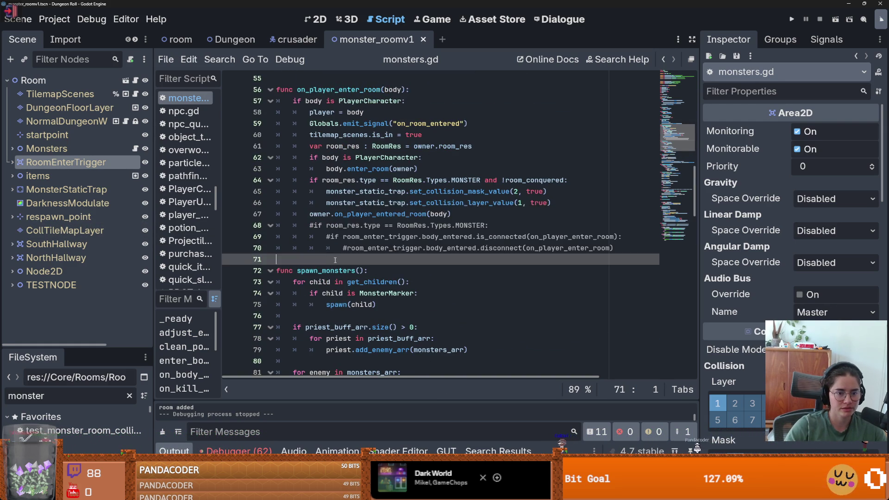
- Review the code around line 71, dismiss the emit_signal documentation popup, and save
{"action": "left_click", "coordinate": [356, 261]}
{"action": "scroll", "coordinate": [345, 264], "scroll_direction": "up", "scroll_amount": 4}
{"action": "mouse_move", "coordinate": [347, 263]}
{"action": "scroll", "coordinate": [346, 263], "scroll_direction": "down", "scroll_amount": 1}
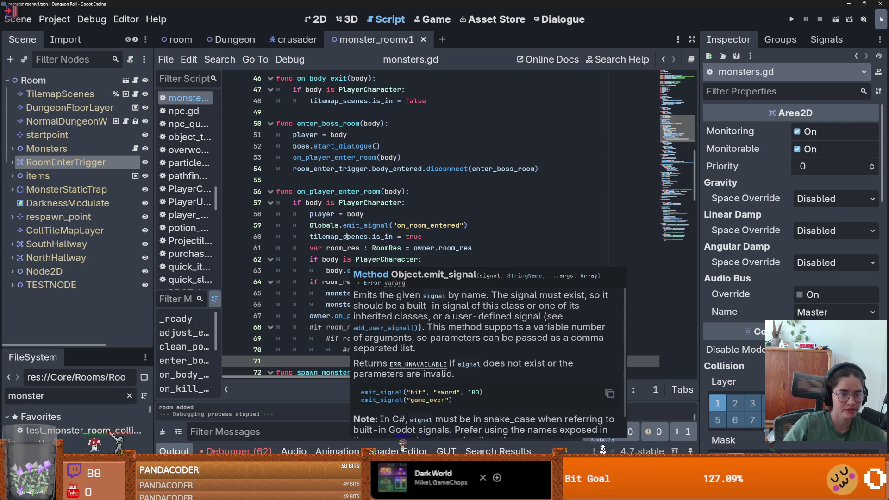
{"action": "left_click", "coordinate": [323, 191]}
{"action": "key", "text": "Up"}
{"action": "key", "text": "ctrl+s"}
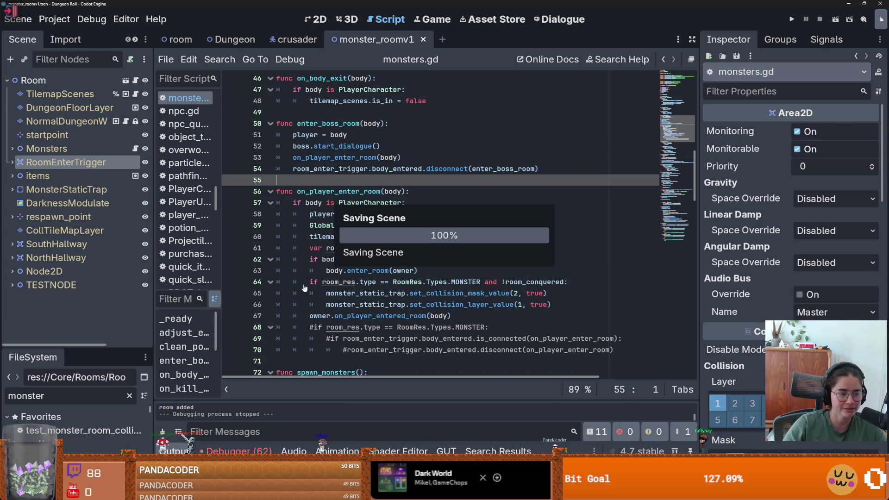
{"action": "scroll", "coordinate": [304, 288], "scroll_direction": "down", "scroll_amount": 1}
{"action": "scroll", "coordinate": [304, 288], "scroll_direction": "down", "scroll_amount": 1}
{"action": "scroll", "coordinate": [303, 290], "scroll_direction": "up", "scroll_amount": 1}
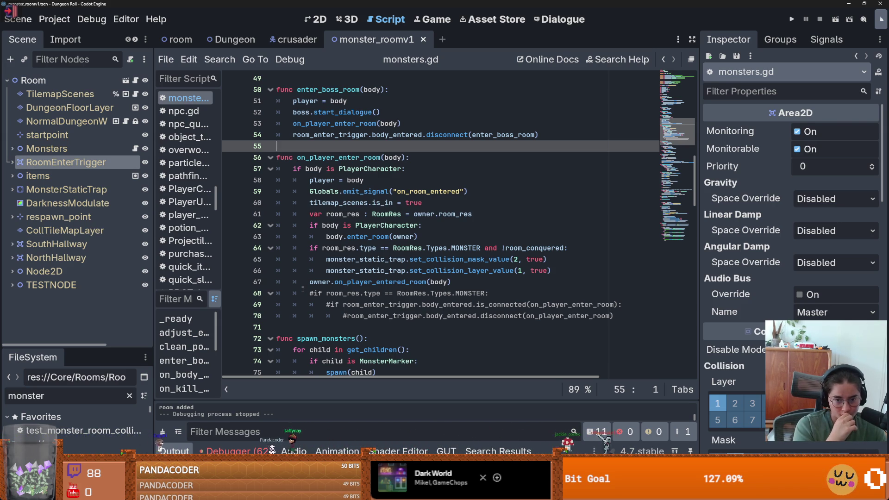
- Inspect the owner reference and on_player_entered_room call near line 67, then save
{"action": "left_click", "coordinate": [383, 328]}
{"action": "key", "text": "ctrl+s"}
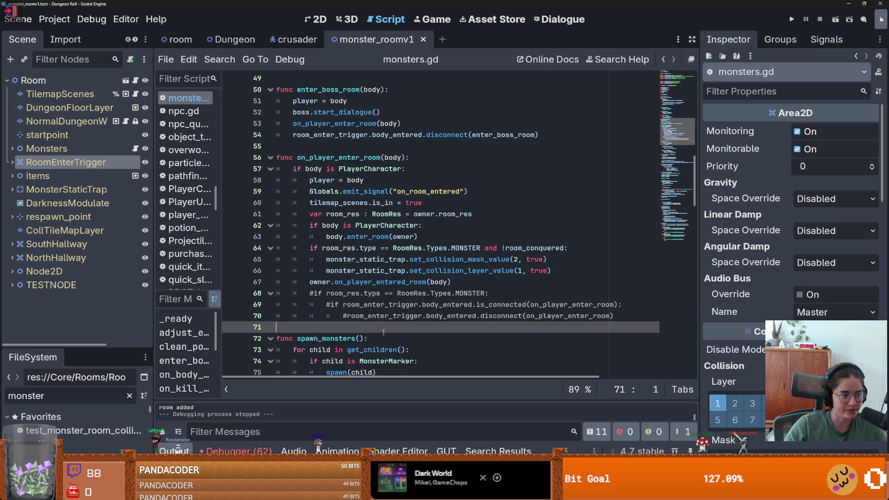
{"action": "scroll", "coordinate": [371, 332], "scroll_direction": "up", "scroll_amount": 1}
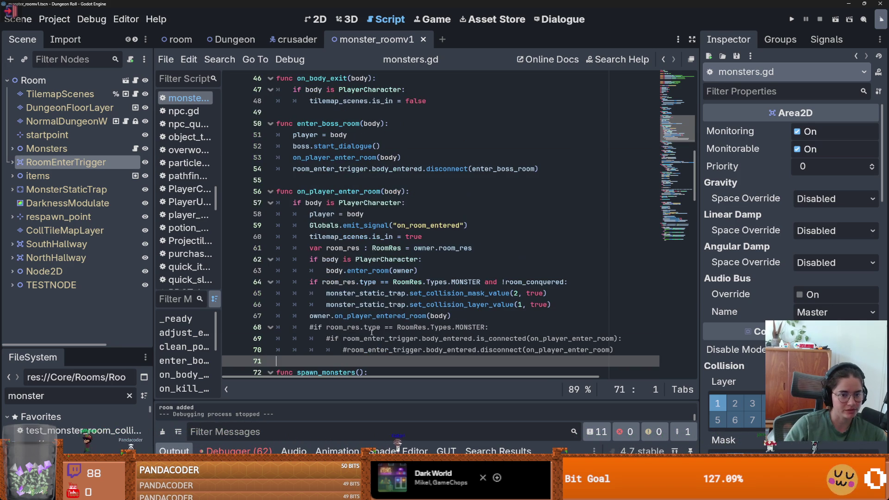
{"action": "scroll", "coordinate": [371, 332], "scroll_direction": "down", "scroll_amount": 1}
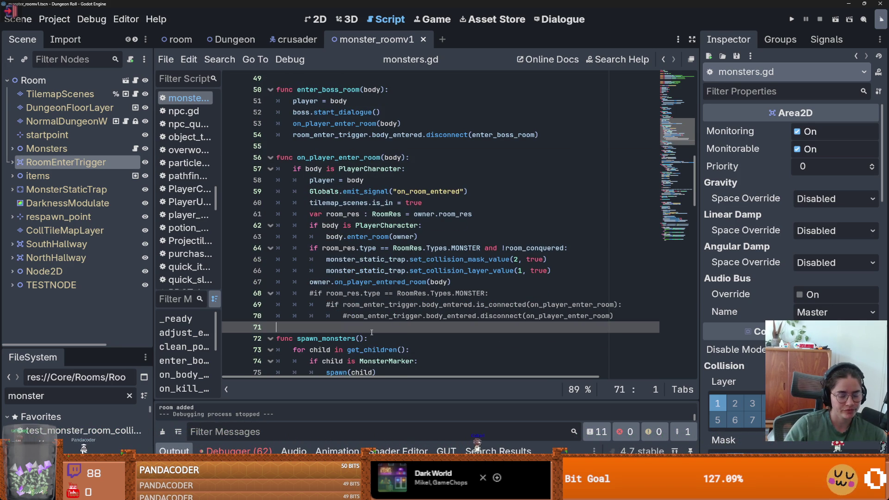
{"action": "double_click", "coordinate": [329, 282]}
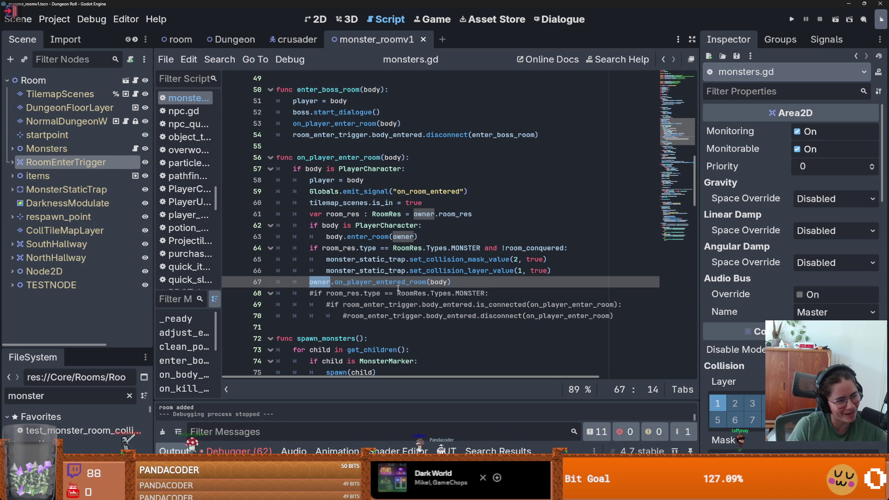
{"action": "left_click", "coordinate": [408, 280]}
{"action": "key", "text": "ctrl+s"}
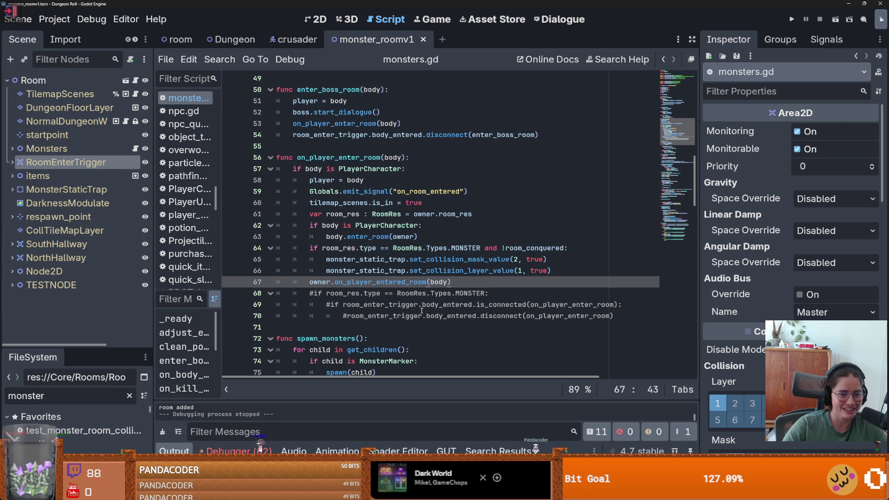
- Add a breakpoint on line 58 of monsters.gd, below the PlayerCharacter check
{"action": "scroll", "coordinate": [387, 300], "scroll_direction": "up", "scroll_amount": 1}
{"action": "left_click", "coordinate": [376, 293]}
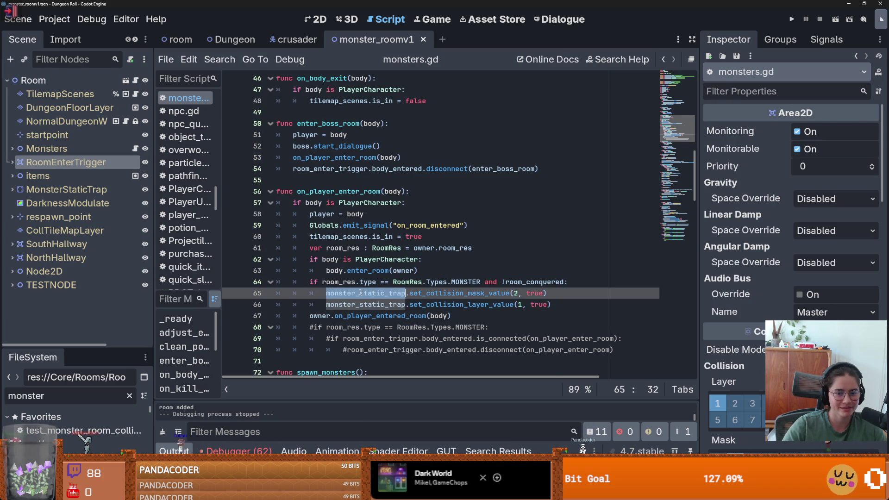
{"action": "left_click", "coordinate": [232, 214]}
{"action": "left_click", "coordinate": [552, 201]}
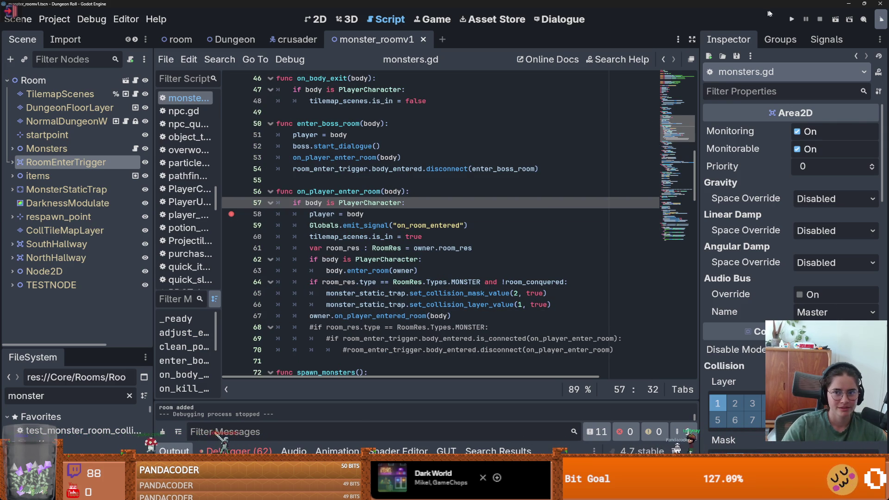
- Run the game, enlarge the code view, resume past the breakpoint, and walk toward the chandelier
{"action": "left_click", "coordinate": [790, 20]}
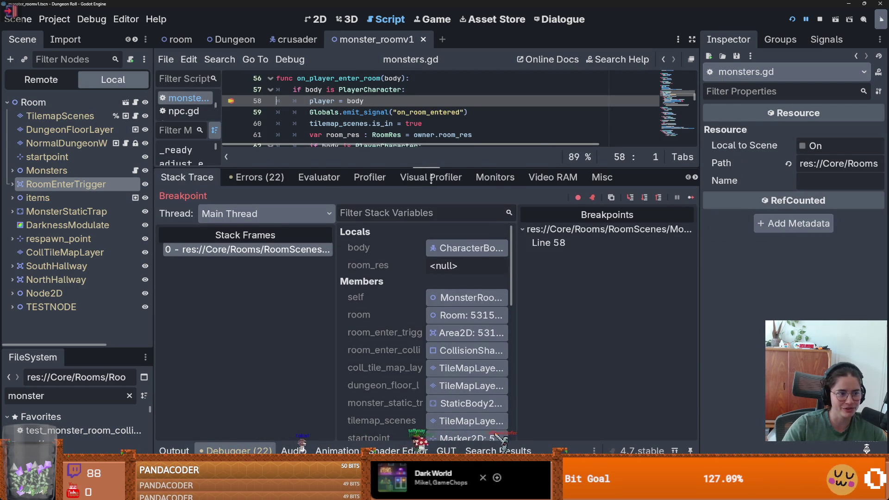
{"action": "left_click_drag", "start_coordinate": [433, 167], "coordinate": [435, 337]}
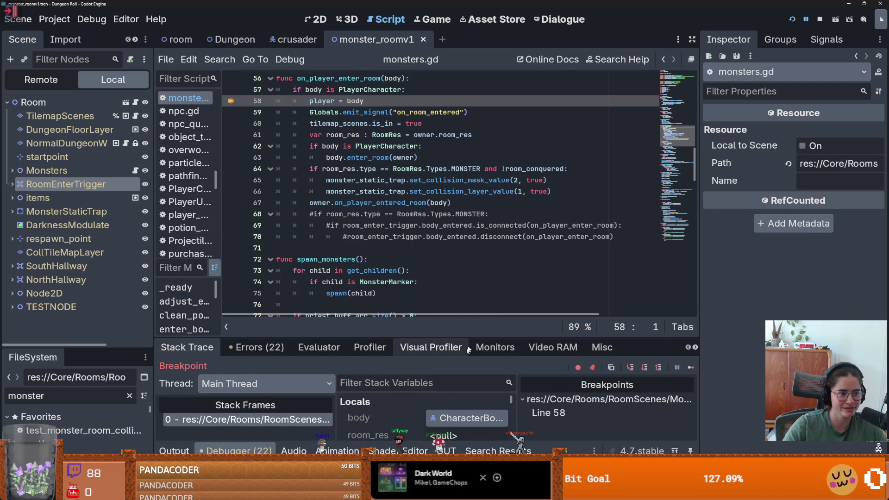
{"action": "left_click", "coordinate": [690, 367]}
{"action": "key", "text": "s"}
{"action": "key", "text": "a"}
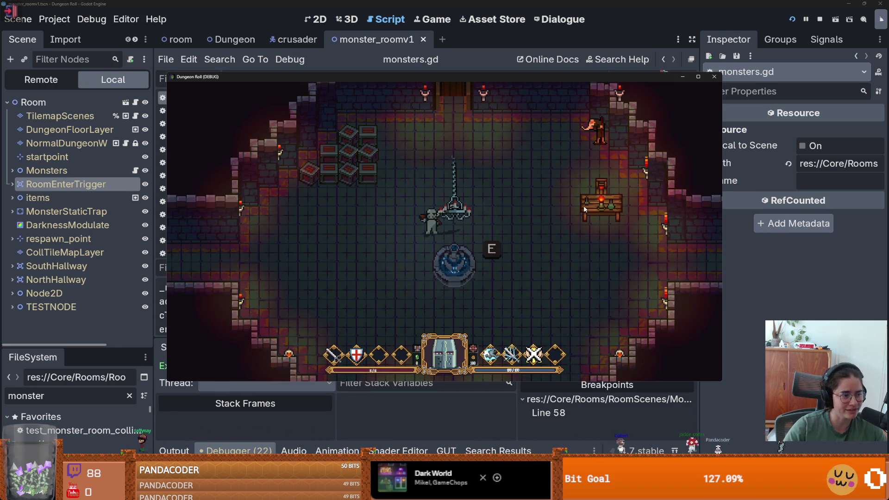
{"action": "key", "text": "w"}
{"action": "key", "text": "w"}
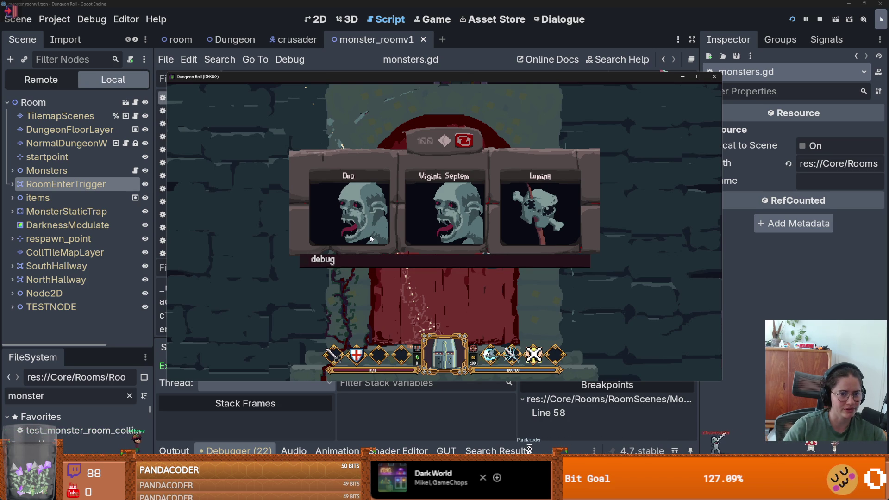
- Choose the Duo monster room, walk into it, and resume past the line-58 breakpoint
{"action": "left_click", "coordinate": [368, 232]}
{"action": "key", "text": "w"}
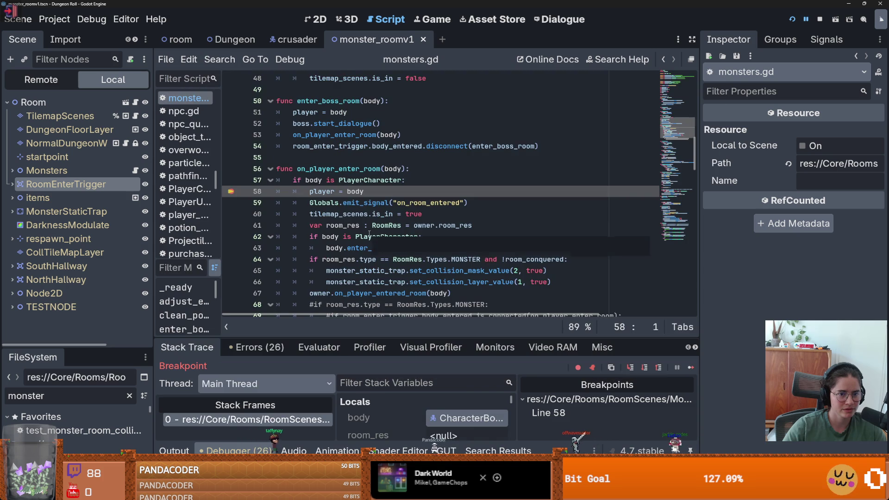
{"action": "left_click", "coordinate": [691, 367]}
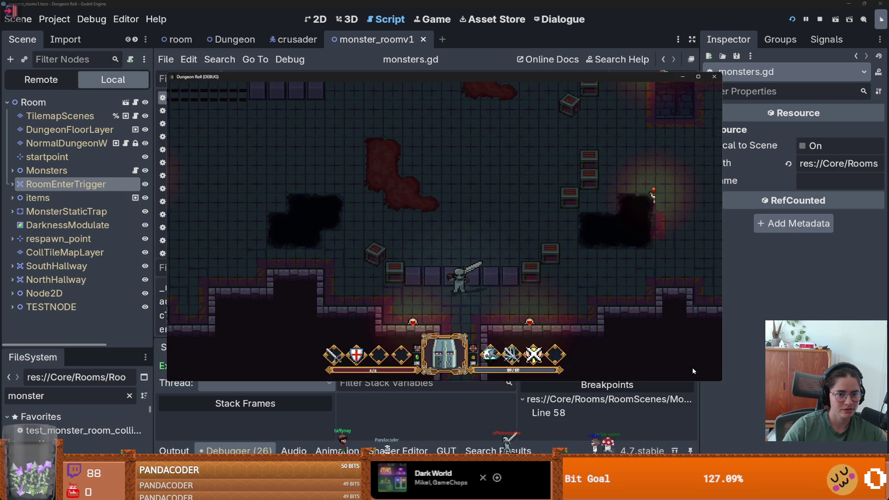
{"action": "key", "text": "Escape"}
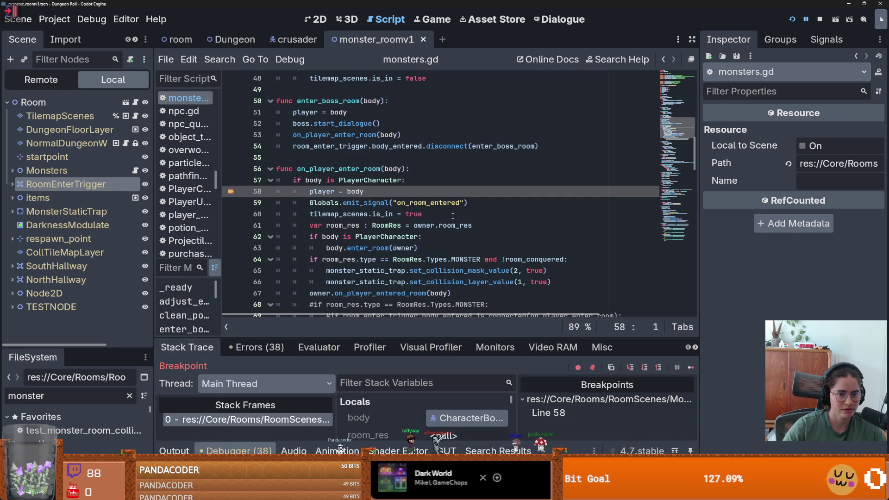
{"action": "left_click", "coordinate": [690, 367]}
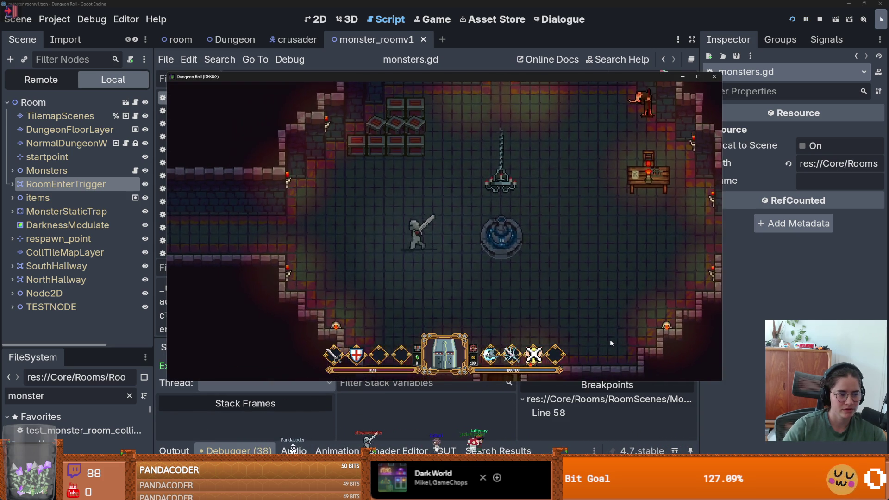
{"action": "key", "text": "a"}
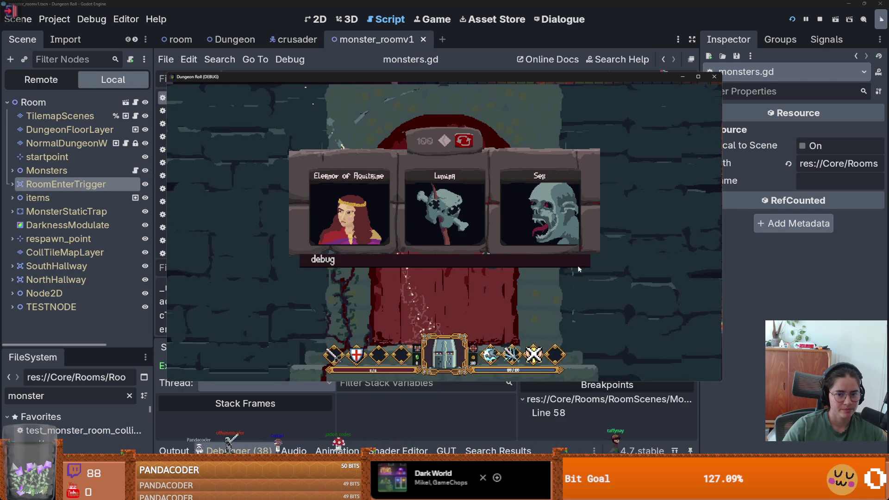
- Enable the extra-monsters debug option, enter another monster room, continue past the breakpoint, and close the game
{"action": "left_click", "coordinate": [304, 260]}
{"action": "scroll", "coordinate": [588, 325], "scroll_direction": "down", "scroll_amount": 1}
{"action": "scroll", "coordinate": [588, 326], "scroll_direction": "down", "scroll_amount": 5}
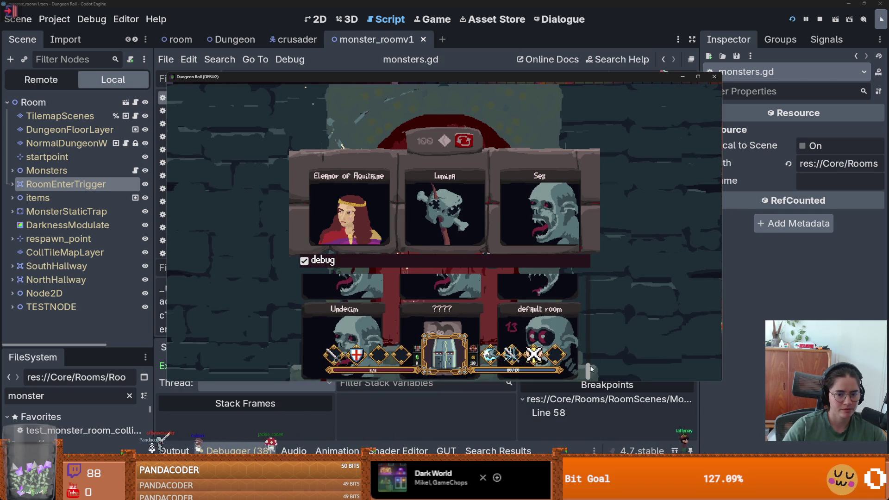
{"action": "scroll", "coordinate": [590, 341], "scroll_direction": "up", "scroll_amount": 6}
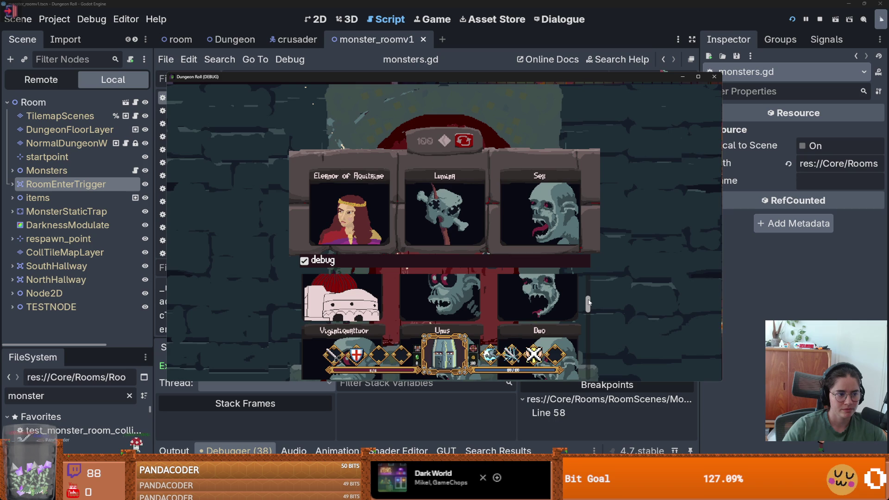
{"action": "scroll", "coordinate": [589, 302], "scroll_direction": "down", "scroll_amount": 1}
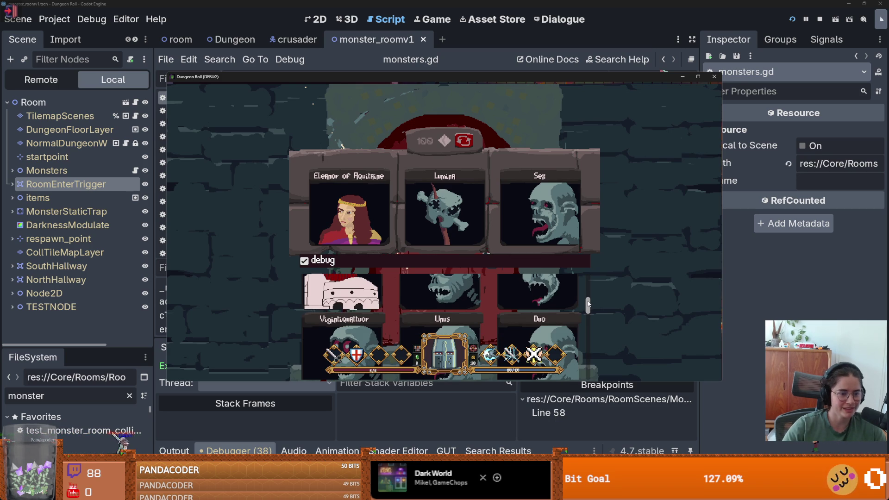
{"action": "left_click_drag", "start_coordinate": [588, 303], "coordinate": [587, 307]}
{"action": "left_click", "coordinate": [468, 319]}
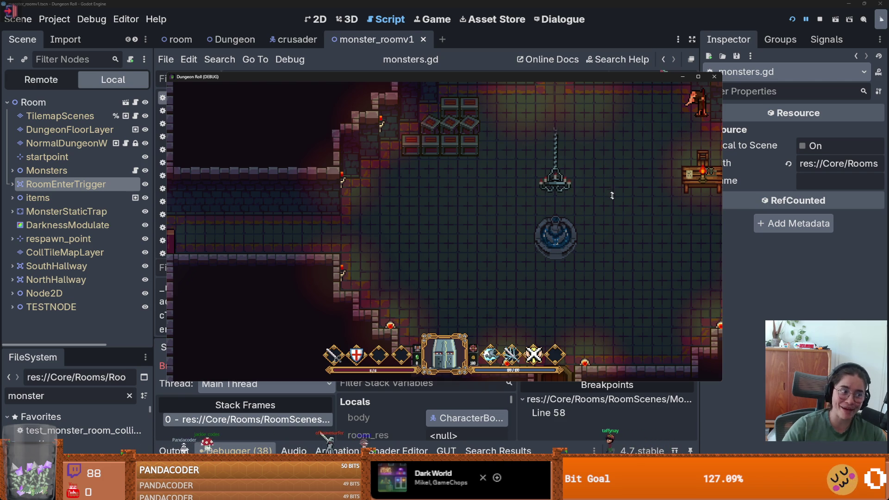
{"action": "left_click", "coordinate": [697, 76]}
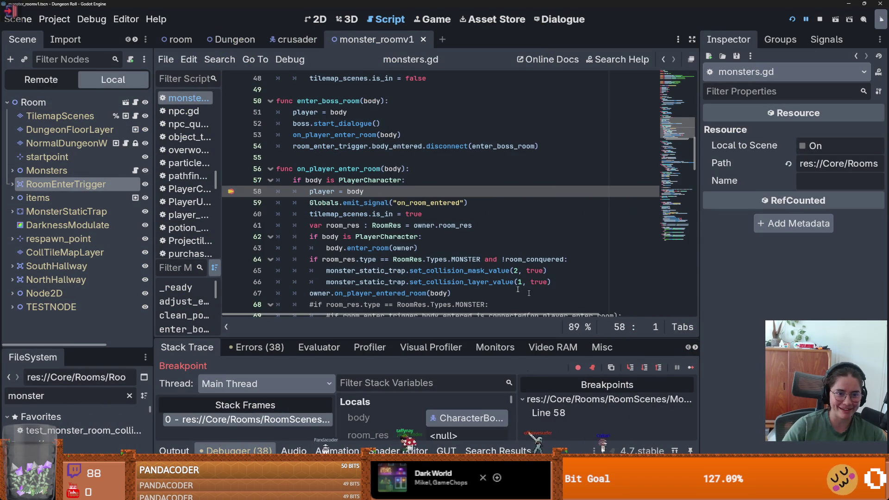
{"action": "key", "text": "F12"}
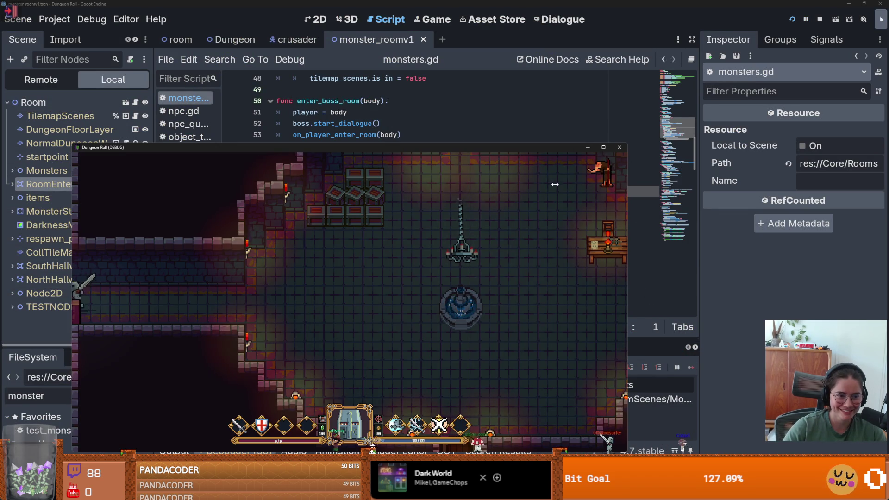
{"action": "left_click", "coordinate": [619, 146]}
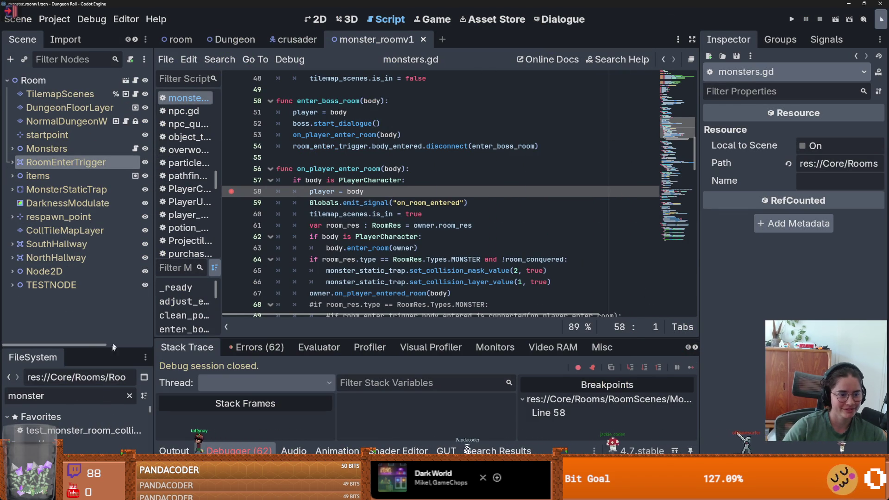
- Show monster_roomv1 in 2D and select RoomEnterTrigger's CollisionShape2D, positioned at 0, 3 px
{"action": "left_click_drag", "start_coordinate": [108, 349], "coordinate": [120, 233]}
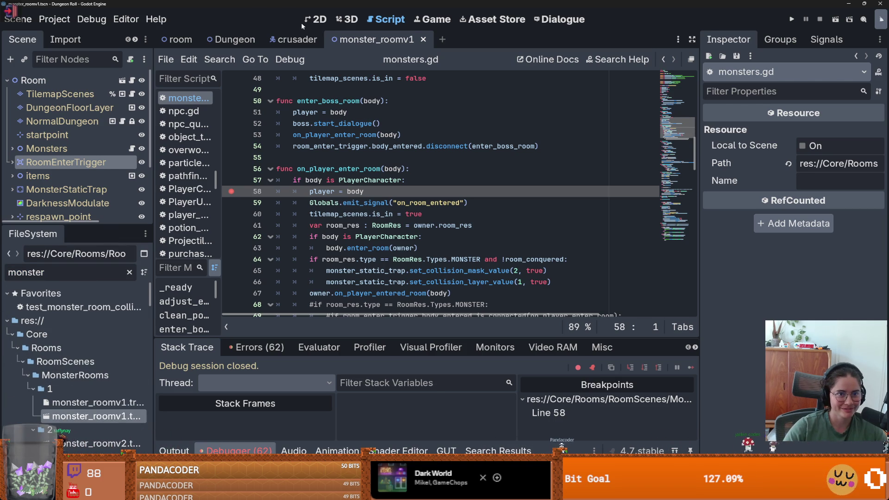
{"action": "left_click", "coordinate": [316, 19]}
{"action": "scroll", "coordinate": [540, 232], "scroll_direction": "up", "scroll_amount": 5}
{"action": "scroll", "coordinate": [479, 236], "scroll_direction": "down", "scroll_amount": 4}
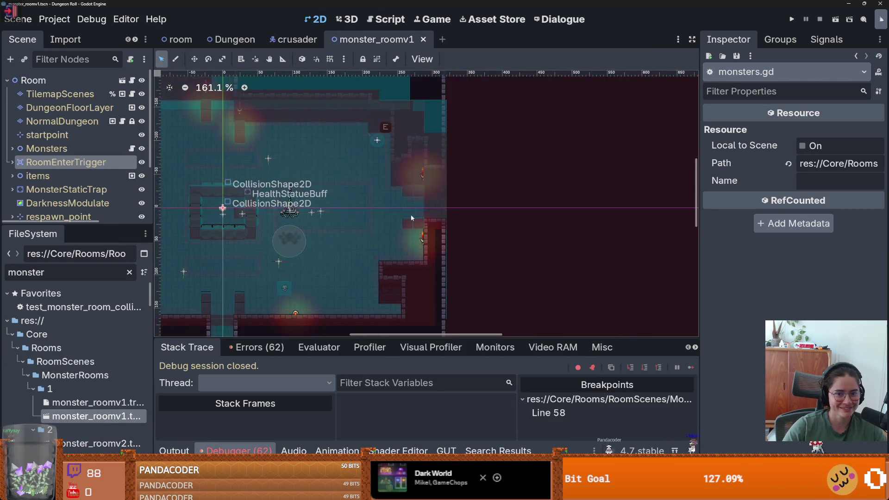
{"action": "scroll", "coordinate": [416, 208], "scroll_direction": "up", "scroll_amount": 5}
{"action": "left_click", "coordinate": [12, 162]}
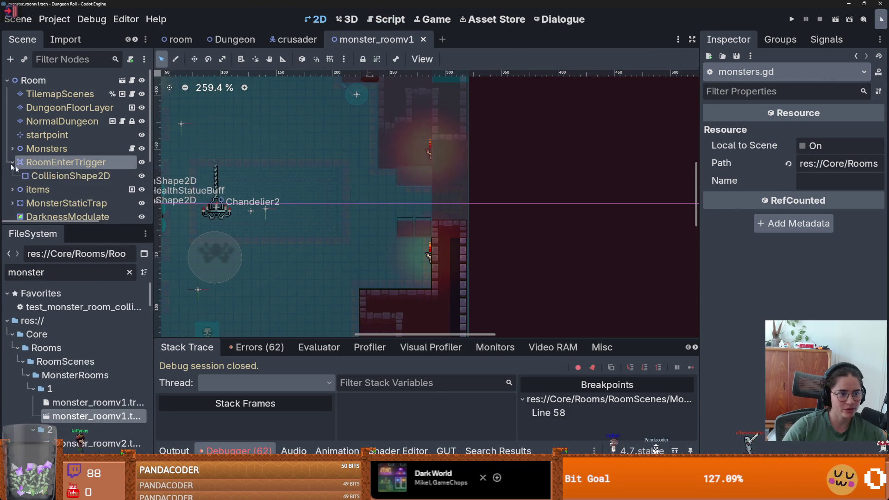
{"action": "left_click", "coordinate": [70, 175]}
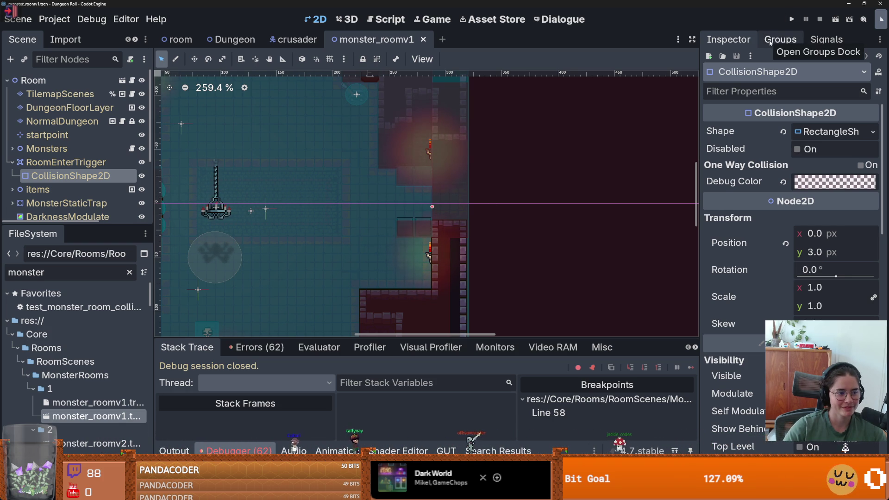
- Run the game, resume past the breakpoint, walk left, and choose the Sanctum Roboris room
{"action": "left_click", "coordinate": [791, 20]}
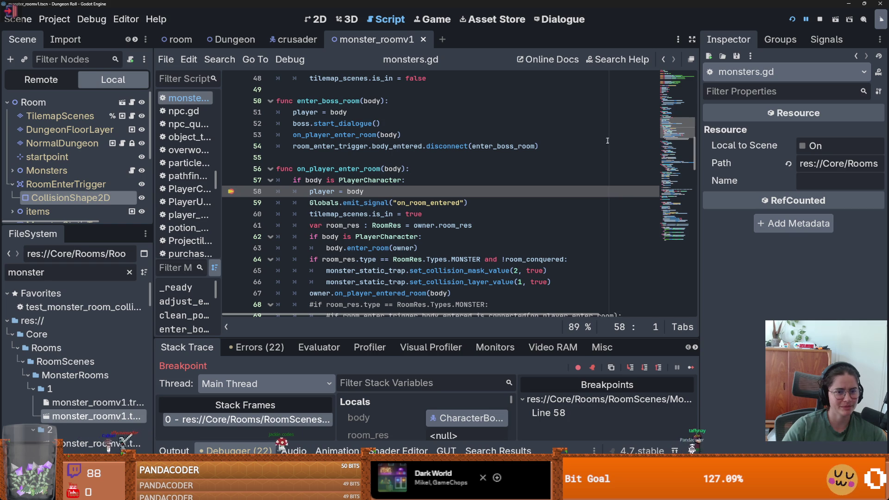
{"action": "left_click", "coordinate": [690, 365]}
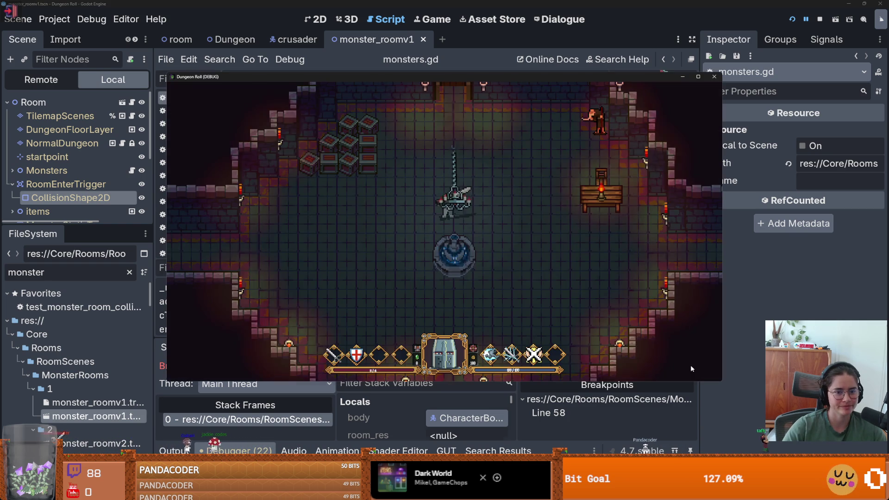
{"action": "key", "text": "a"}
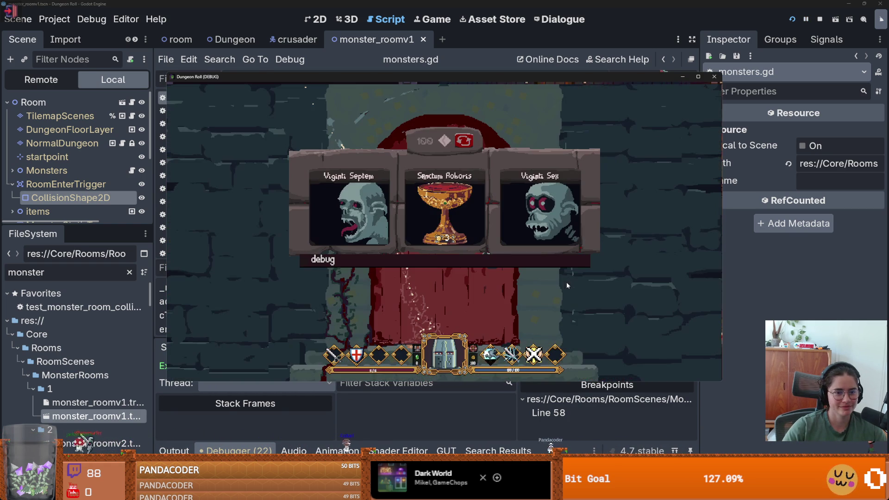
{"action": "mouse_move", "coordinate": [587, 283]}
{"action": "left_mouse_down"}
{"action": "mouse_move", "coordinate": [585, 343]}
{"action": "mouse_move", "coordinate": [585, 328]}
{"action": "left_mouse_up"}
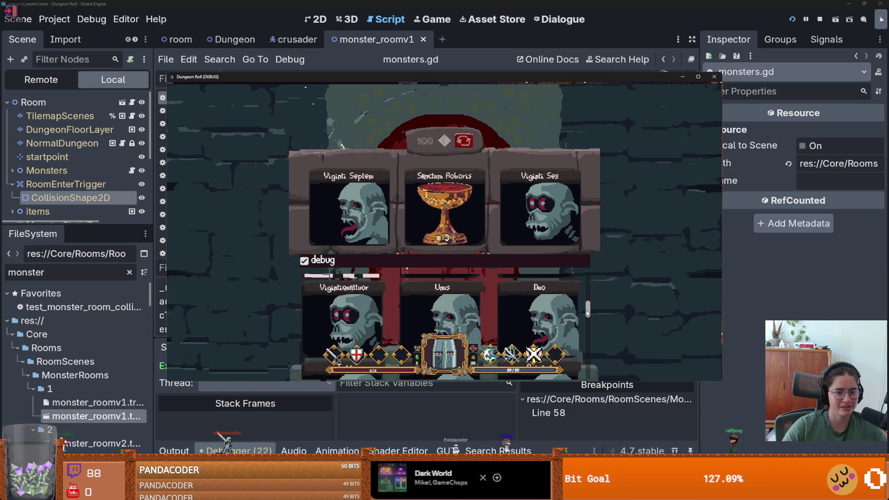
{"action": "left_click", "coordinate": [436, 313]}
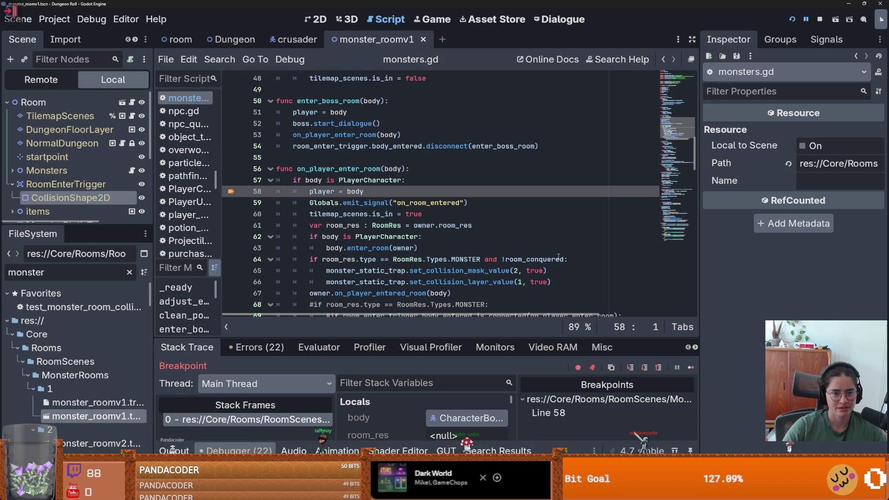
- Resume the game past the line-58 breakpoint three times
{"action": "mouse_move", "coordinate": [558, 257]}
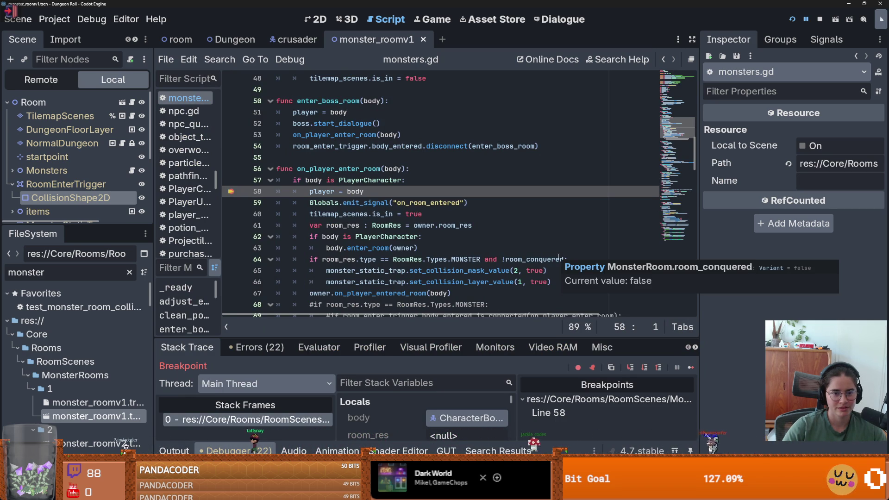
{"action": "left_click", "coordinate": [691, 367]}
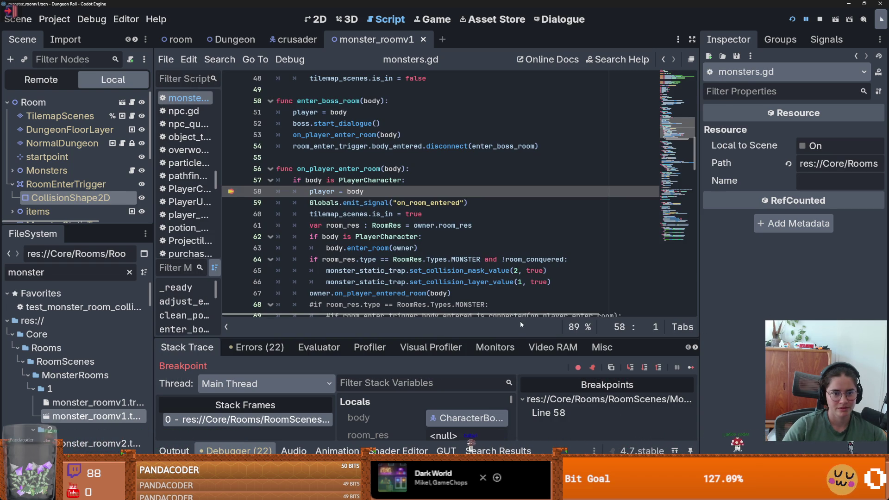
{"action": "left_click", "coordinate": [691, 367]}
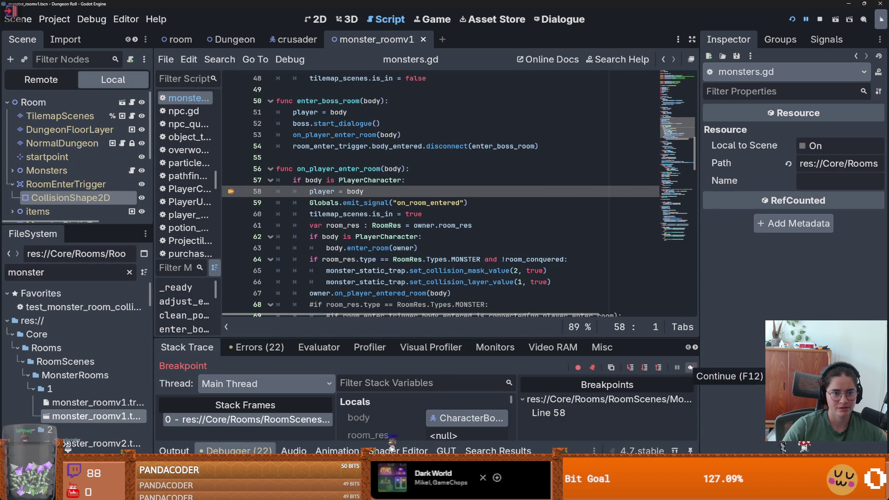
{"action": "left_click", "coordinate": [689, 367]}
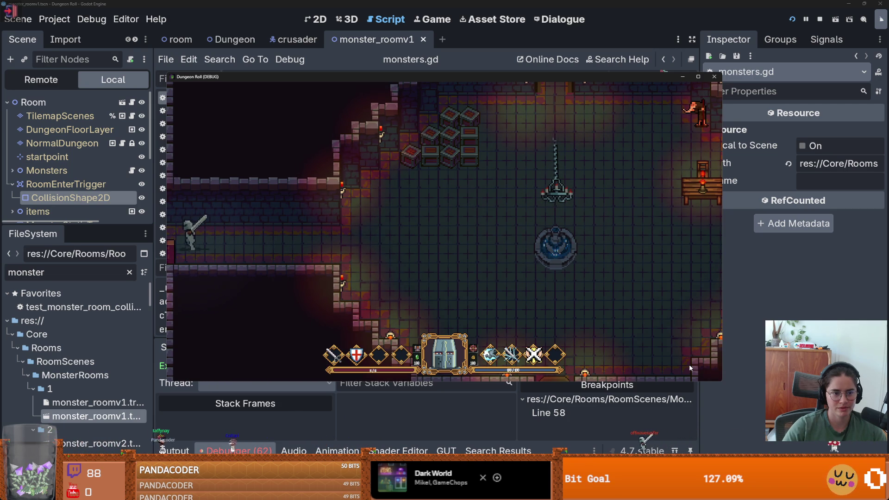
- Inspect the body parameter and PlayerCharacter check on lines 56–57
{"action": "scroll", "coordinate": [124, 173], "scroll_direction": "down", "scroll_amount": 2}
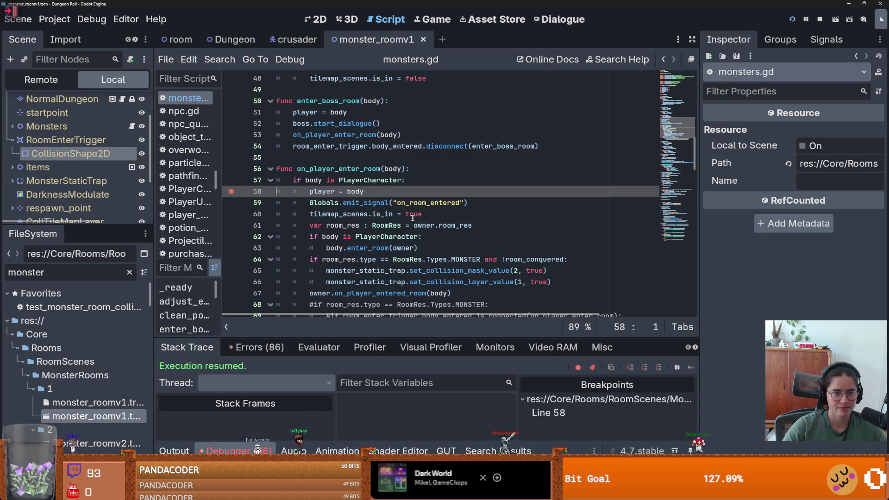
{"action": "double_click", "coordinate": [392, 168]}
{"action": "scroll", "coordinate": [392, 168], "scroll_direction": "up", "scroll_amount": 2}
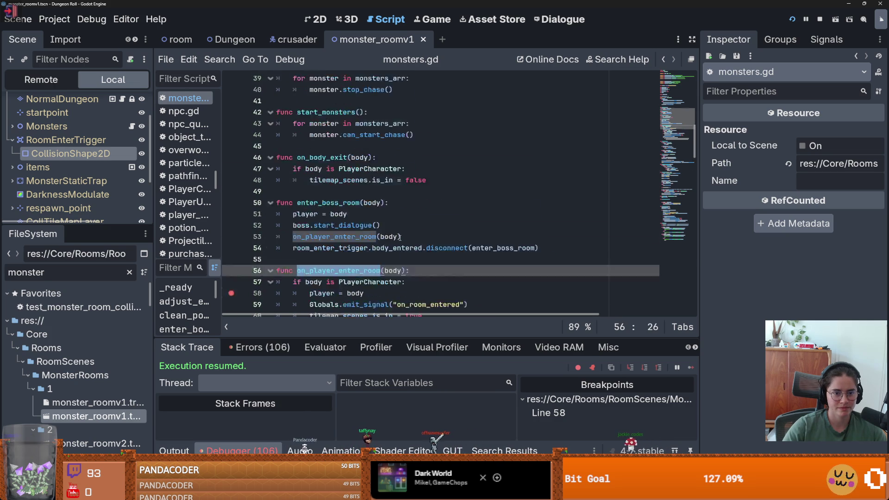
{"action": "scroll", "coordinate": [404, 255], "scroll_direction": "down", "scroll_amount": 2}
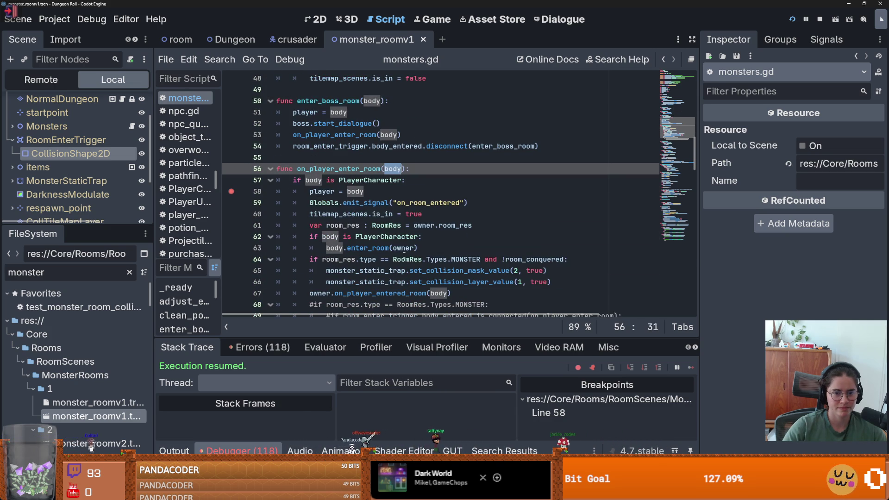
{"action": "left_click", "coordinate": [341, 180]}
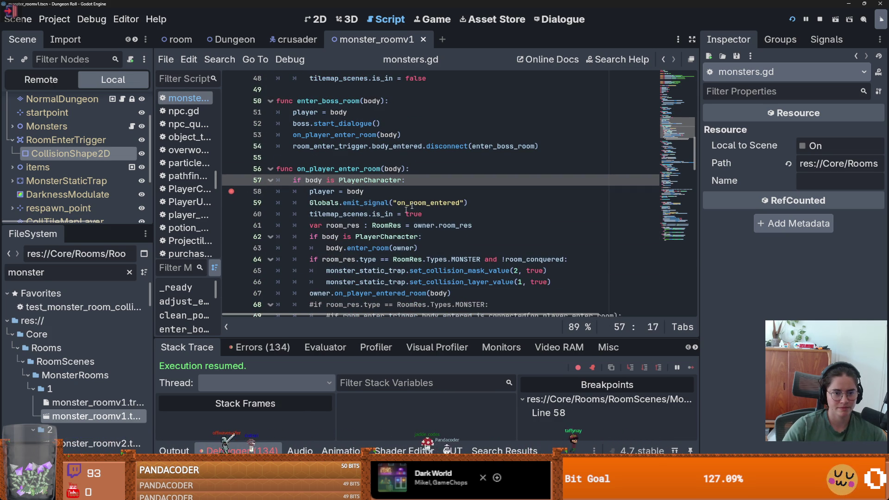
- Switch to the room's 2D layout and select the CollTileMapLayer node
{"action": "key", "text": "ctrl+F1"}
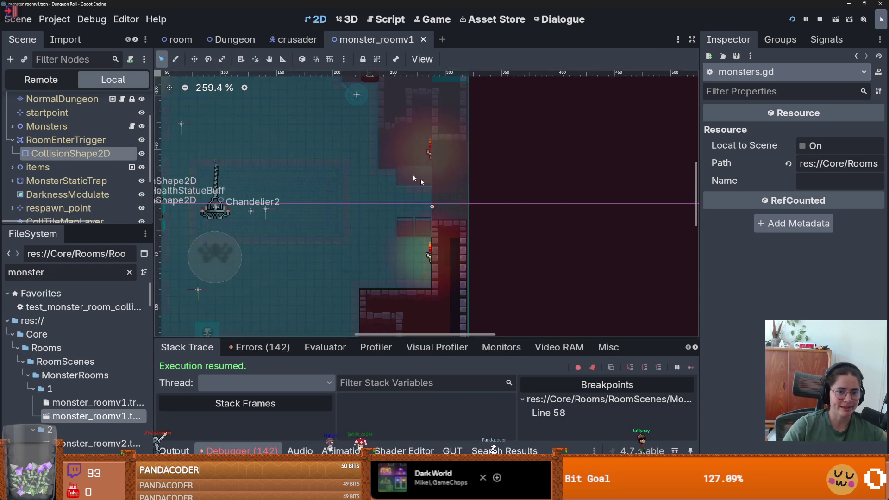
{"action": "scroll", "coordinate": [430, 187], "scroll_direction": "up", "scroll_amount": 4}
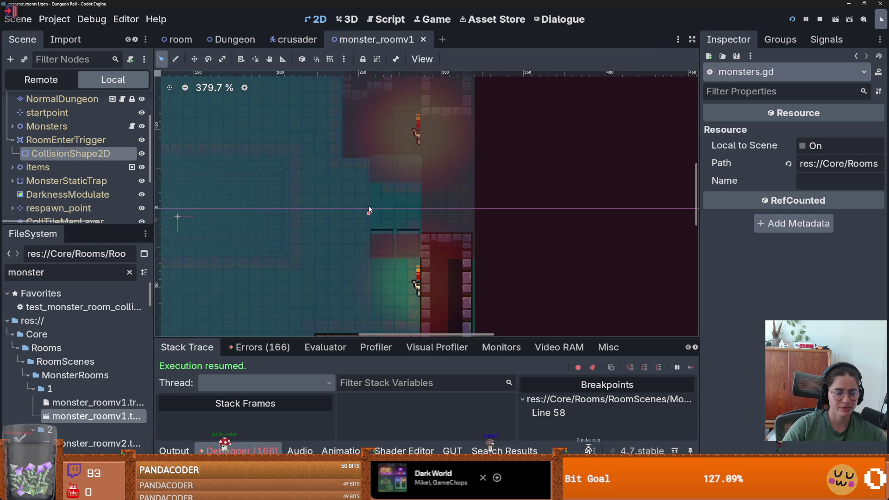
{"action": "left_click", "coordinate": [453, 208]}
{"action": "scroll", "coordinate": [453, 208], "scroll_direction": "down", "scroll_amount": 6}
{"action": "scroll", "coordinate": [82, 181], "scroll_direction": "down", "scroll_amount": 3}
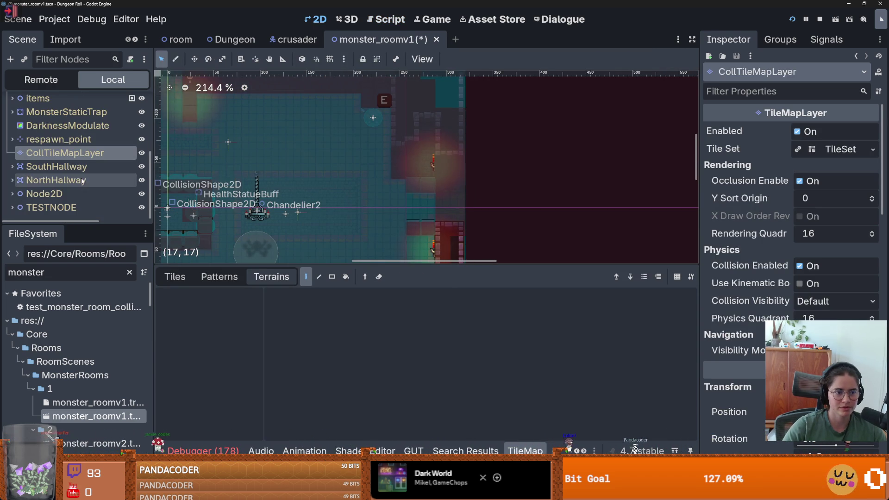
{"action": "scroll", "coordinate": [346, 194], "scroll_direction": "down", "scroll_amount": 10}
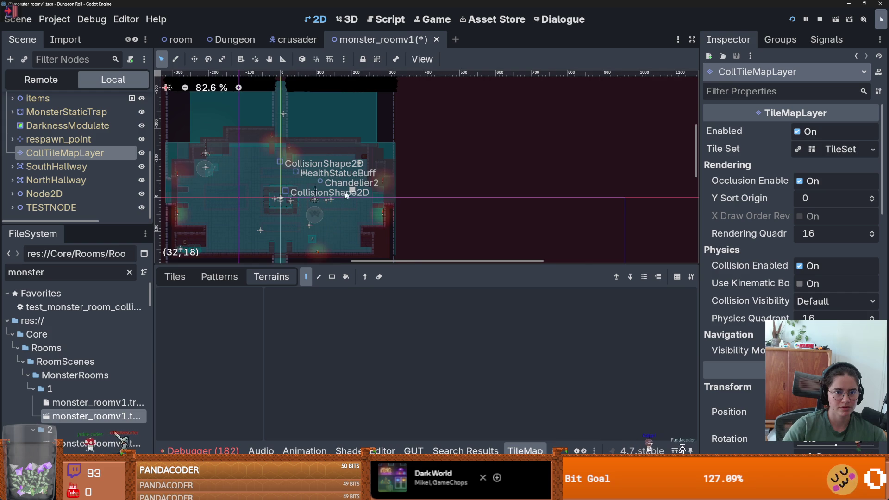
{"action": "scroll", "coordinate": [347, 195], "scroll_direction": "up", "scroll_amount": 13}
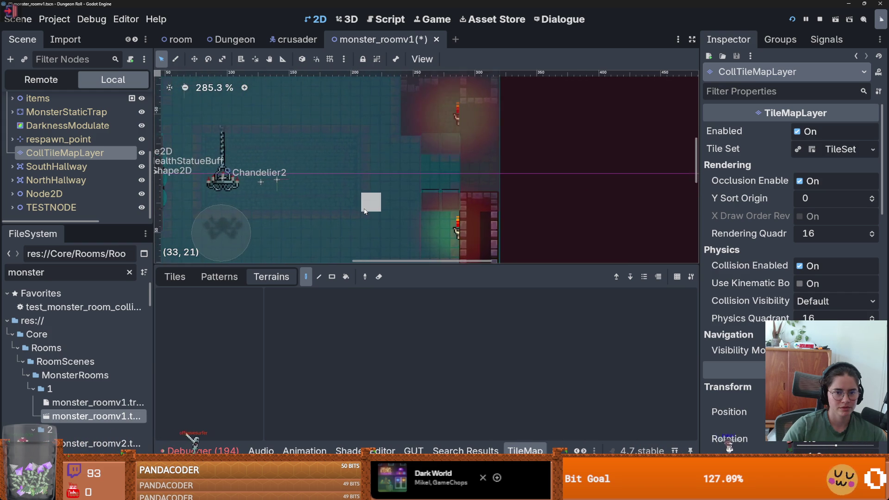
{"action": "scroll", "coordinate": [364, 211], "scroll_direction": "down", "scroll_amount": 6}
{"action": "scroll", "coordinate": [365, 211], "scroll_direction": "up", "scroll_amount": 1}
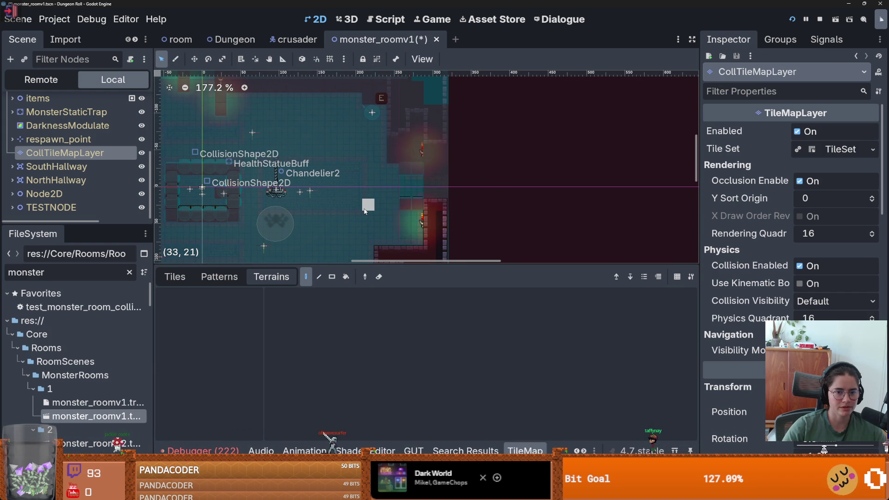
{"action": "scroll", "coordinate": [68, 148], "scroll_direction": "up", "scroll_amount": 3}
- Undo the trigger CollisionShape2D move back to -53.5, 3 px, save, and run the game
{"action": "left_click", "coordinate": [69, 145]}
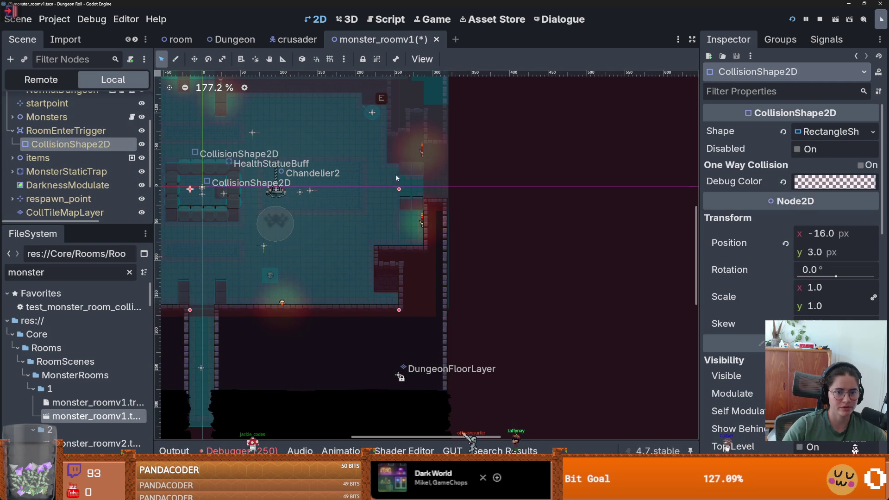
{"action": "key", "text": "ctrl+z"}
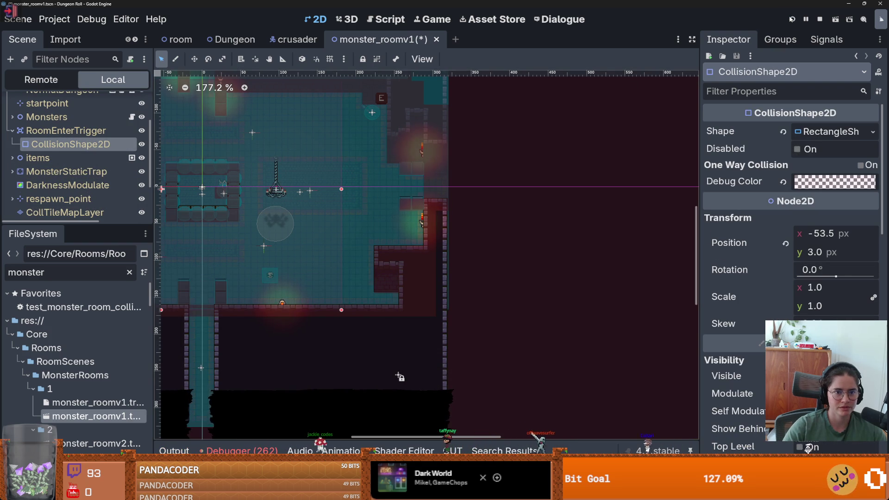
{"action": "key", "text": "ctrl+s"}
{"action": "key", "text": "F5"}
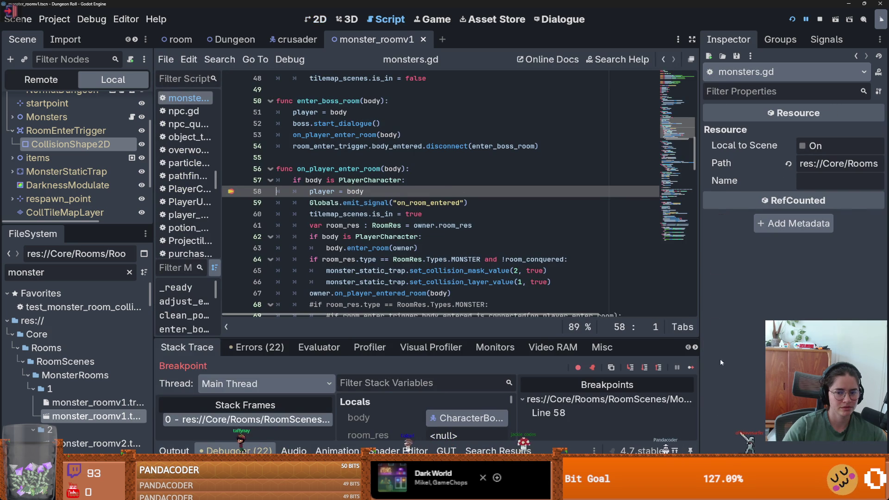
- Resume past the line-58 breakpoint, enable the debug room picker, load the Unus room, and continue again
{"action": "key", "text": "F12"}
{"action": "key", "text": "a"}
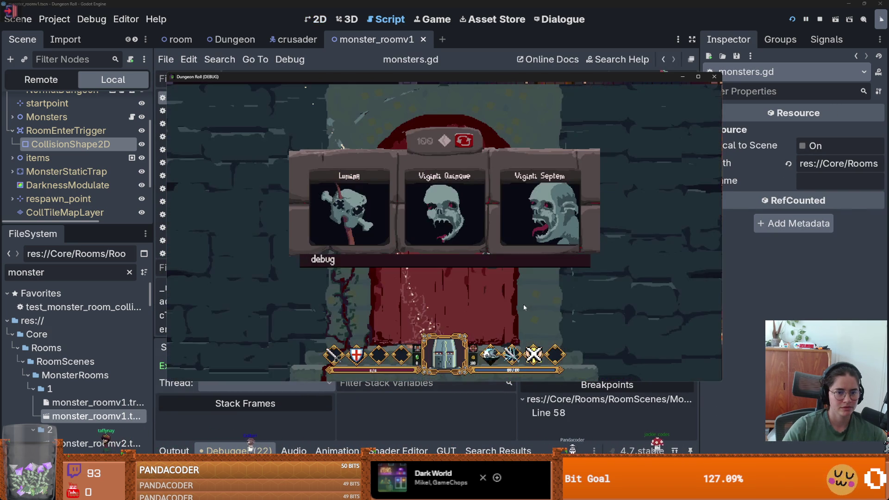
{"action": "left_click", "coordinate": [475, 262]}
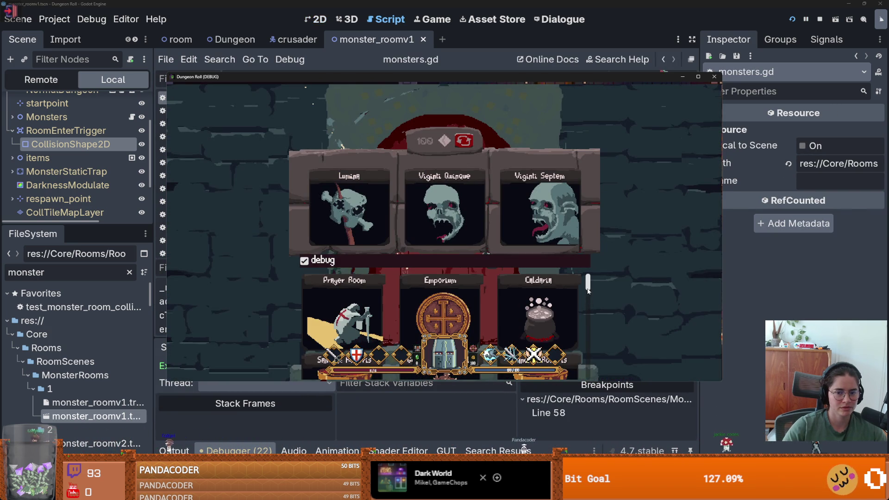
{"action": "scroll", "coordinate": [586, 308], "scroll_direction": "down", "scroll_amount": 3}
{"action": "left_click", "coordinate": [447, 318]}
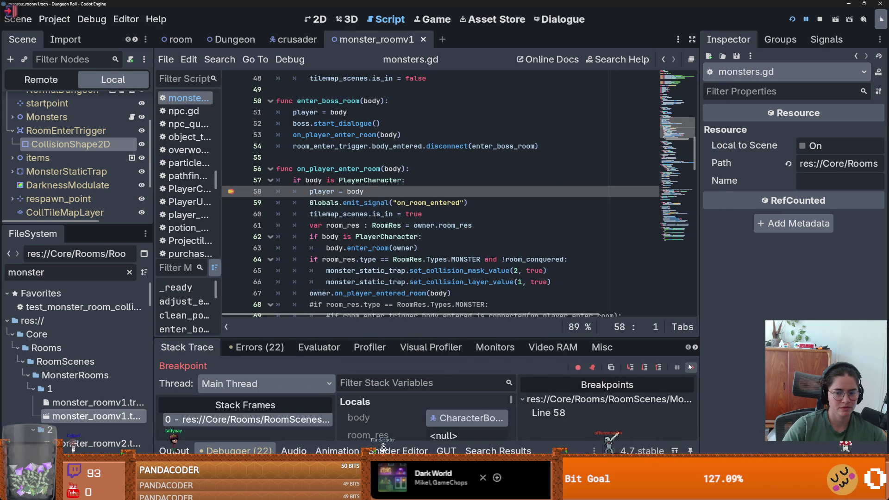
{"action": "left_click", "coordinate": [689, 367]}
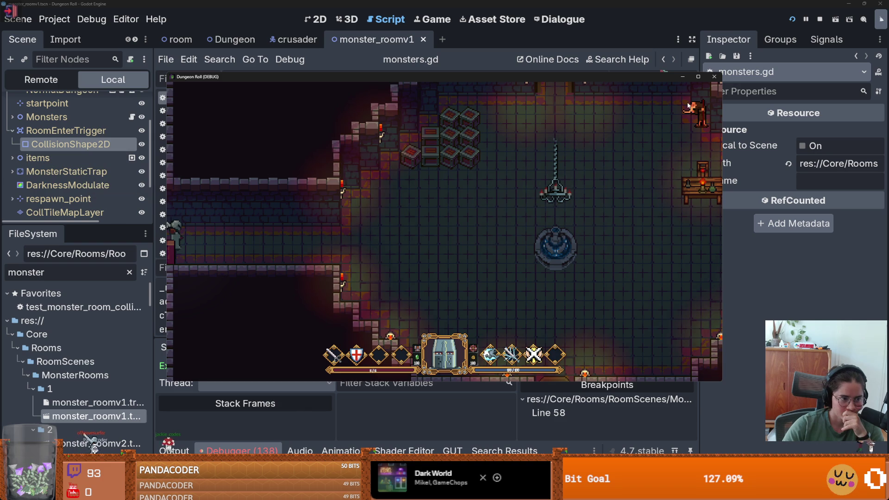
- Stop the test run and clear the line-58 breakpoint in monsters.gd
{"action": "key", "text": "F8"}
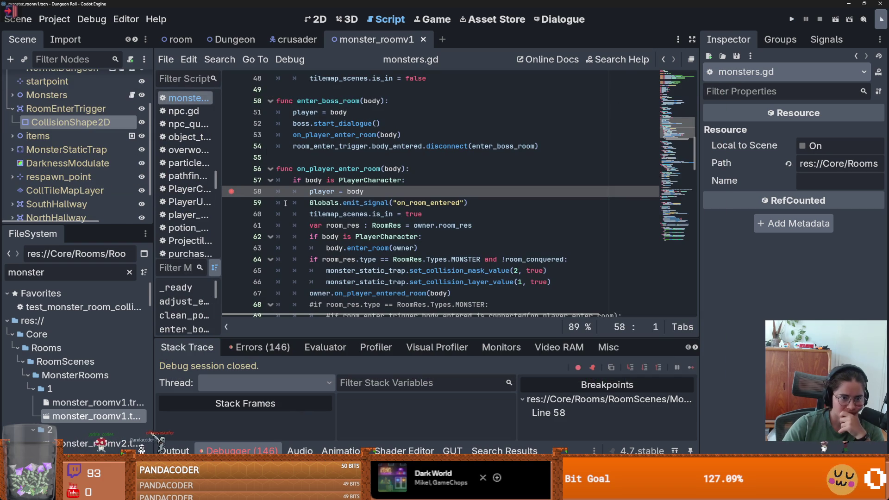
{"action": "left_click", "coordinate": [231, 191]}
{"action": "scroll", "coordinate": [77, 109], "scroll_direction": "up", "scroll_amount": 2}
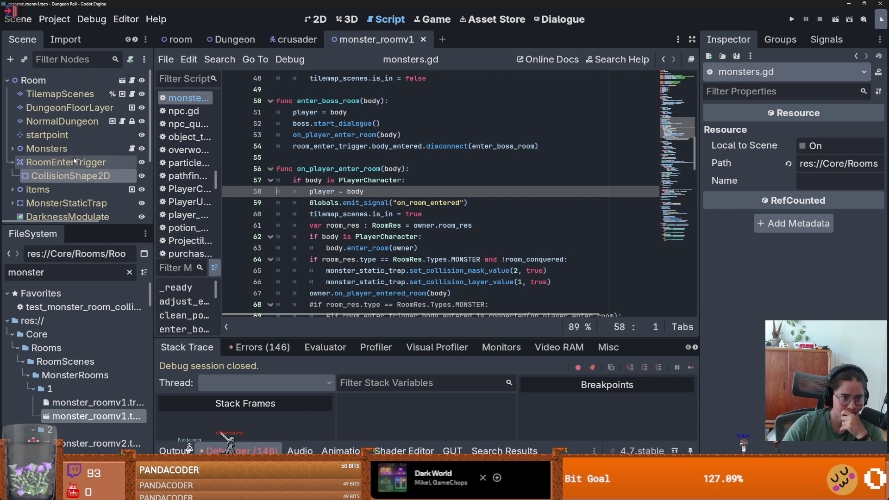
{"action": "scroll", "coordinate": [77, 109], "scroll_direction": "down", "scroll_amount": 4}
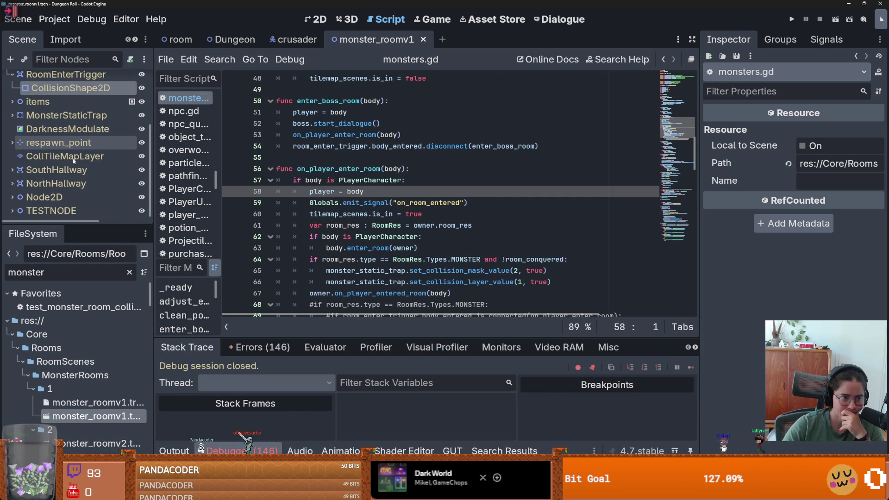
{"action": "left_click", "coordinate": [416, 179]}
{"action": "scroll", "coordinate": [416, 179], "scroll_direction": "up", "scroll_amount": 8}
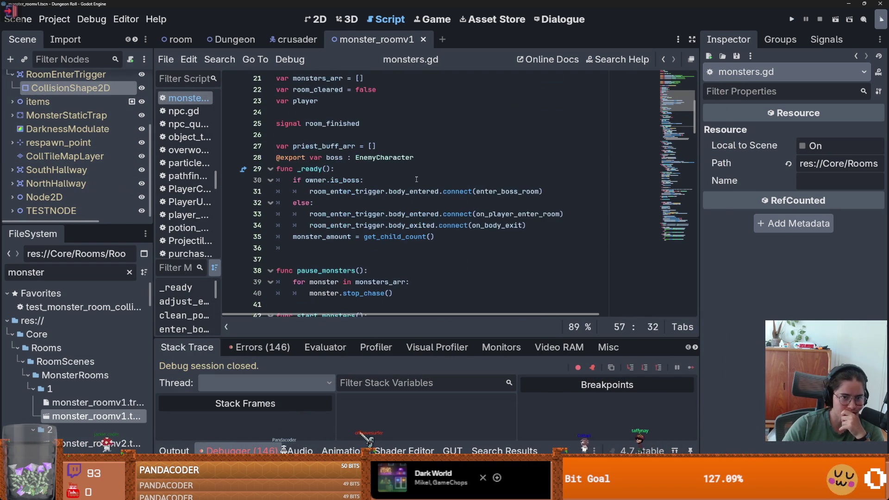
{"action": "scroll", "coordinate": [416, 179], "scroll_direction": "up", "scroll_amount": 3}
{"action": "scroll", "coordinate": [416, 179], "scroll_direction": "down", "scroll_amount": 6}
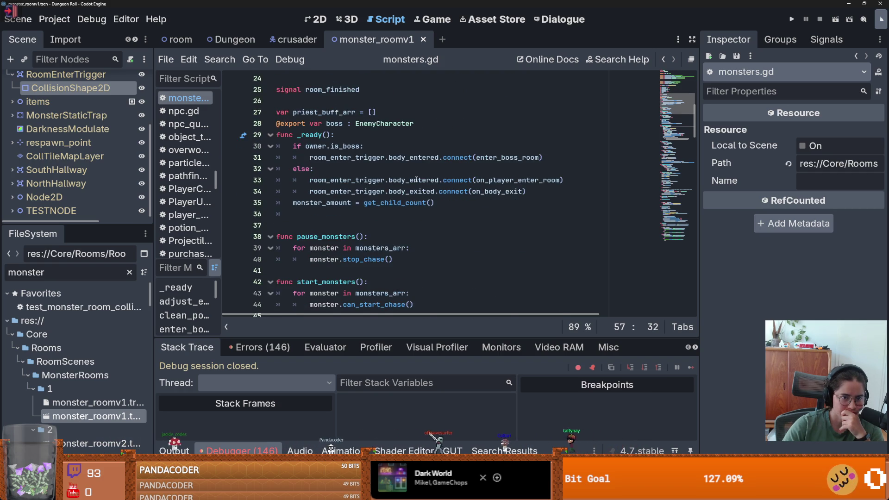
{"action": "scroll", "coordinate": [74, 139], "scroll_direction": "up", "scroll_amount": 5}
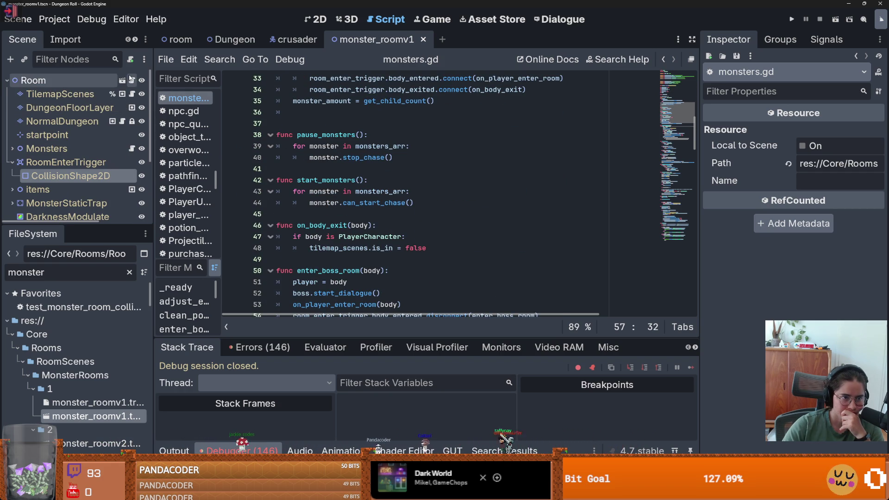
- Open the Room node's room_generation.gd script and look over its timer code
{"action": "left_click", "coordinate": [324, 78], "text": "ctrl"}
{"action": "scroll", "coordinate": [384, 212], "scroll_direction": "down", "scroll_amount": 10}
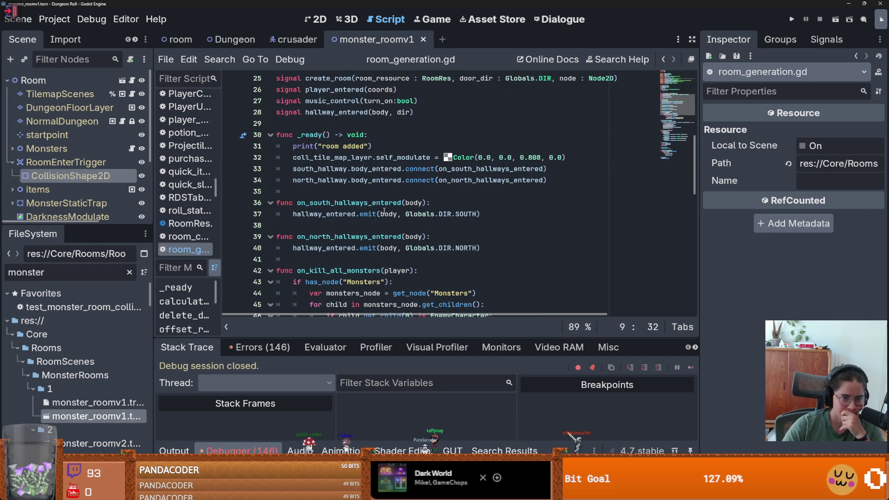
{"action": "scroll", "coordinate": [385, 211], "scroll_direction": "down", "scroll_amount": 5}
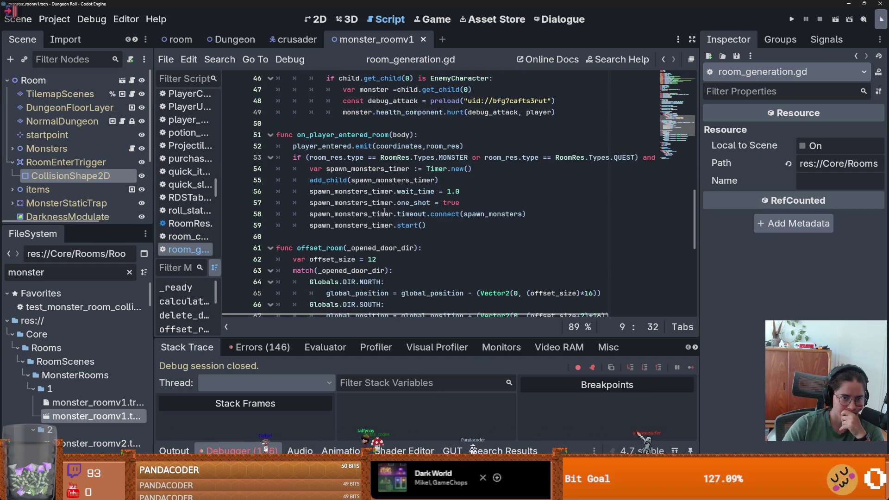
{"action": "right_click", "coordinate": [384, 211]}
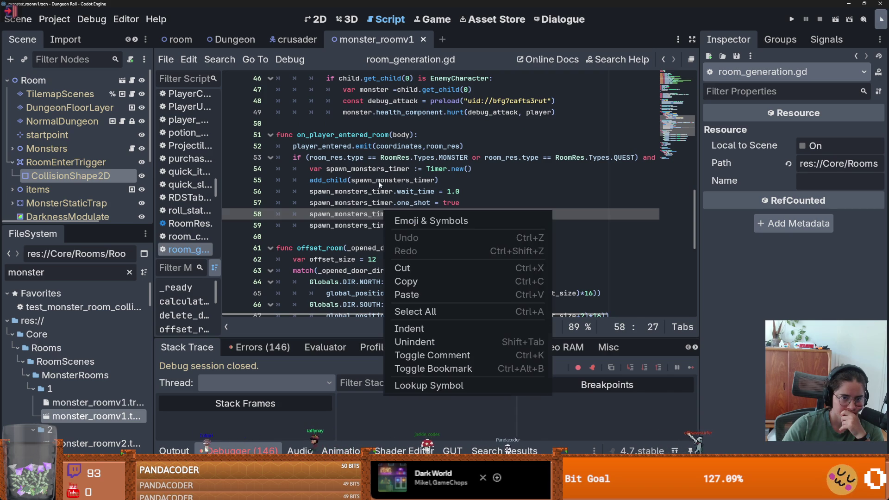
{"action": "left_click", "coordinate": [367, 135]}
{"action": "scroll", "coordinate": [371, 139], "scroll_direction": "up", "scroll_amount": 3}
{"action": "scroll", "coordinate": [374, 203], "scroll_direction": "down", "scroll_amount": 1}
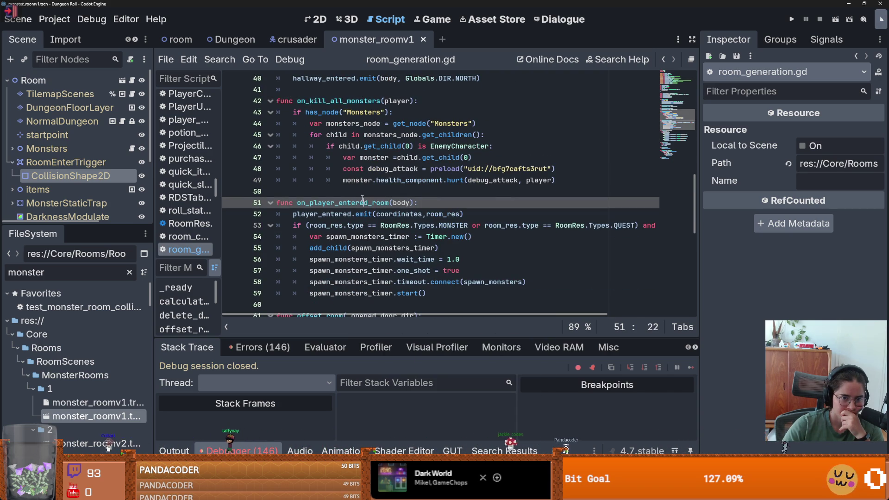
- Review the on_player_entered_room and delete_door functions, then save
{"action": "double_click", "coordinate": [363, 199]}
{"action": "scroll", "coordinate": [370, 213], "scroll_direction": "up", "scroll_amount": 3}
{"action": "scroll", "coordinate": [386, 227], "scroll_direction": "down", "scroll_amount": 4}
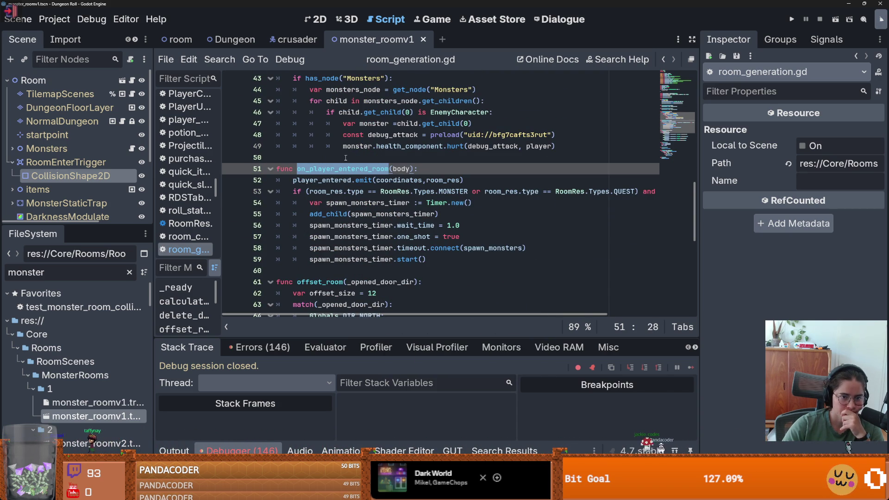
{"action": "scroll", "coordinate": [341, 180], "scroll_direction": "down", "scroll_amount": 8}
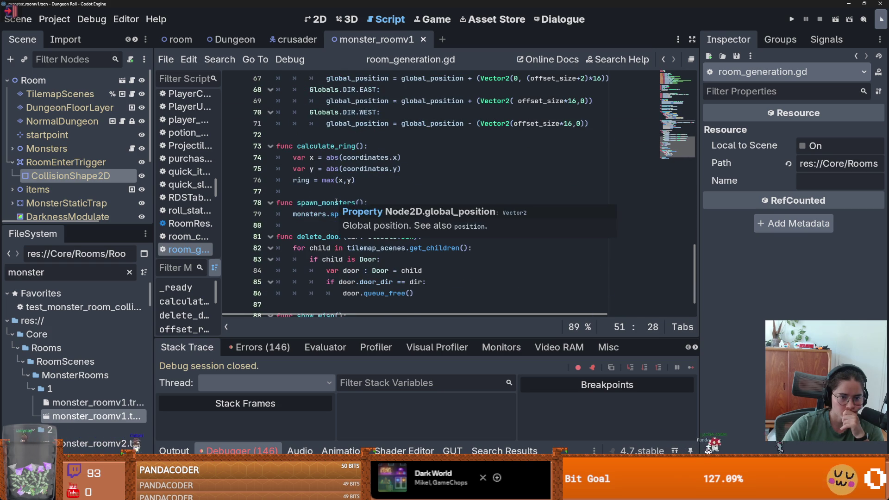
{"action": "scroll", "coordinate": [336, 202], "scroll_direction": "down", "scroll_amount": 1}
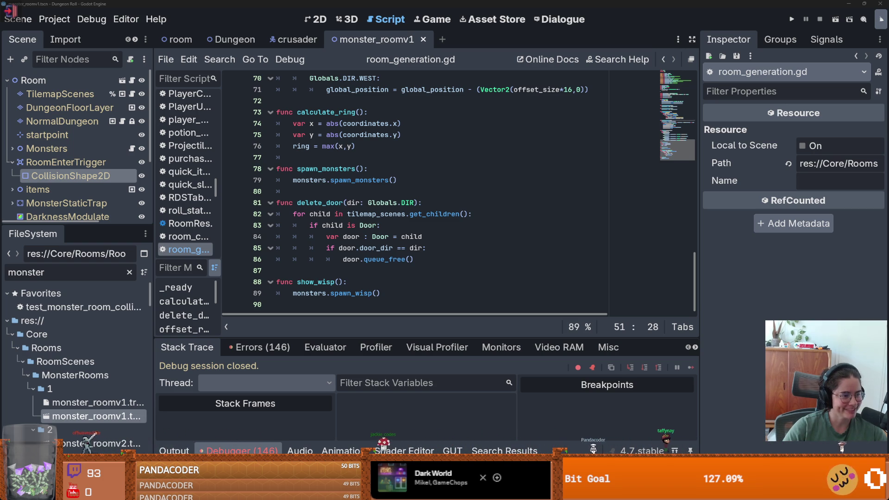
{"action": "left_click", "coordinate": [412, 214]}
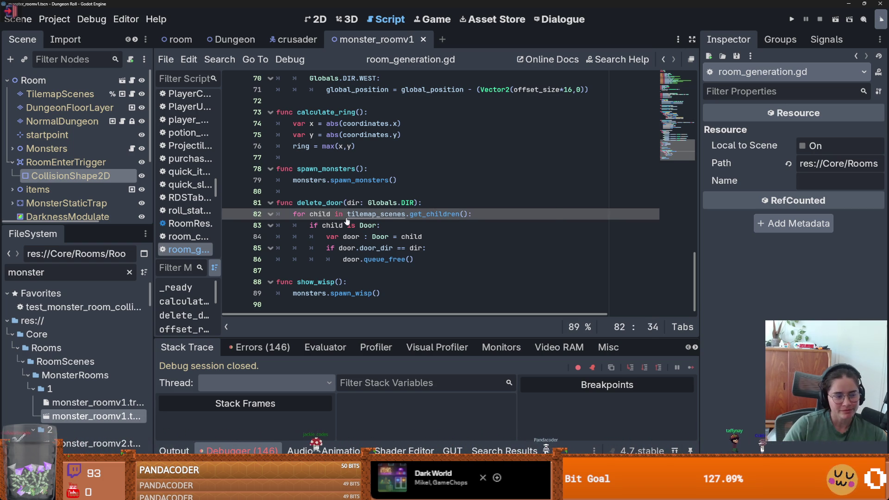
{"action": "key", "text": "ctrl+s"}
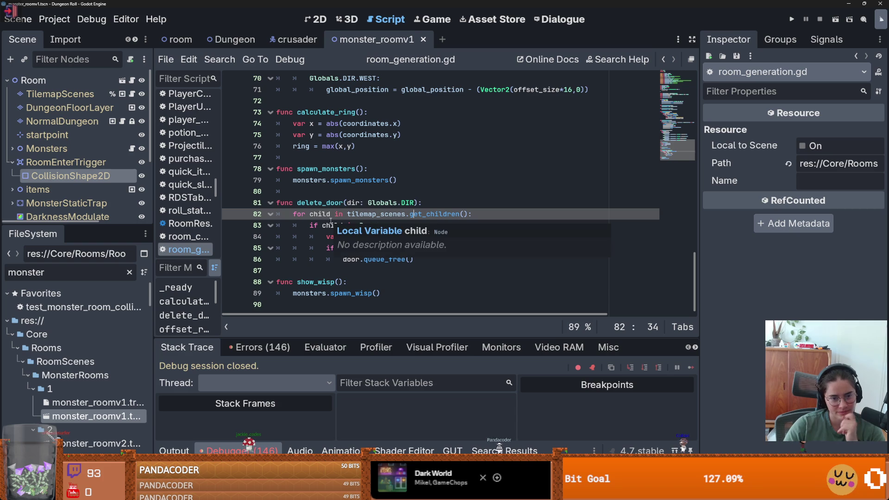